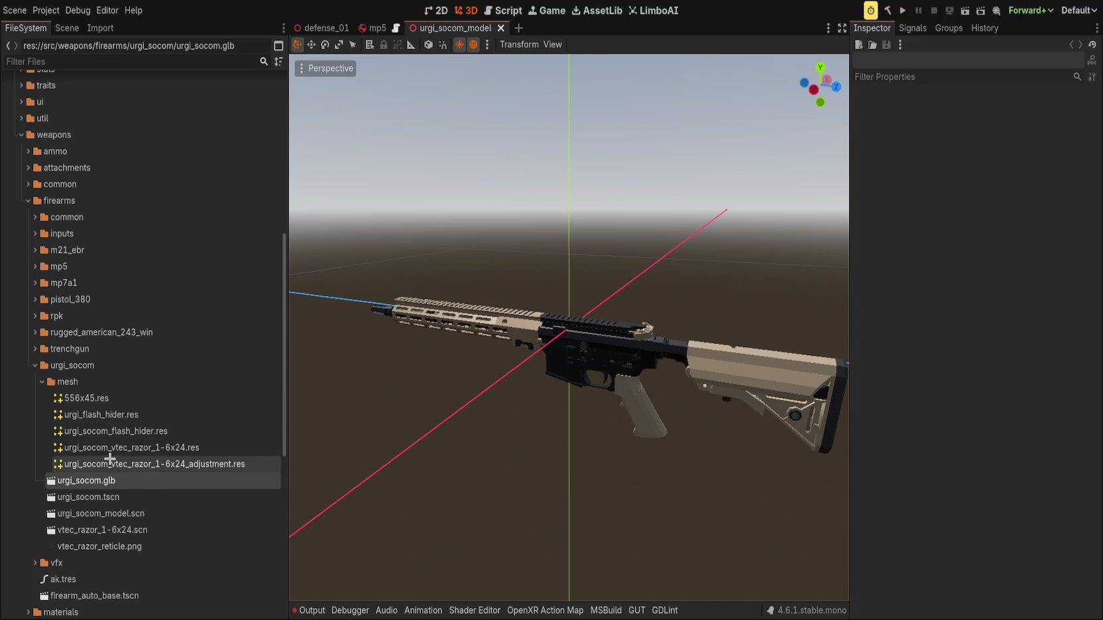
# Delete the five leftover .res mesh files from the urgi_socom mesh folder.
pyautogui.click(86, 397)
pyautogui.keyDown('shift'); pyautogui.click(153, 464); pyautogui.keyUp('shift')
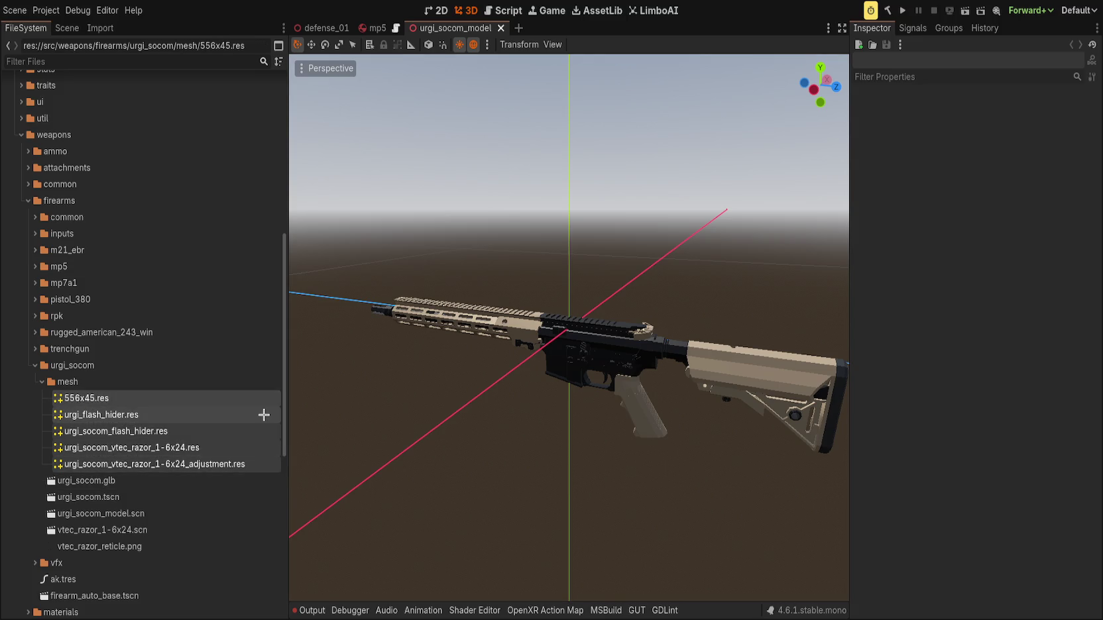
pyautogui.press('Delete')
pyautogui.click(149, 398)
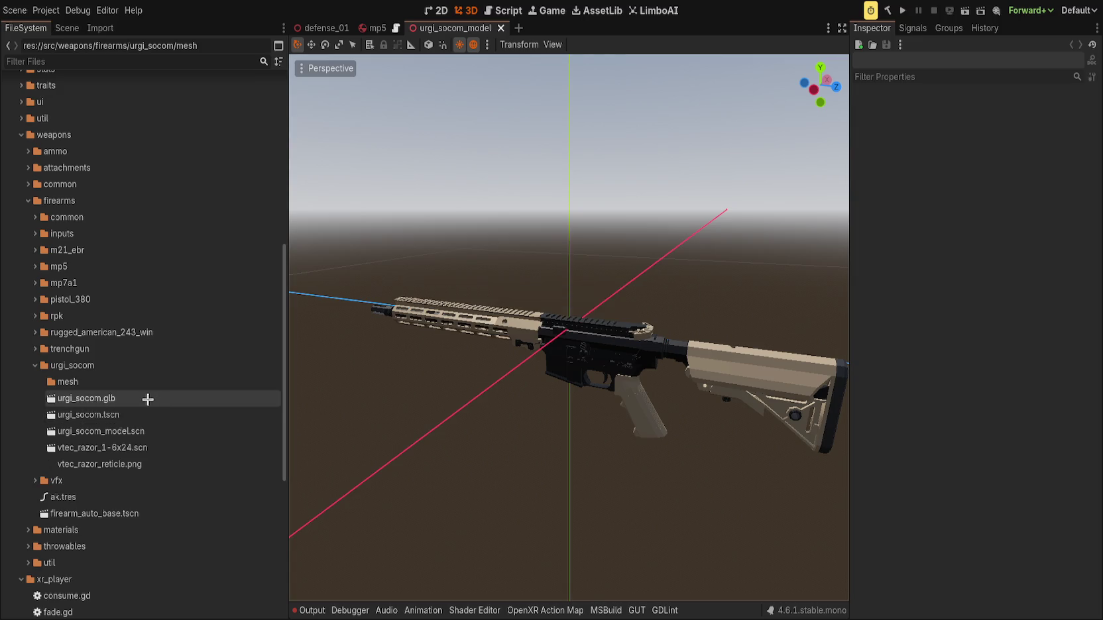
# Reimport urgi_socom.glb with current settings and check the regenerated urgi_flash_hider.res.
pyautogui.click(100, 28)
pyautogui.click(202, 607)
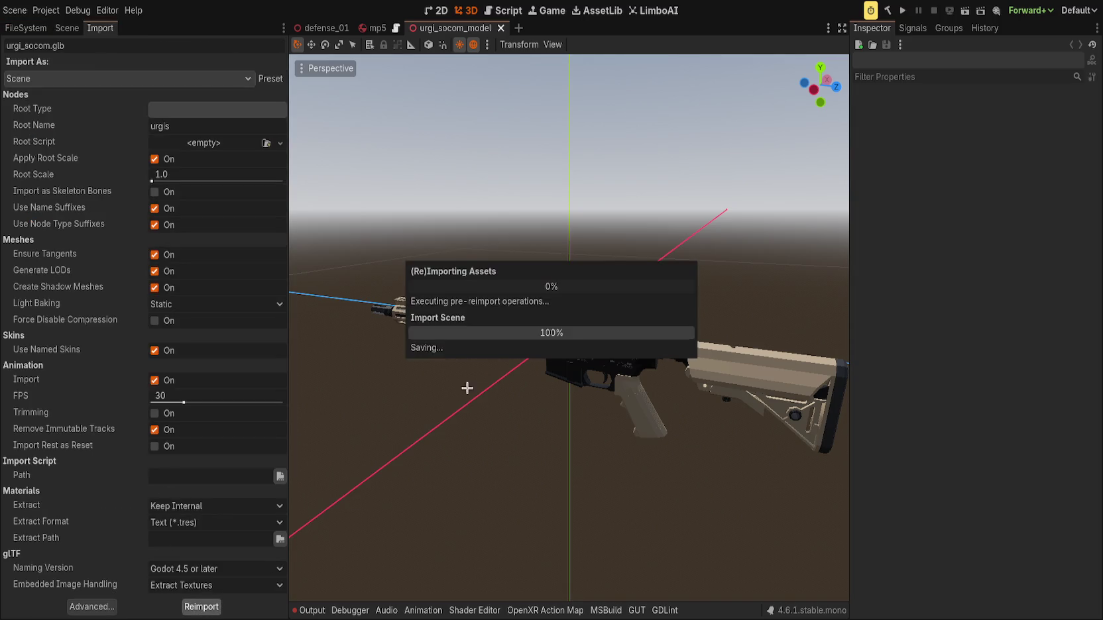
pyautogui.click(30, 28)
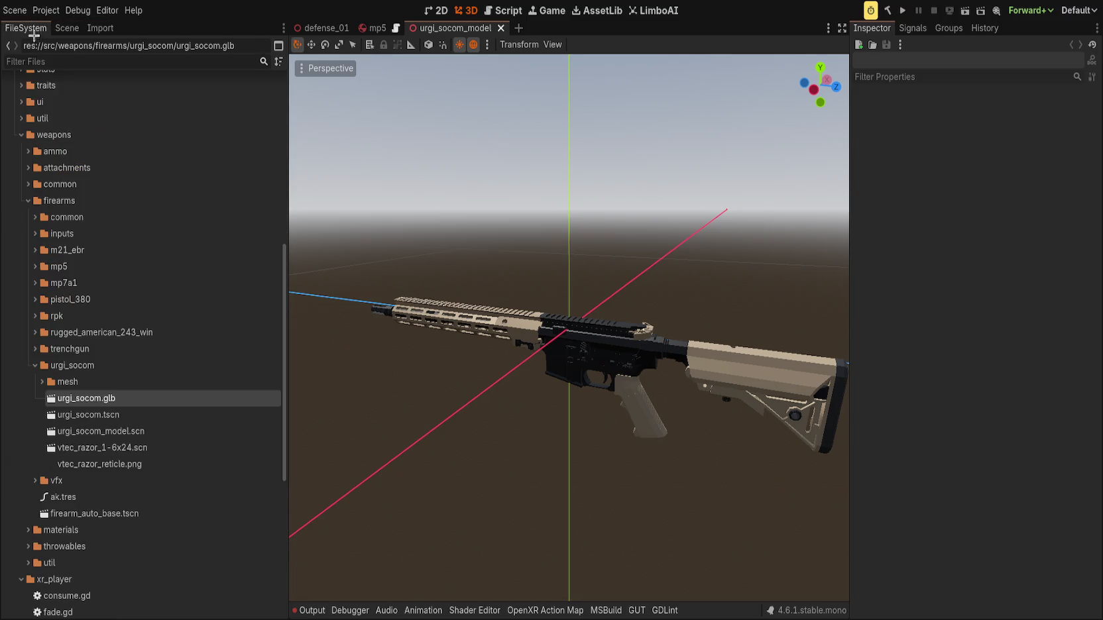
pyautogui.click(41, 382)
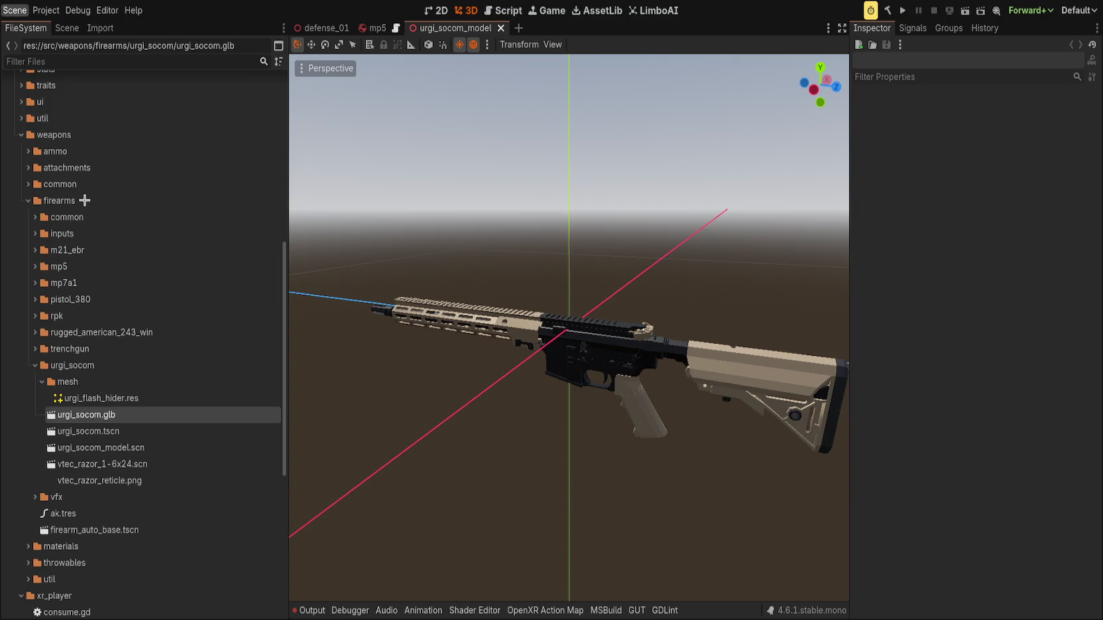
pyautogui.click(110, 399)
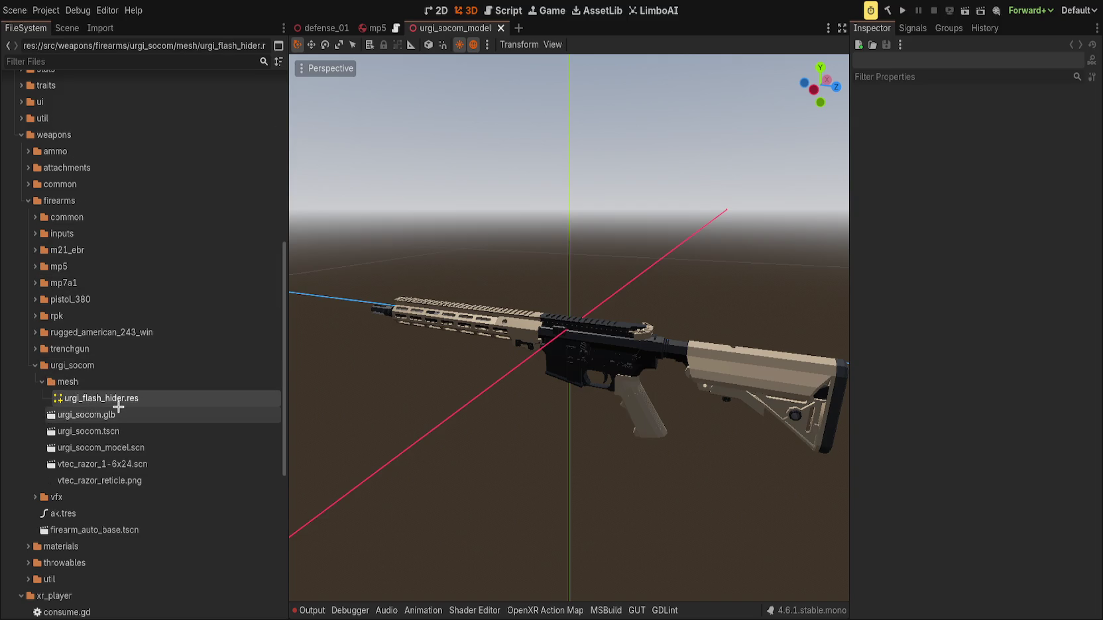
pyautogui.click(141, 398)
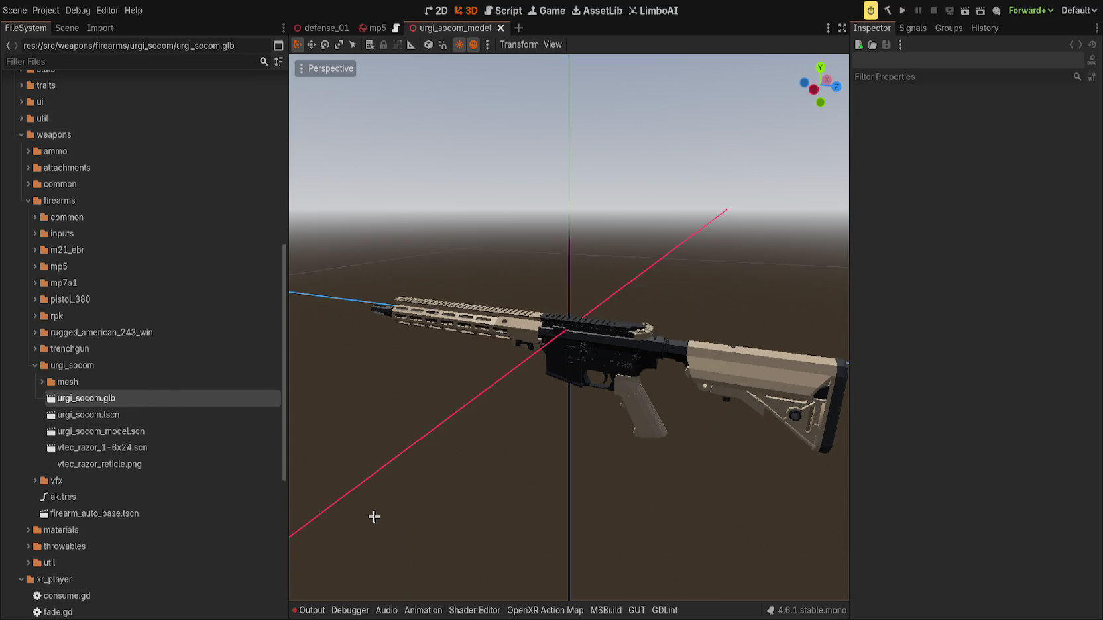
# Reopen the mesh folder and select the urgi_socom.glb model file.
pyautogui.click(43, 383)
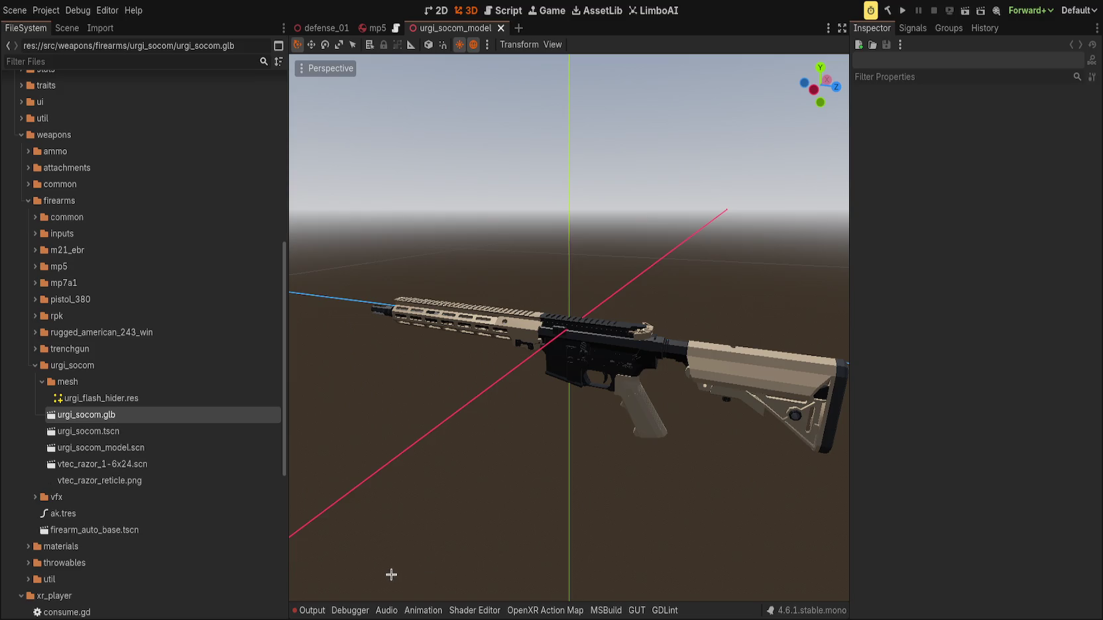
pyautogui.click(122, 399)
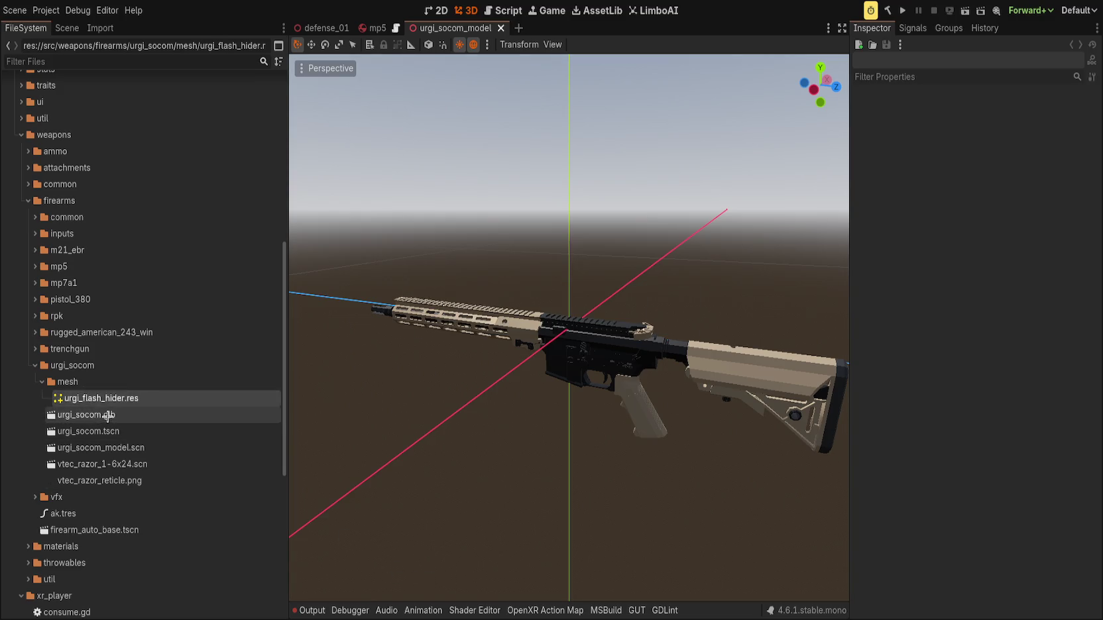
pyautogui.click(134, 387)
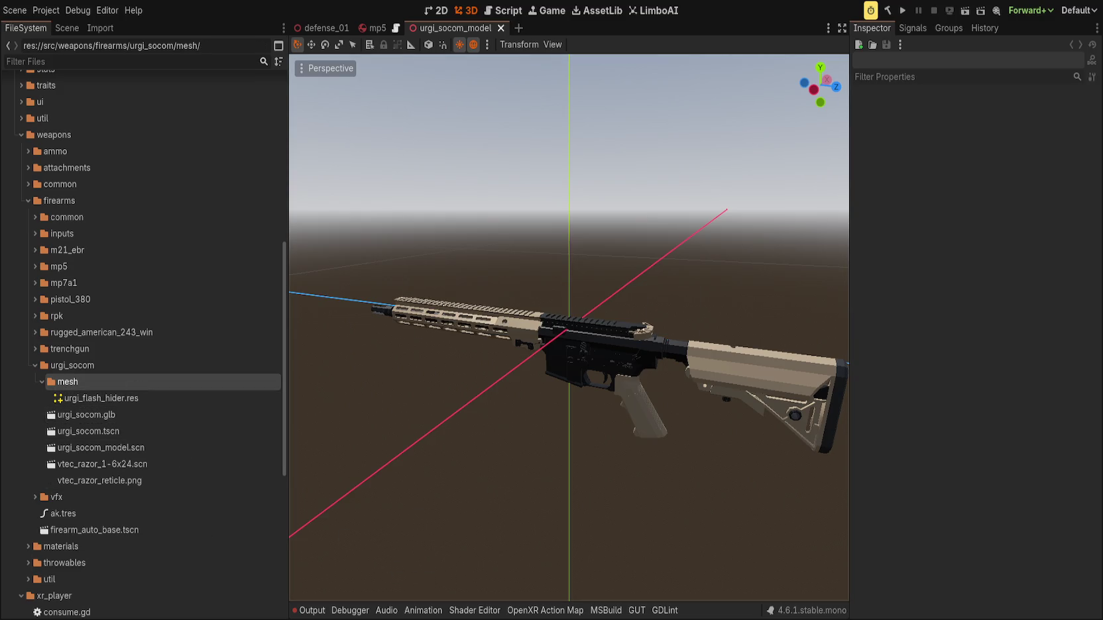
pyautogui.click(151, 414)
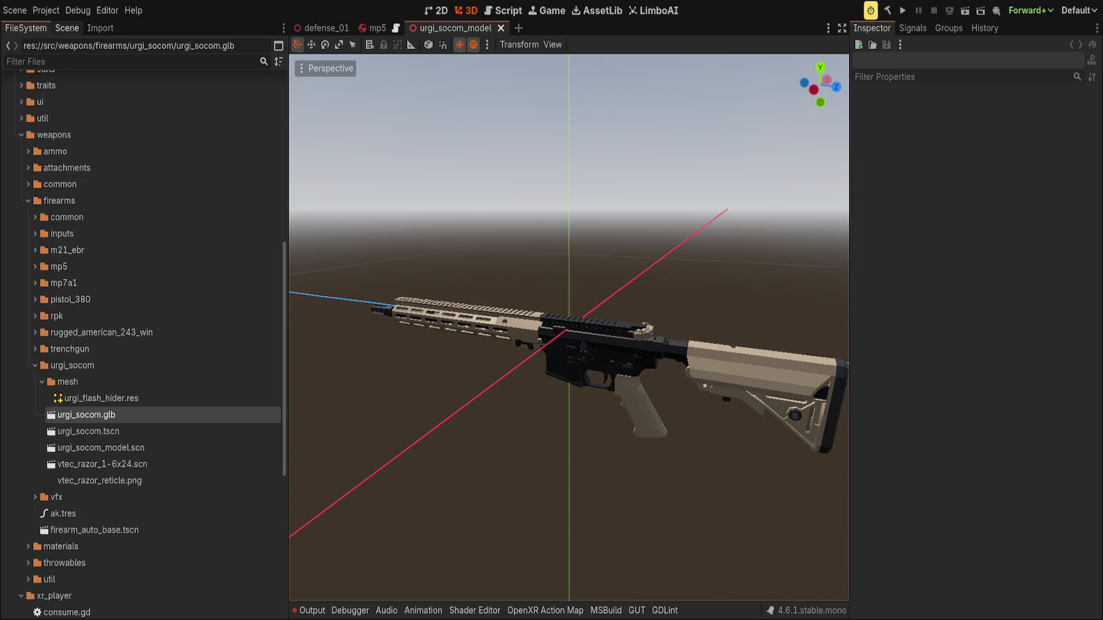
# Find the urgis root node in the urgi_socom_model scene tree.
pyautogui.click(67, 27)
pyautogui.click(32, 64)
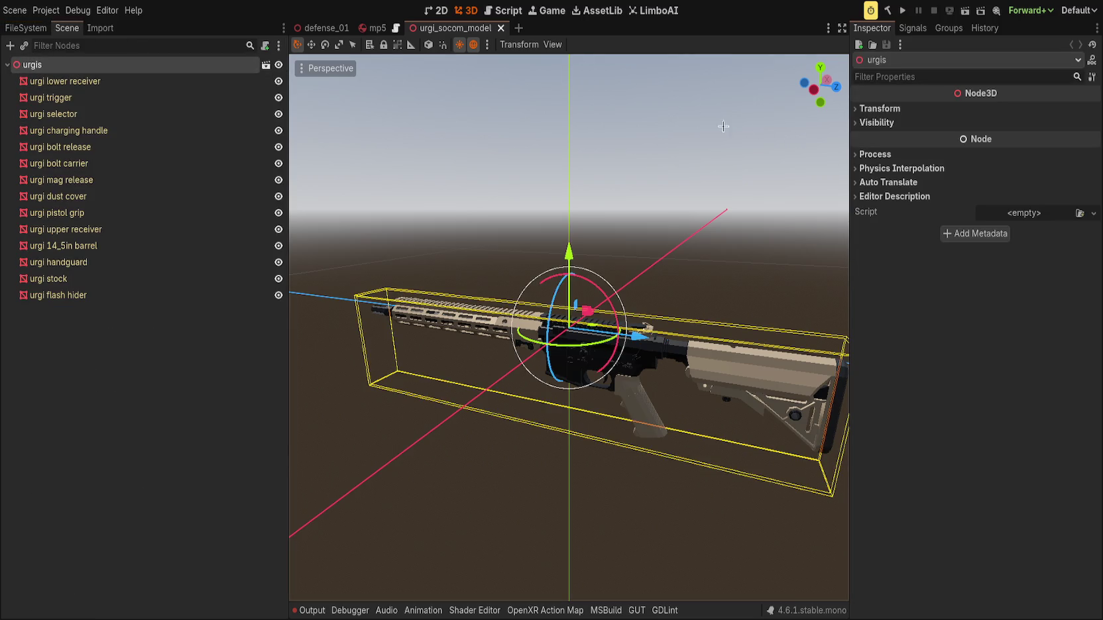
pyautogui.click(374, 28)
pyautogui.click(454, 28)
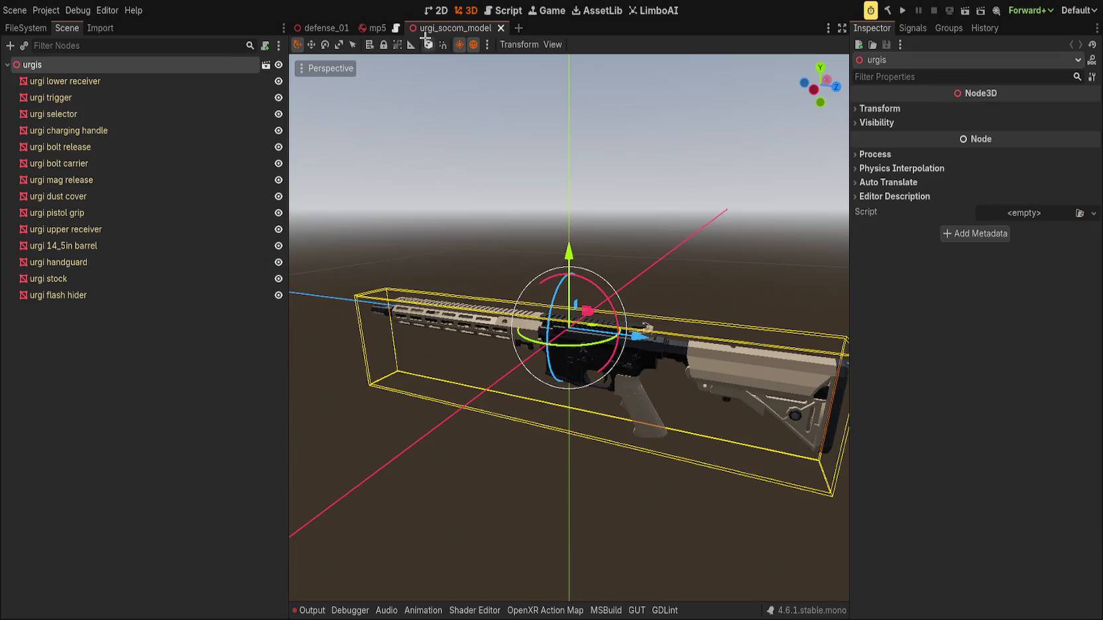
pyautogui.click(22, 29)
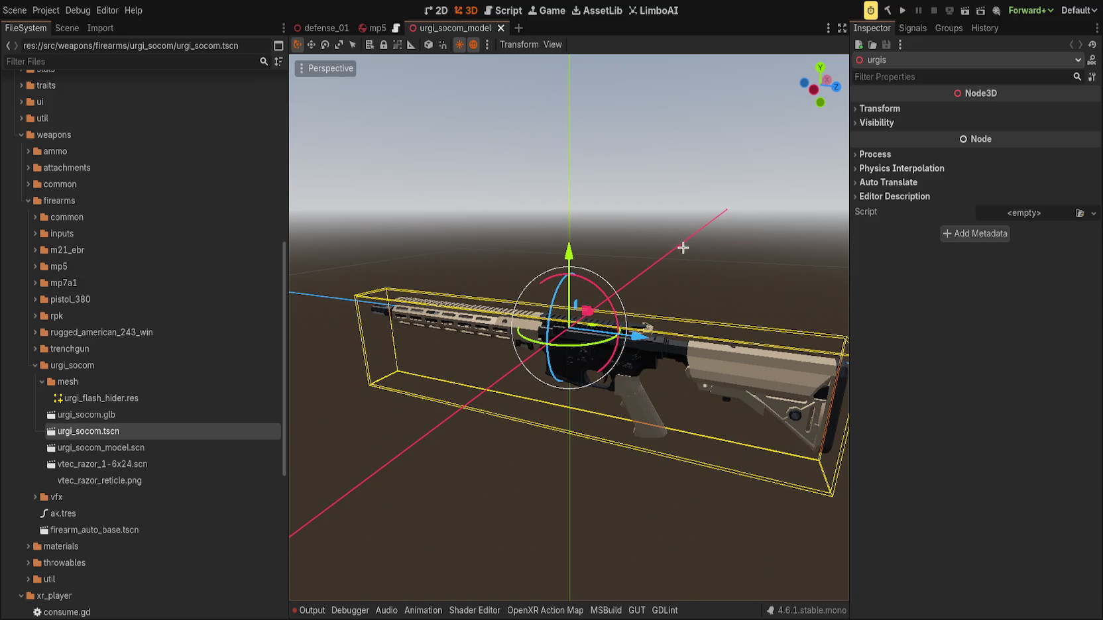
pyautogui.click(185, 416)
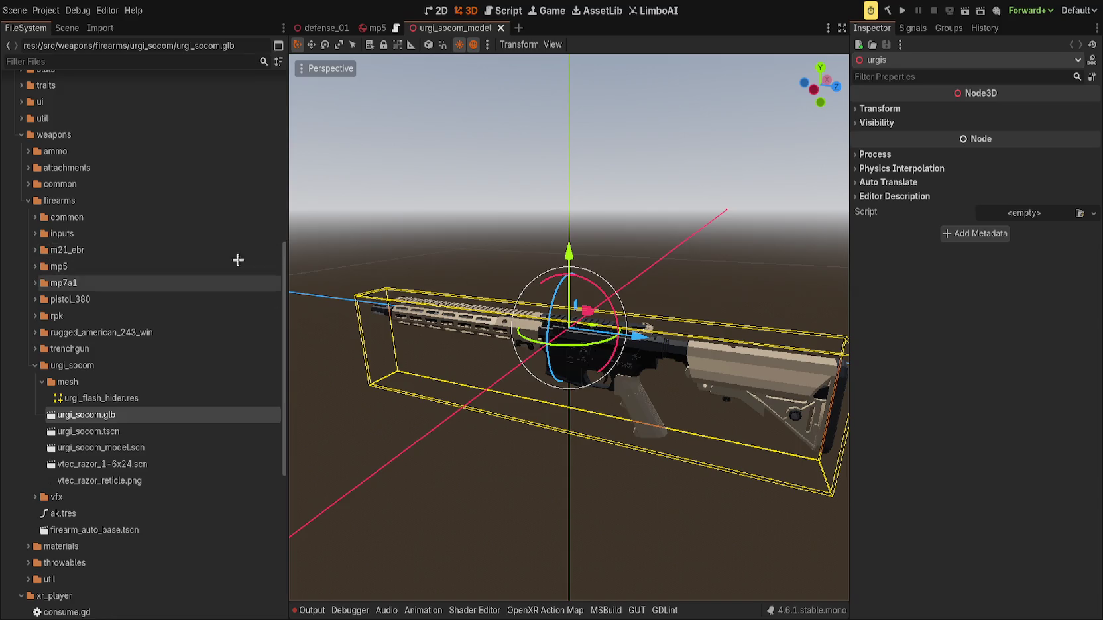
pyautogui.click(67, 28)
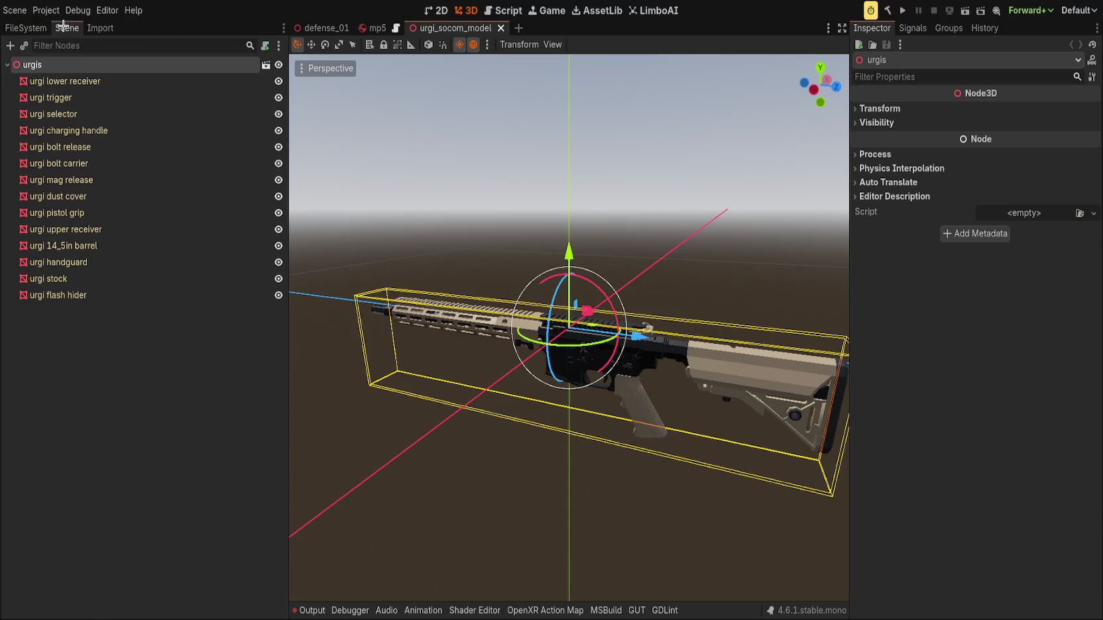
# Rename the urgis root node to urgi and save the urgi_socom_model scene.
pyautogui.doubleClick(194, 67)
pyautogui.press('BackSpace')
pyautogui.press('Return')
pyautogui.click(193, 78)
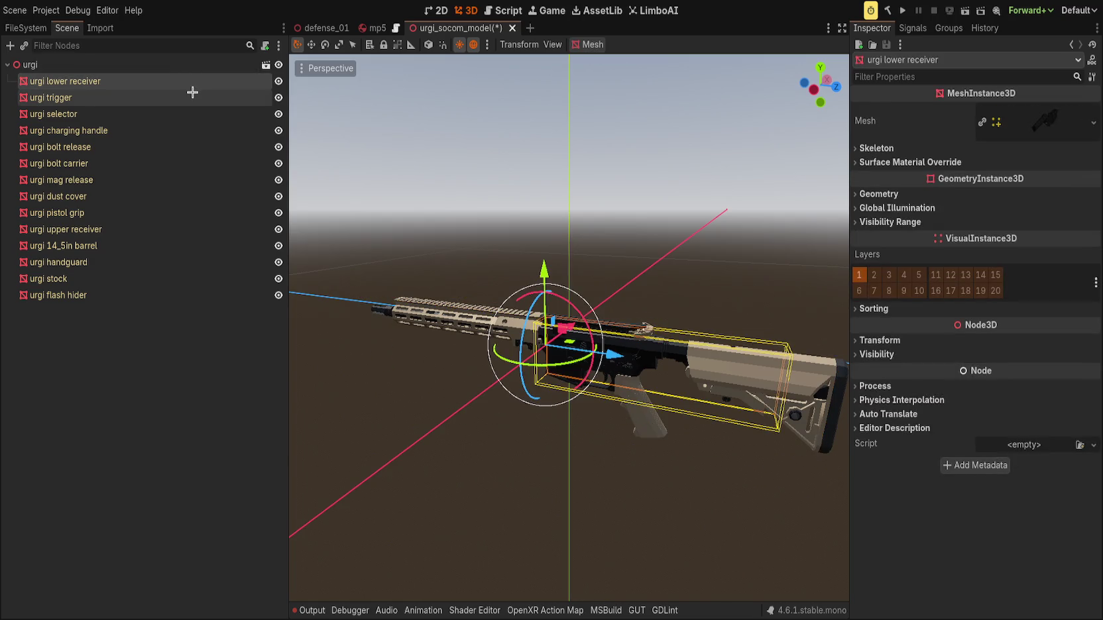
pyautogui.click(196, 63)
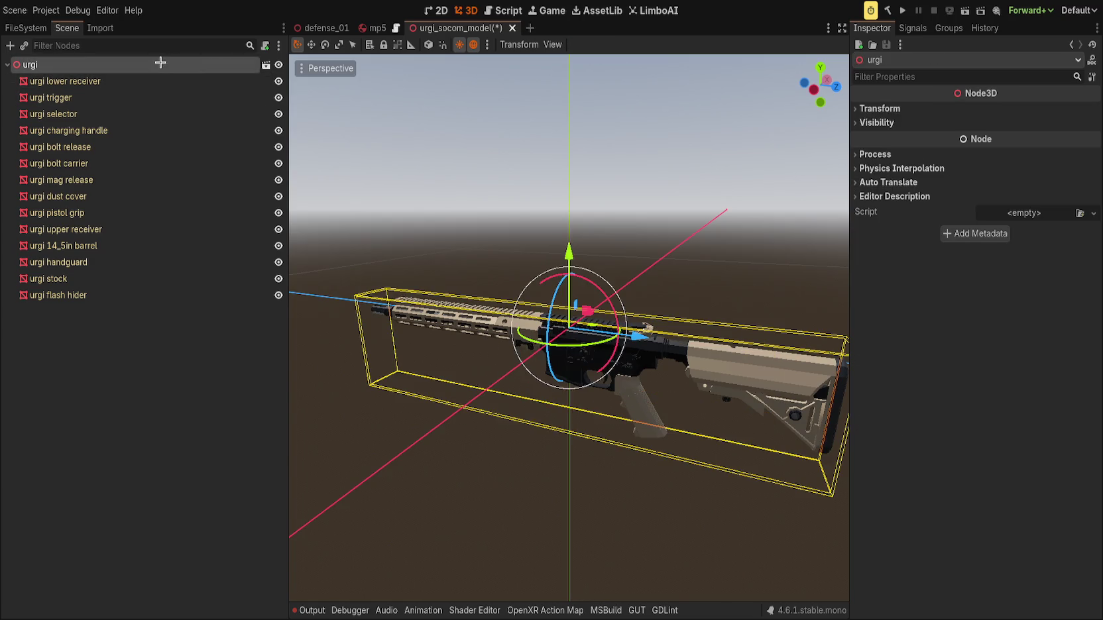
pyautogui.hotkey('ctrl', 's')
pyautogui.click(27, 27)
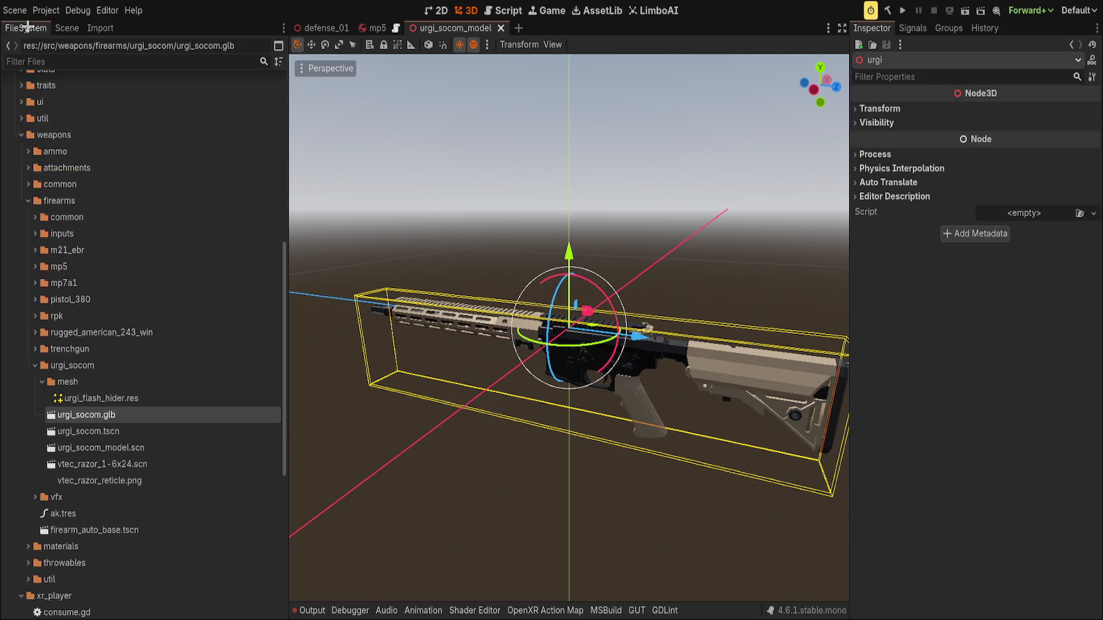
pyautogui.click(107, 432)
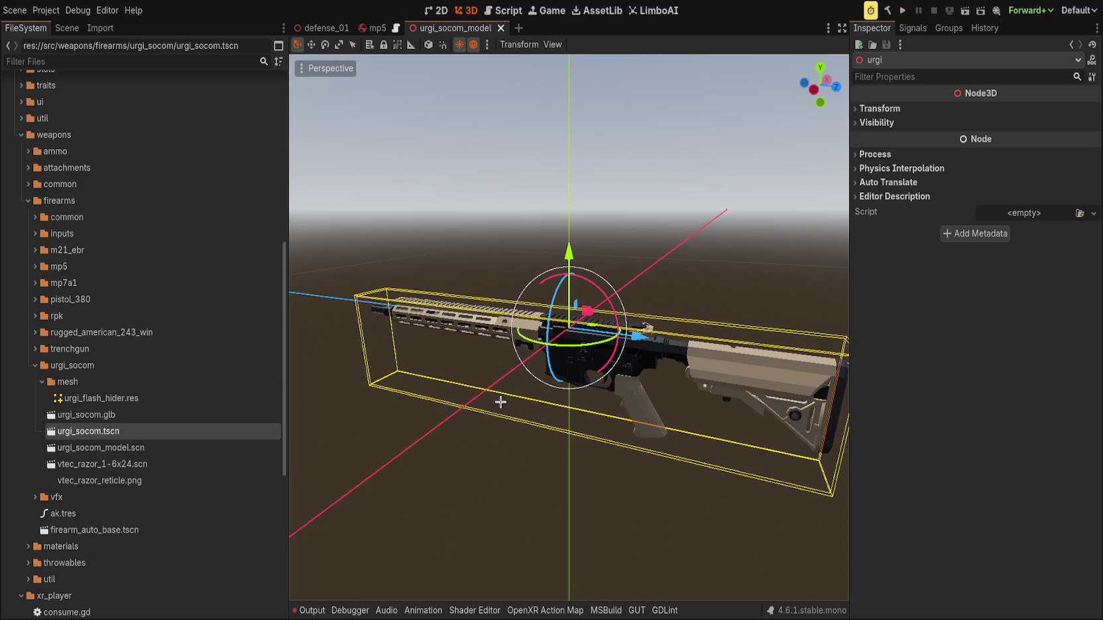
# Narrow the side panel and select the urgi_socom node in the urgi_socom scene.
pyautogui.click(66, 28)
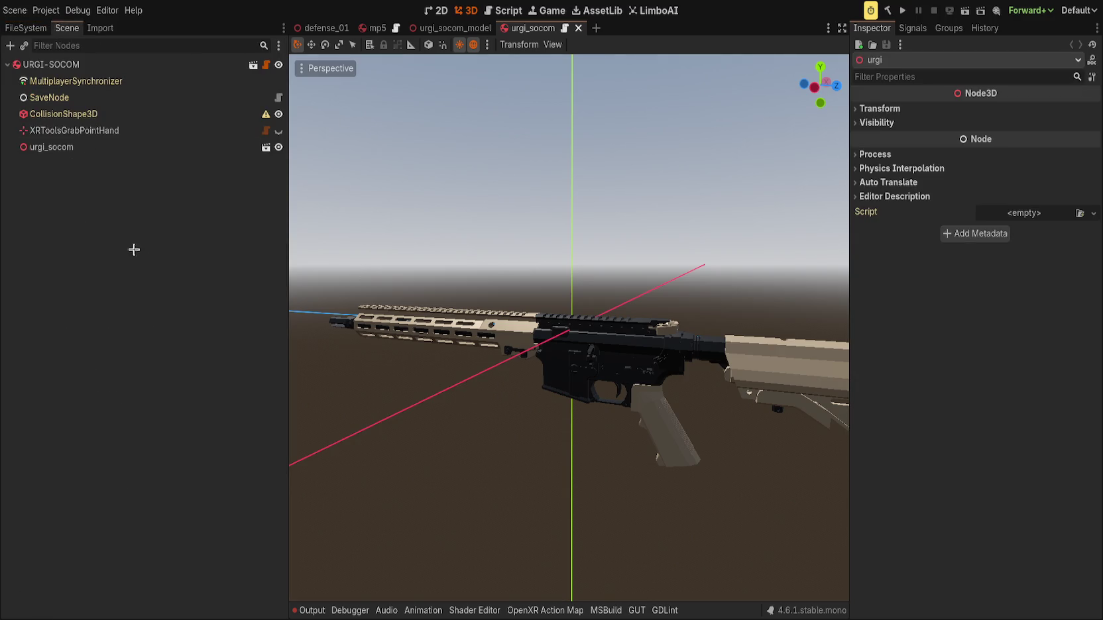
pyautogui.moveTo(287, 200); pyautogui.dragTo(235, 199)
pyautogui.click(109, 142)
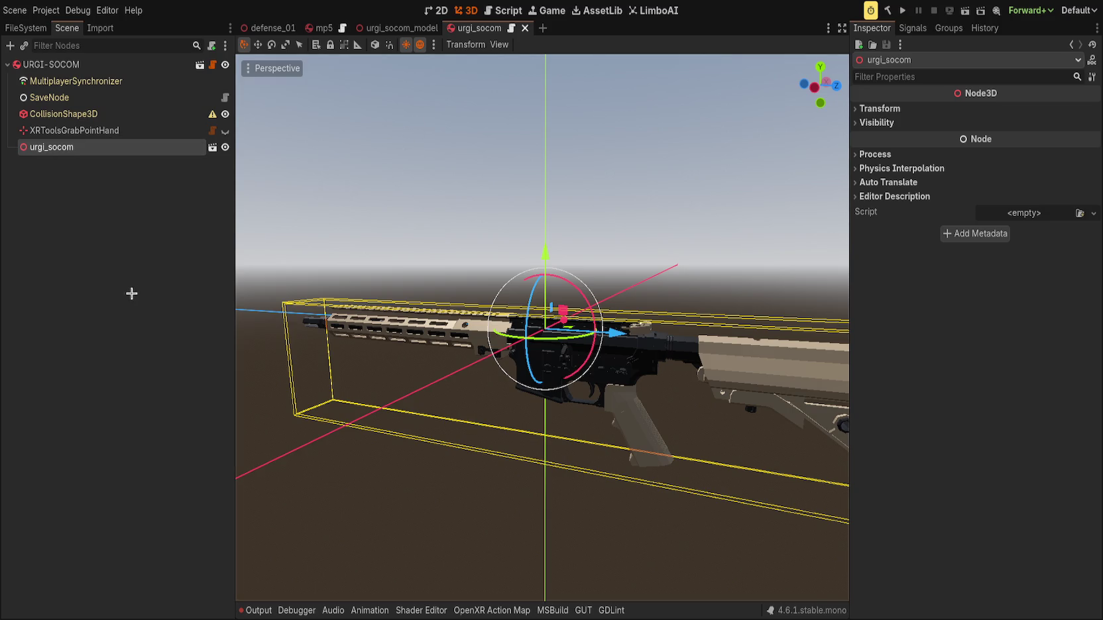
pyautogui.hotkey('ctrl', 'shift', 'Tab')
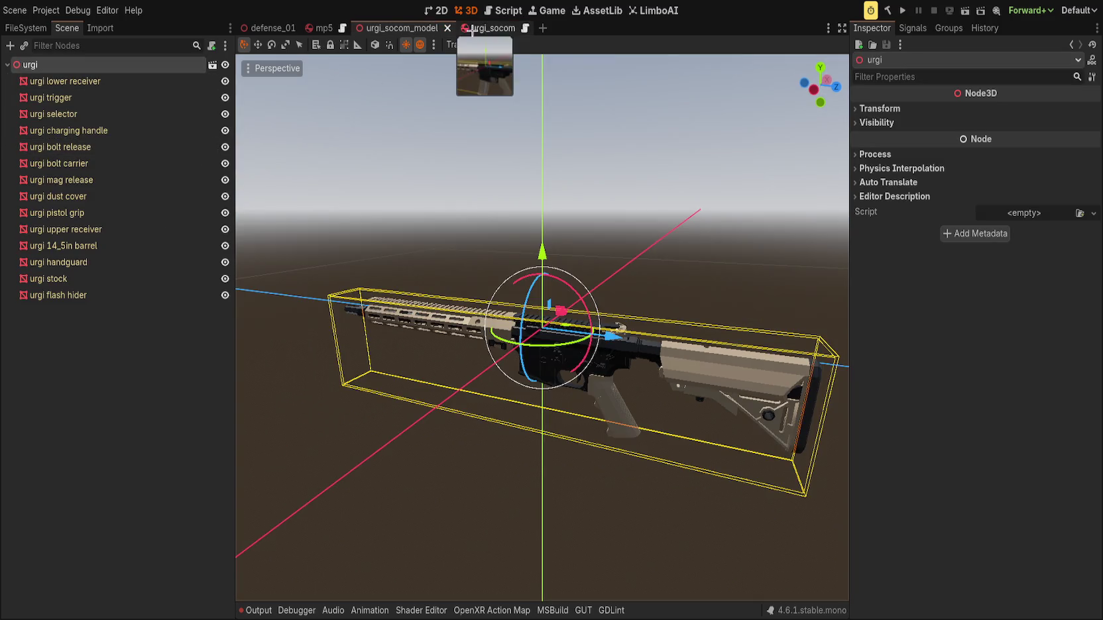
pyautogui.click(479, 27)
# Undo the node renames back to urgi_socom_model and save the model scene.
pyautogui.hotkey('ctrl', 'z')
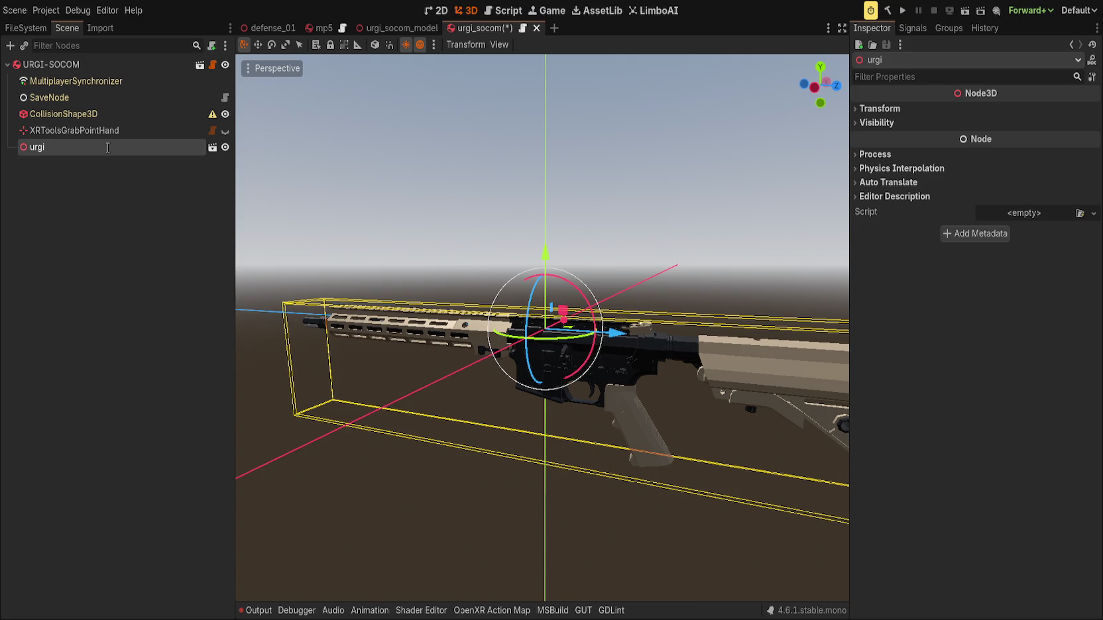
pyautogui.hotkey('ctrl', 'z')
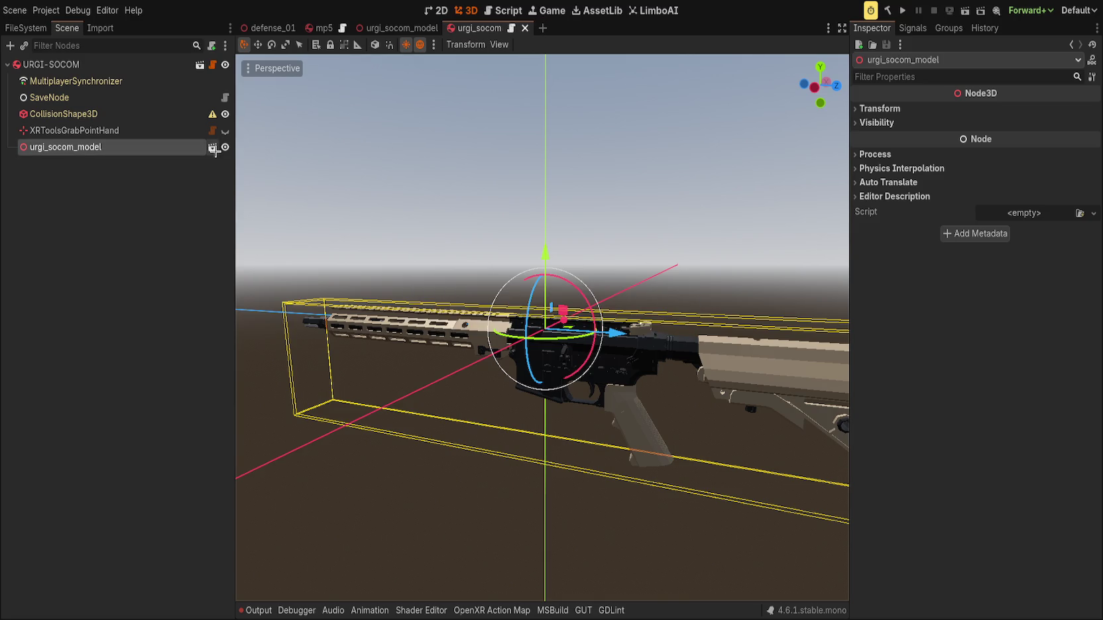
pyautogui.click(212, 148)
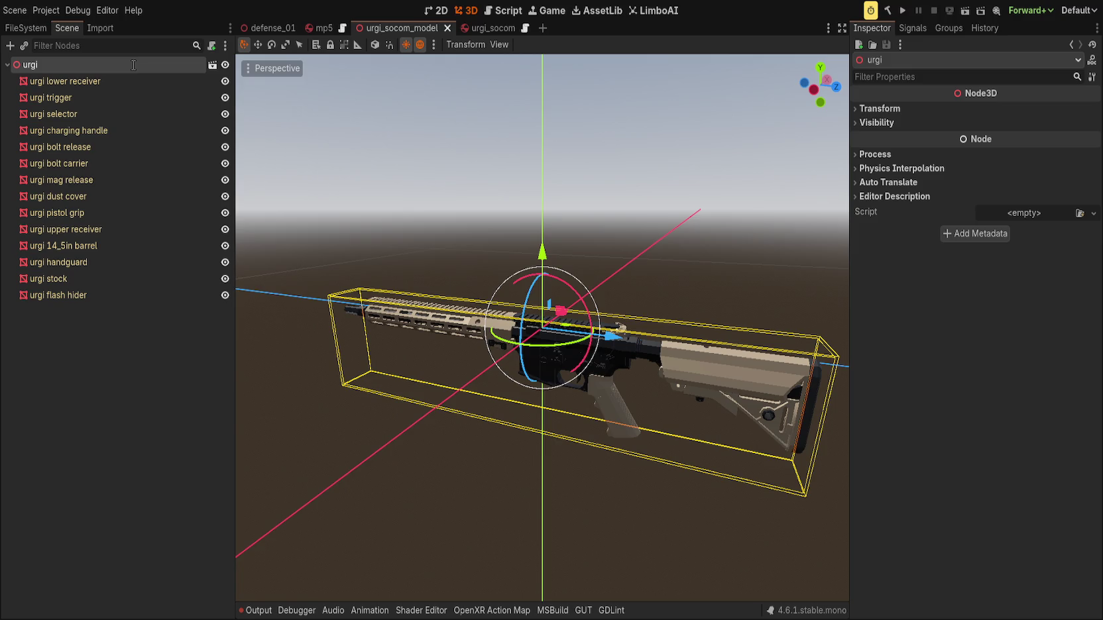
pyautogui.hotkey('ctrl', 'z')
pyautogui.click(199, 310)
pyautogui.hotkey('ctrl', 's')
# Review the rifle part nodes, then view the whole rifle zoomed out in urgi_socom.
pyautogui.click(141, 81)
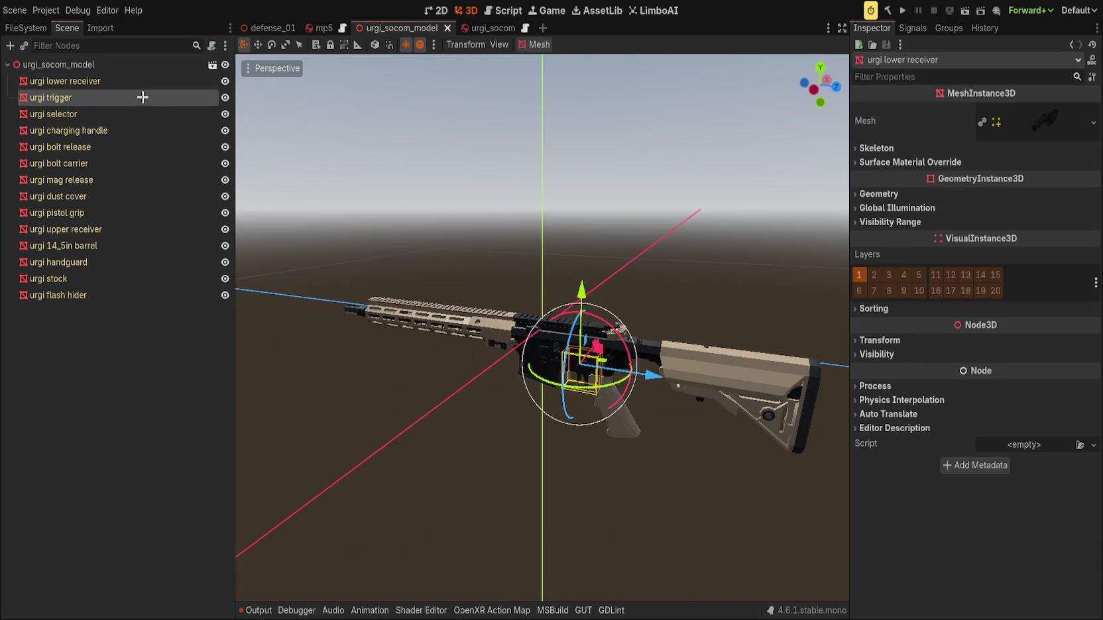
pyautogui.click(128, 163)
pyautogui.keyDown('shift'); pyautogui.click(119, 90); pyautogui.keyUp('shift')
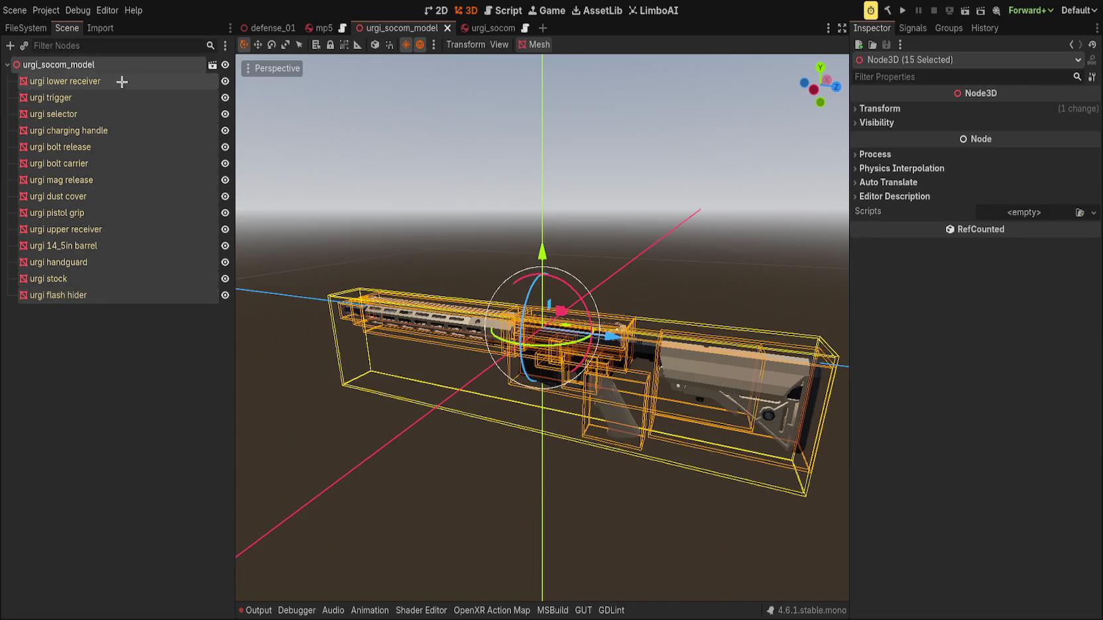
pyautogui.click(141, 355)
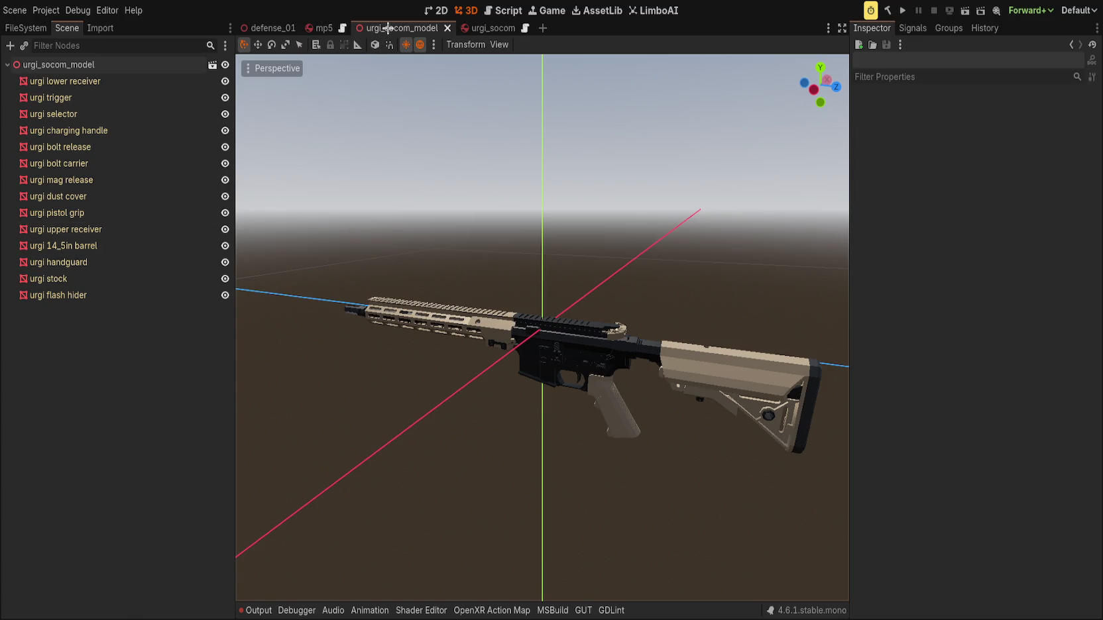
pyautogui.click(494, 27)
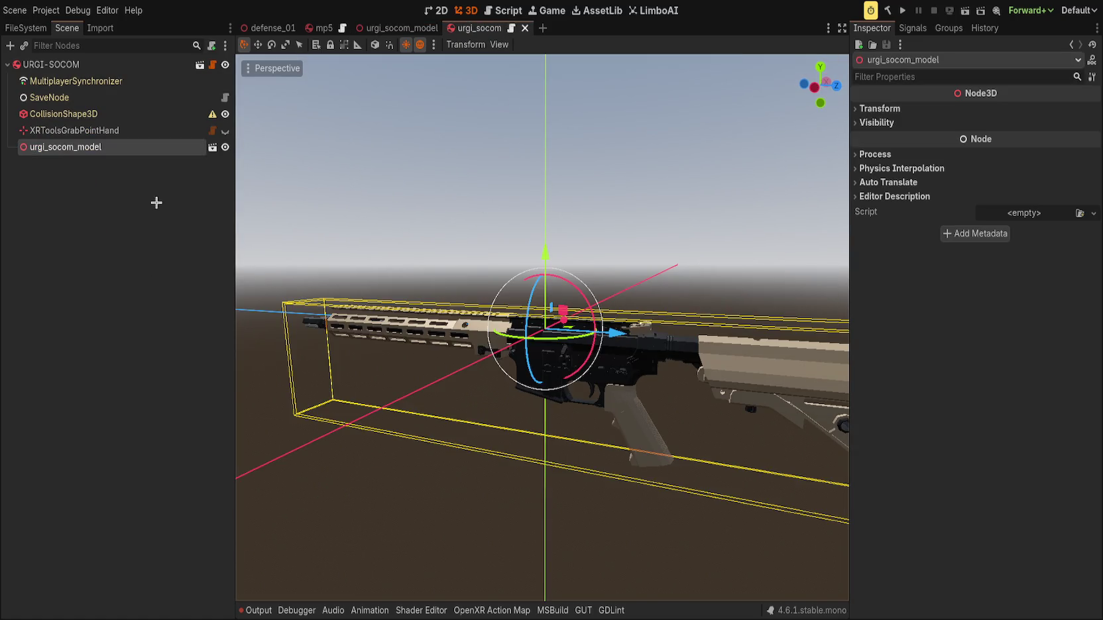
pyautogui.click(508, 193)
pyautogui.scroll(-5, 531, 219)
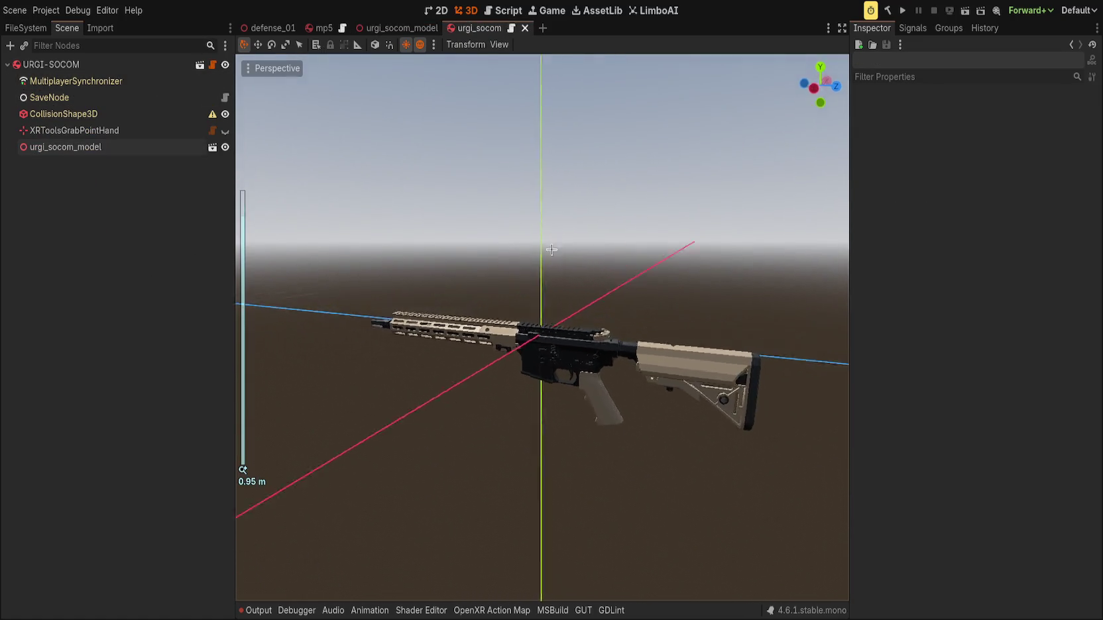
pyautogui.click(25, 28)
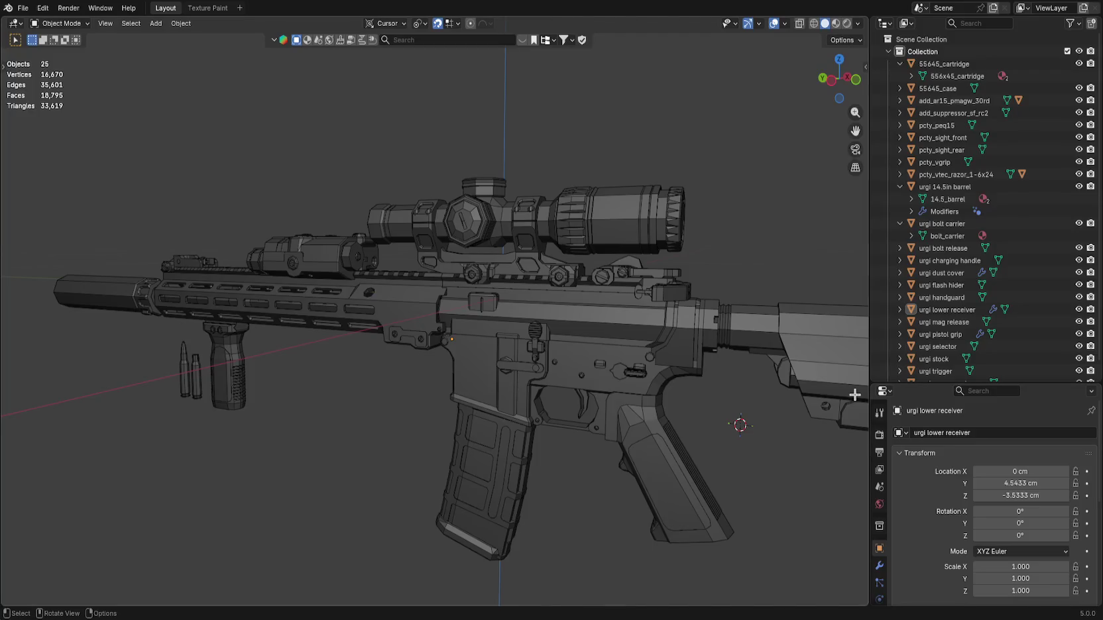
# Save urgi_socom.blend in Blender with Ctrl+S and check the File menu.
pyautogui.hotkey('ctrl', 's')
pyautogui.click(22, 8)
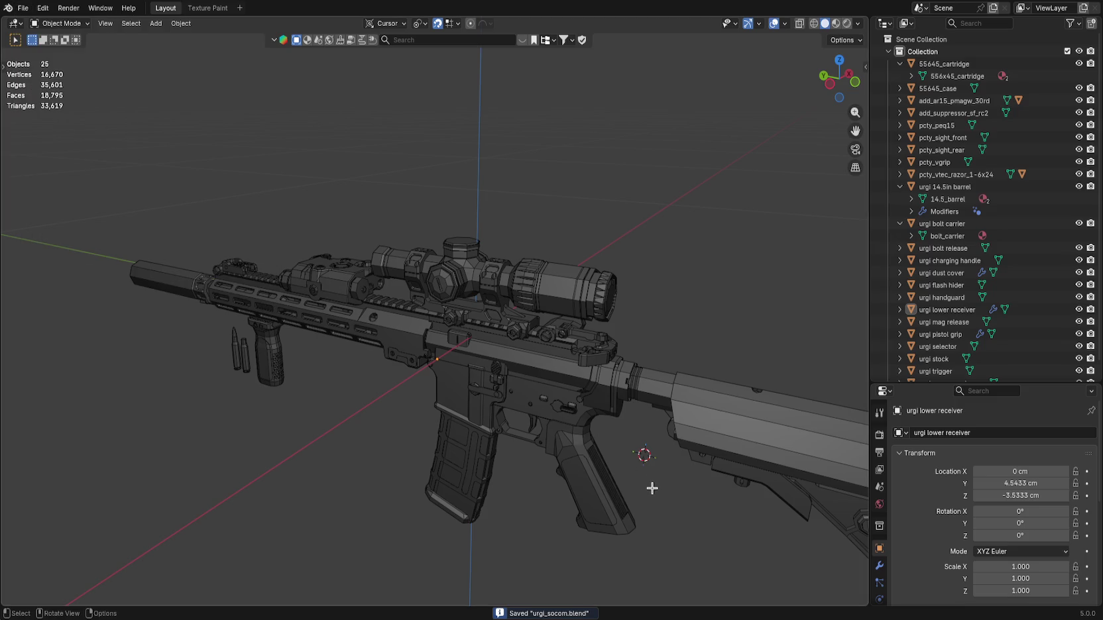
pyautogui.scroll(-2, 493, 265)
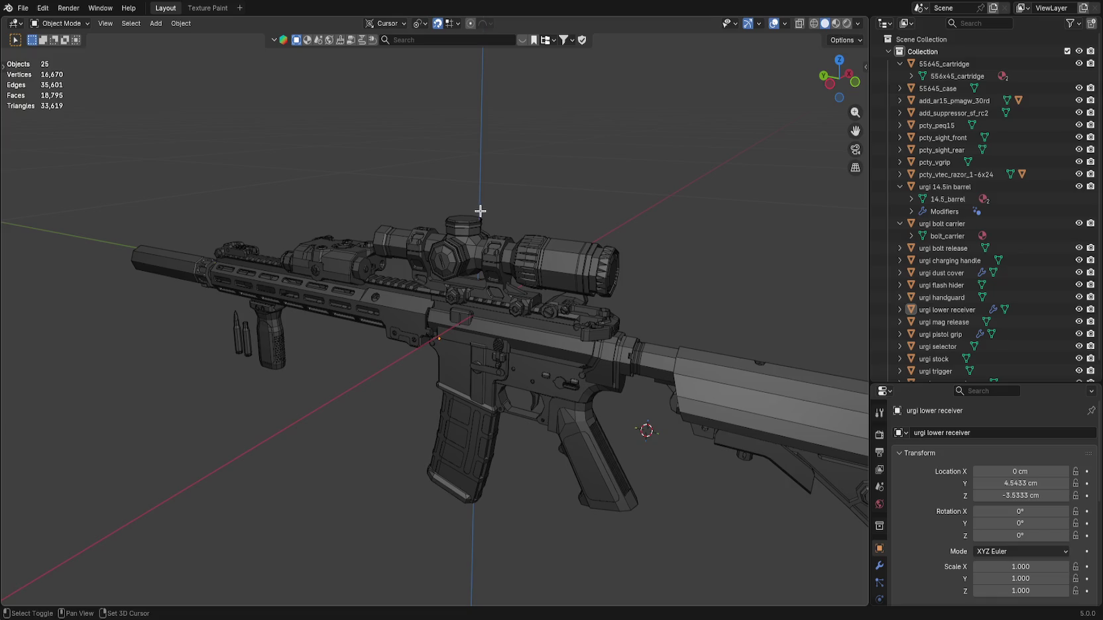
# Back in Godot, open the newly exported urgi_suppressor_sfrc2.res mesh for inspection.
pyautogui.hotkey('alt', 'Tab')
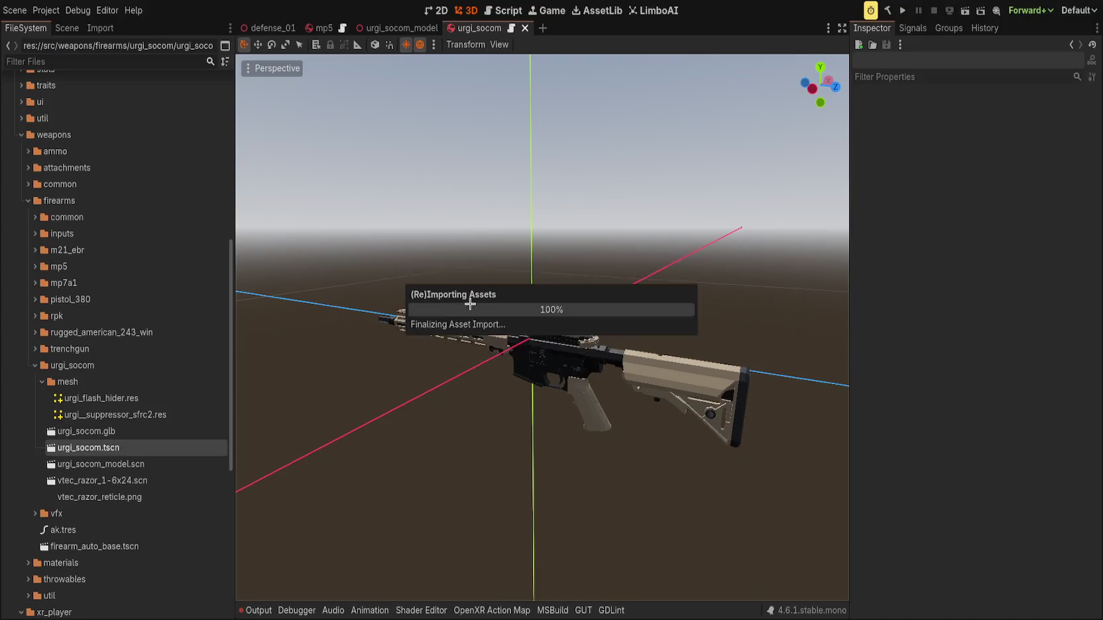
pyautogui.click(150, 414)
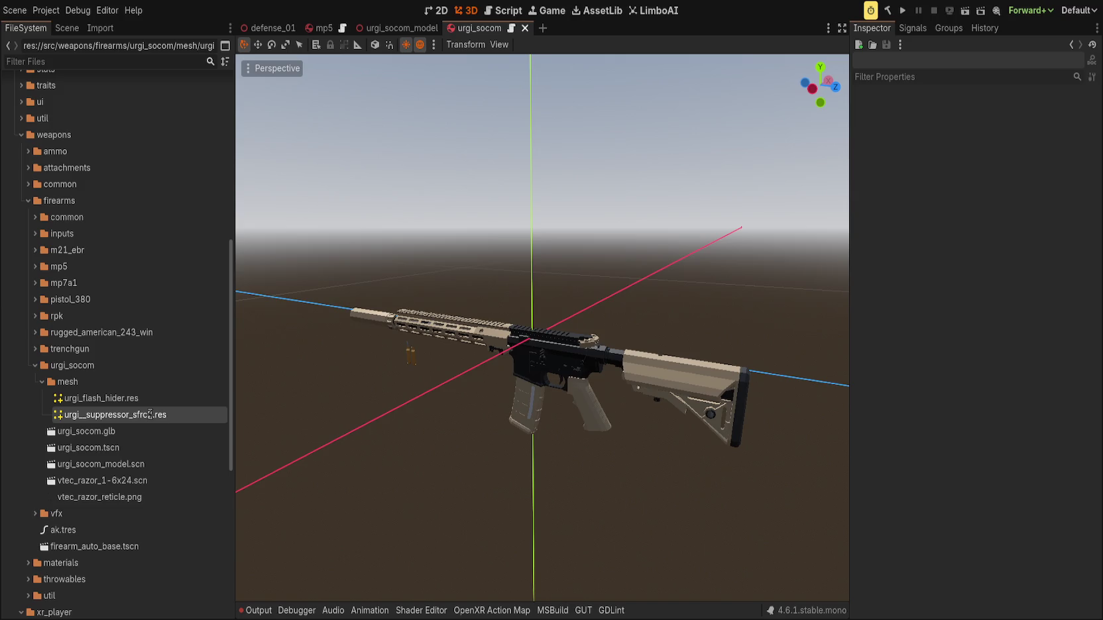
pyautogui.doubleClick(152, 415)
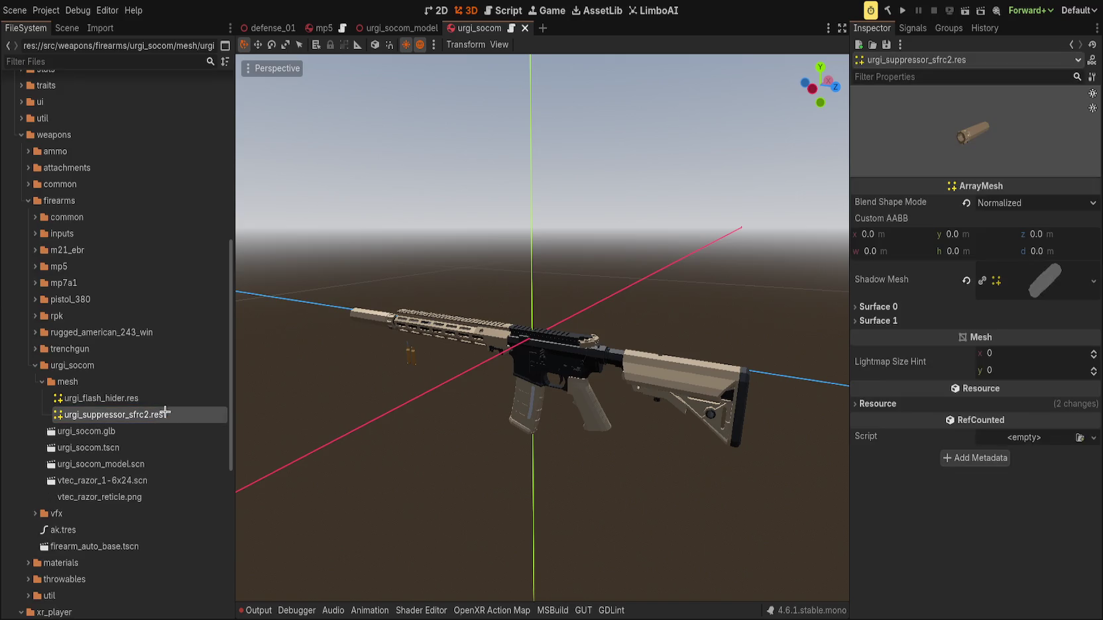
pyautogui.doubleClick(167, 398)
pyautogui.doubleClick(165, 414)
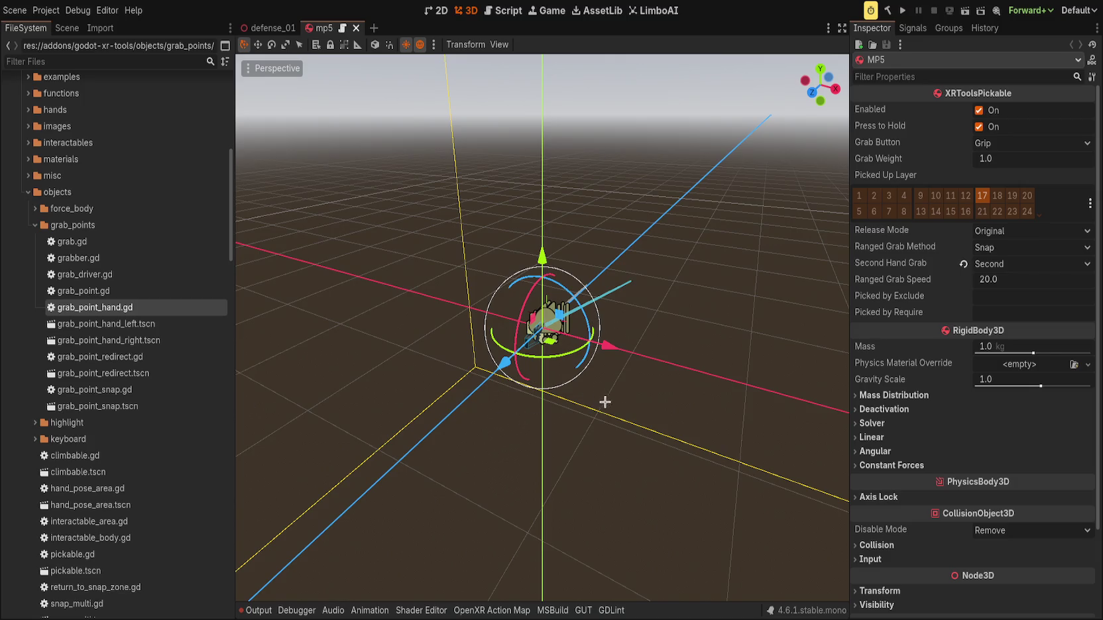
# Collapse addons, scroll to weapons/firearms/urgi_socom/mesh, and open urgi_flash_hider.res.
pyautogui.scroll(10, 62, 264)
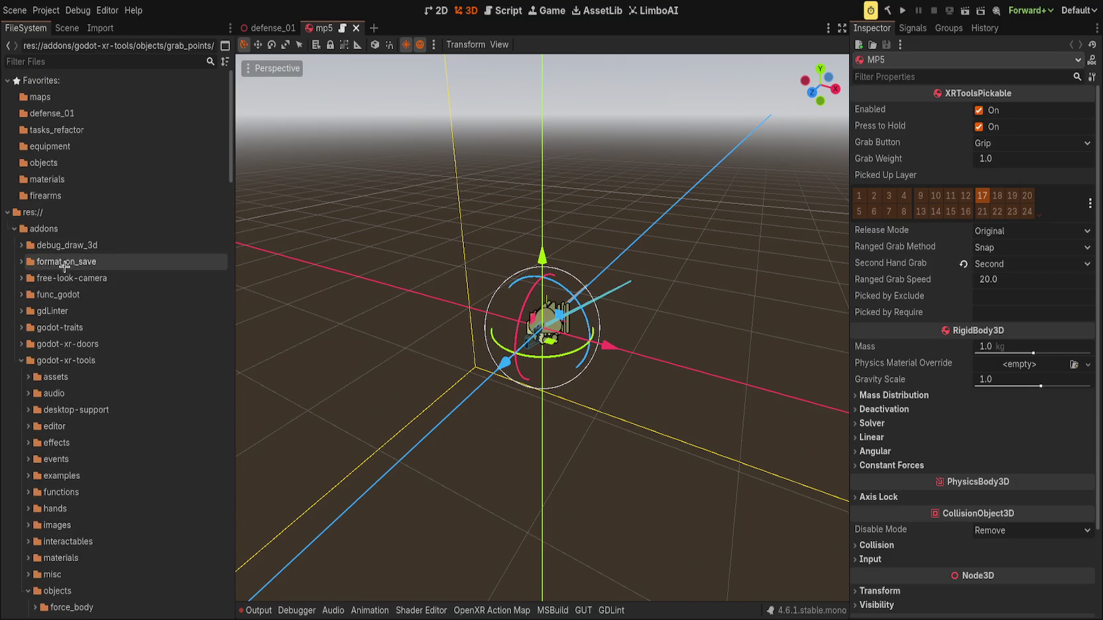
pyautogui.doubleClick(148, 229)
pyautogui.scroll(-10, 133, 299)
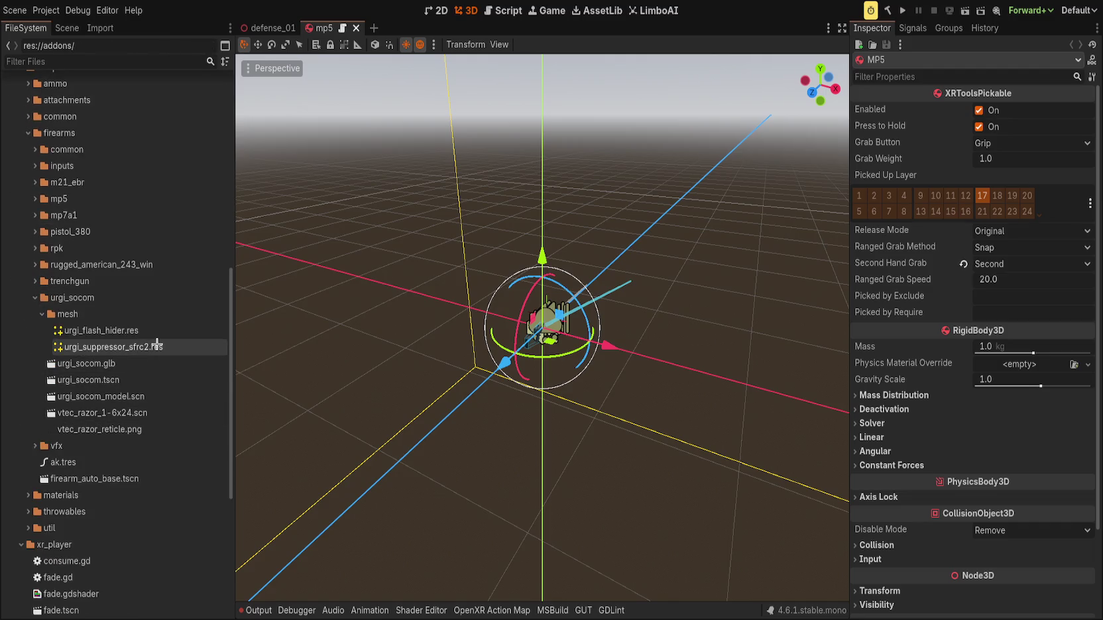
pyautogui.click(157, 345)
pyautogui.click(157, 330)
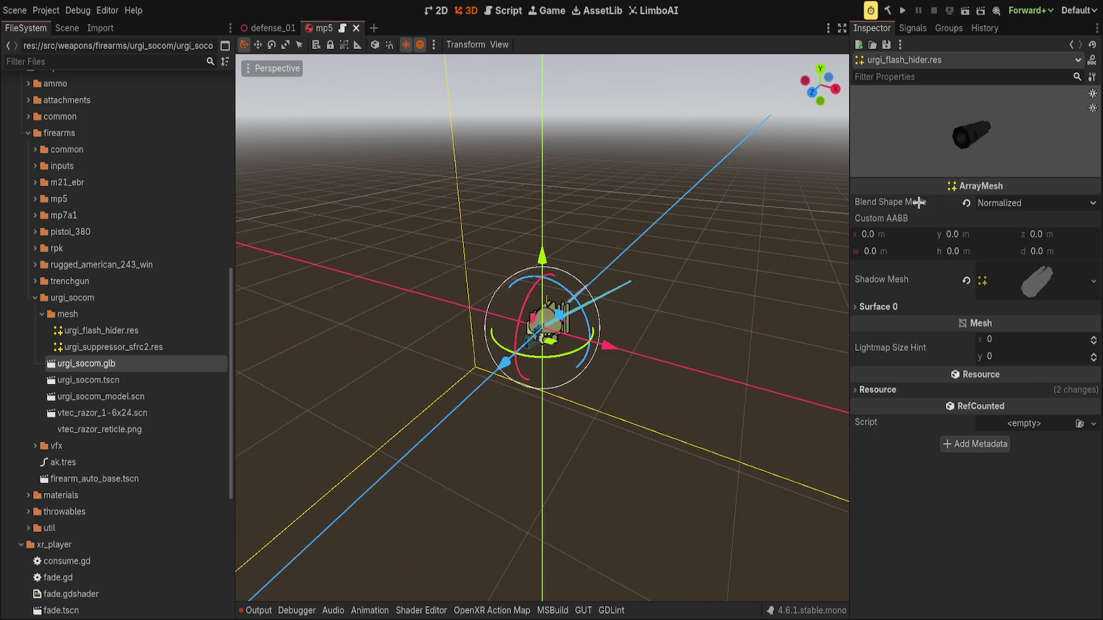
# Rotate the urgi_flash_hider mesh preview in the Inspector.
pyautogui.moveTo(974, 128); pyautogui.dragTo(985, 113)
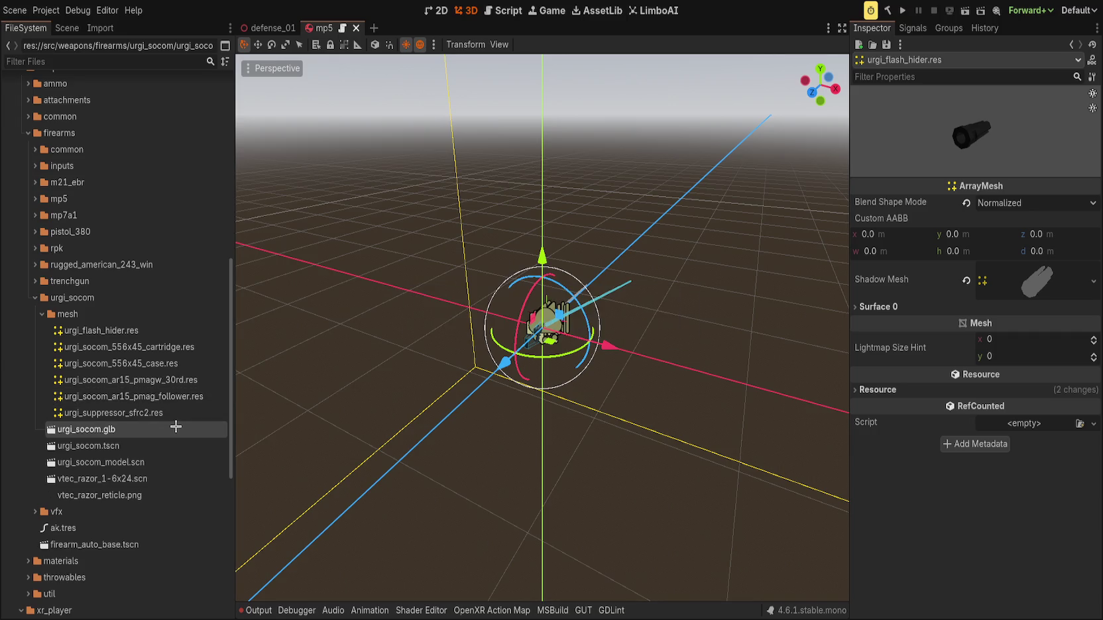
# Select the four new meshes, from the PMAG follower up to the cartridge, and drag them elsewhere.
pyautogui.click(126, 396)
pyautogui.keyDown('shift'); pyautogui.click(118, 350); pyautogui.keyUp('shift')
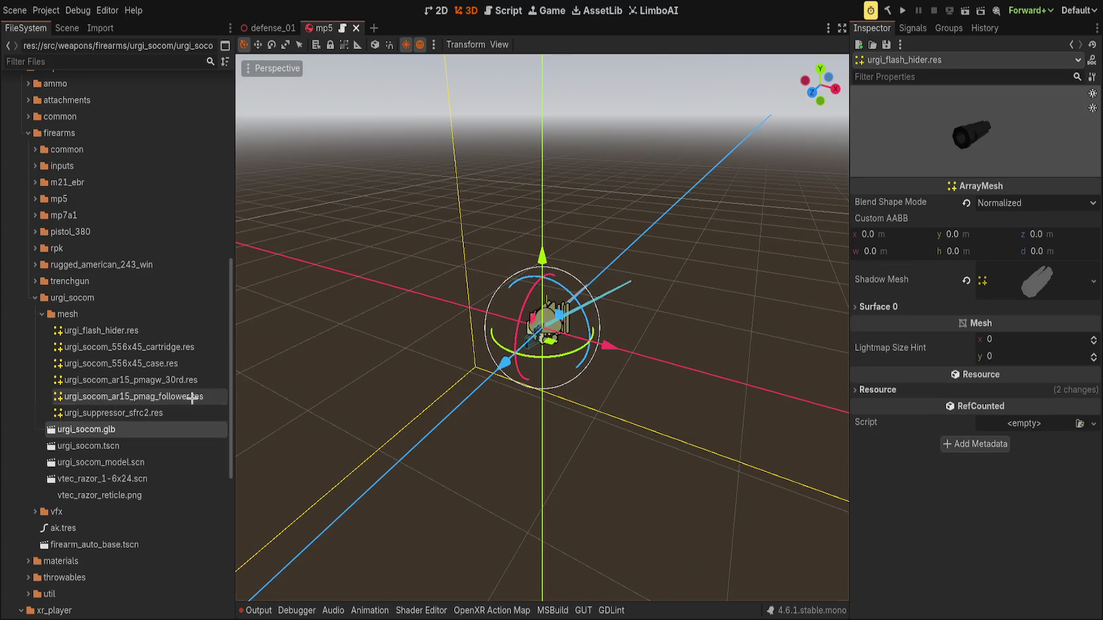
pyautogui.keyDown('shift'); pyautogui.click(150, 345); pyautogui.keyUp('shift')
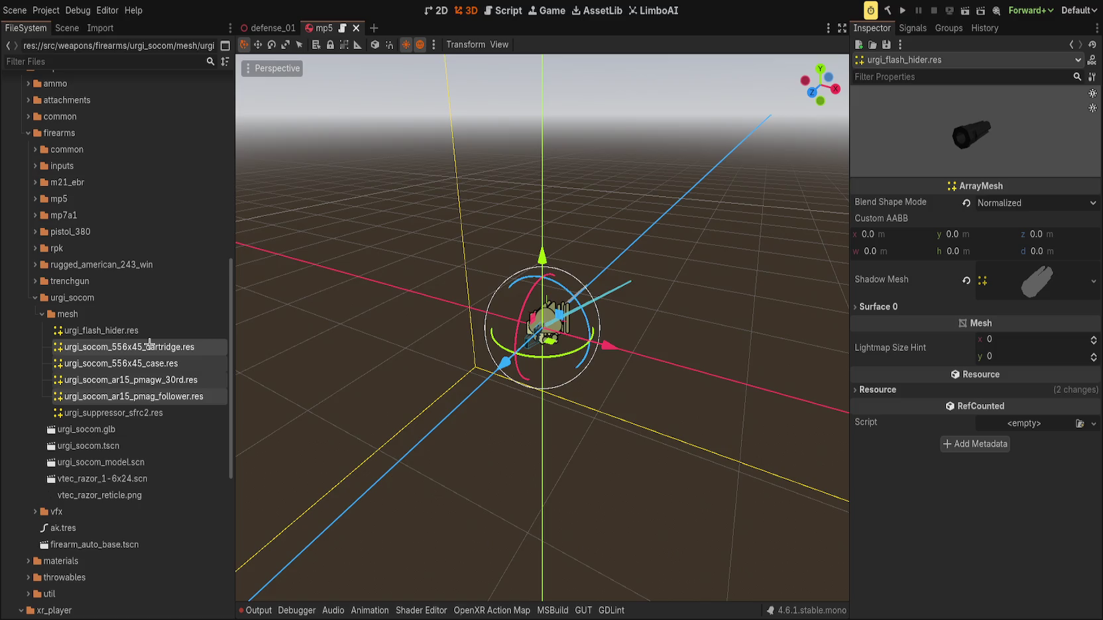
pyautogui.moveTo(150, 345); pyautogui.dragTo(131, 363)
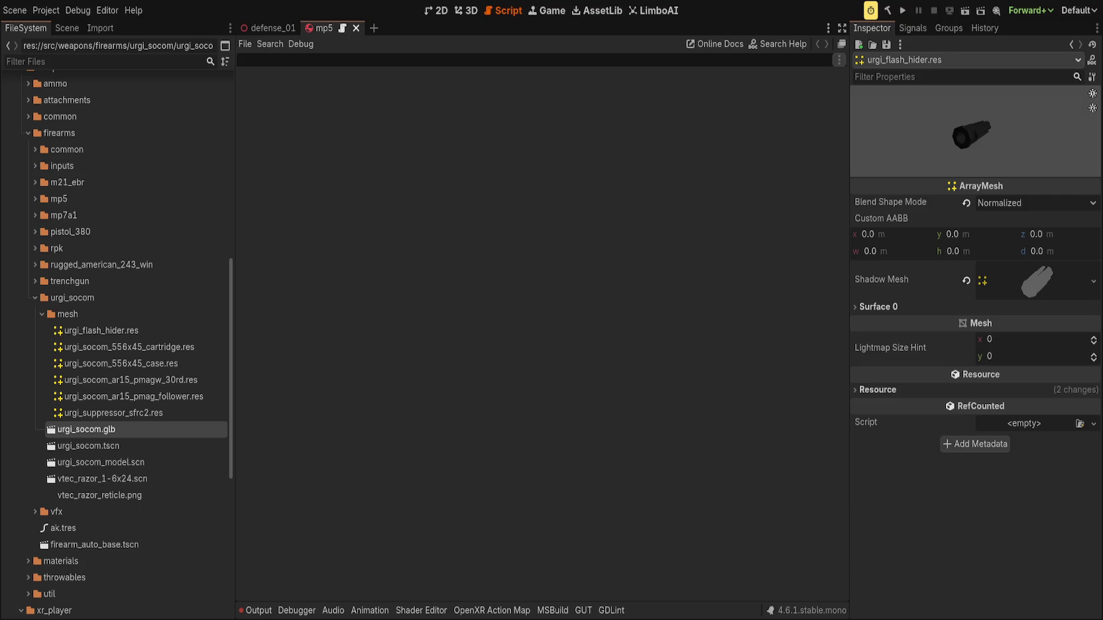
pyautogui.click(100, 28)
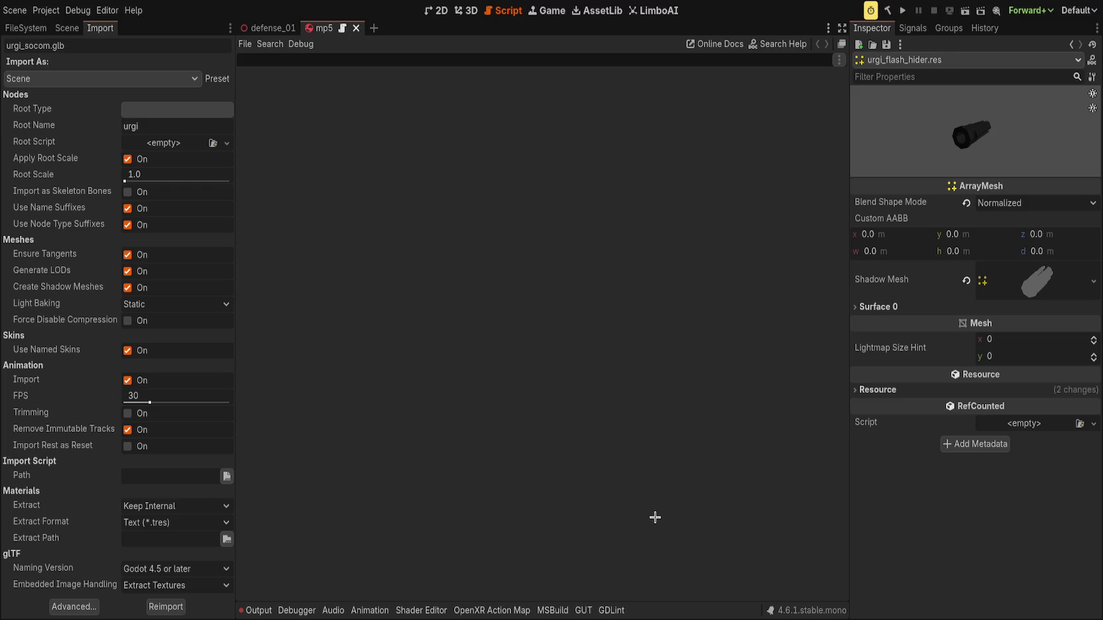
pyautogui.click(25, 28)
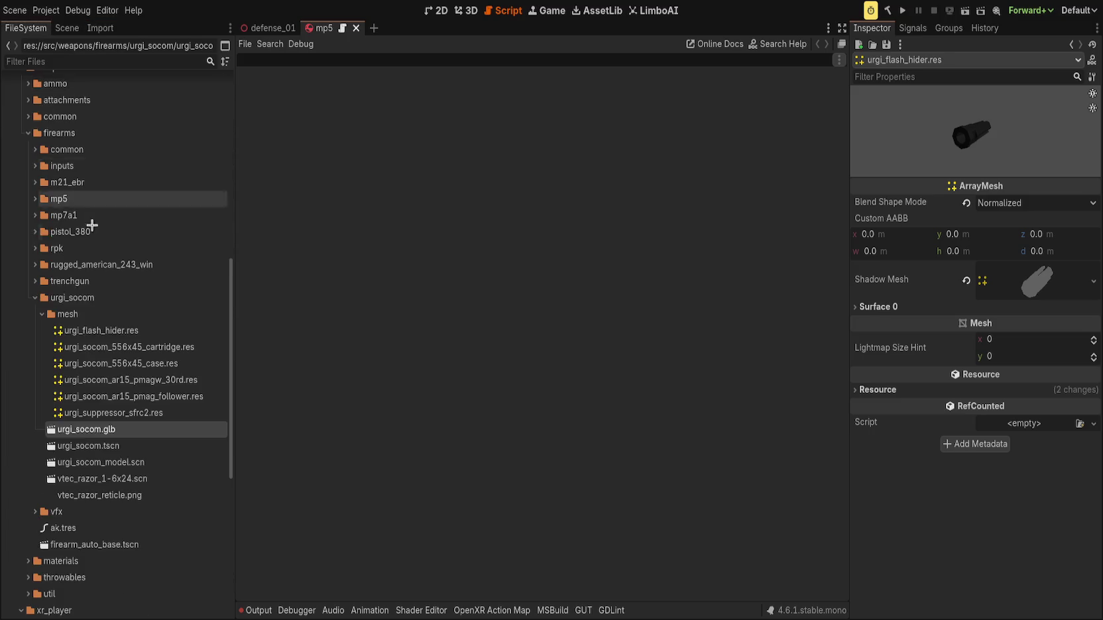
# Use the urgi_socom folder for import.gd and open the EditorScenePostImport documentation.
pyautogui.click(73, 298)
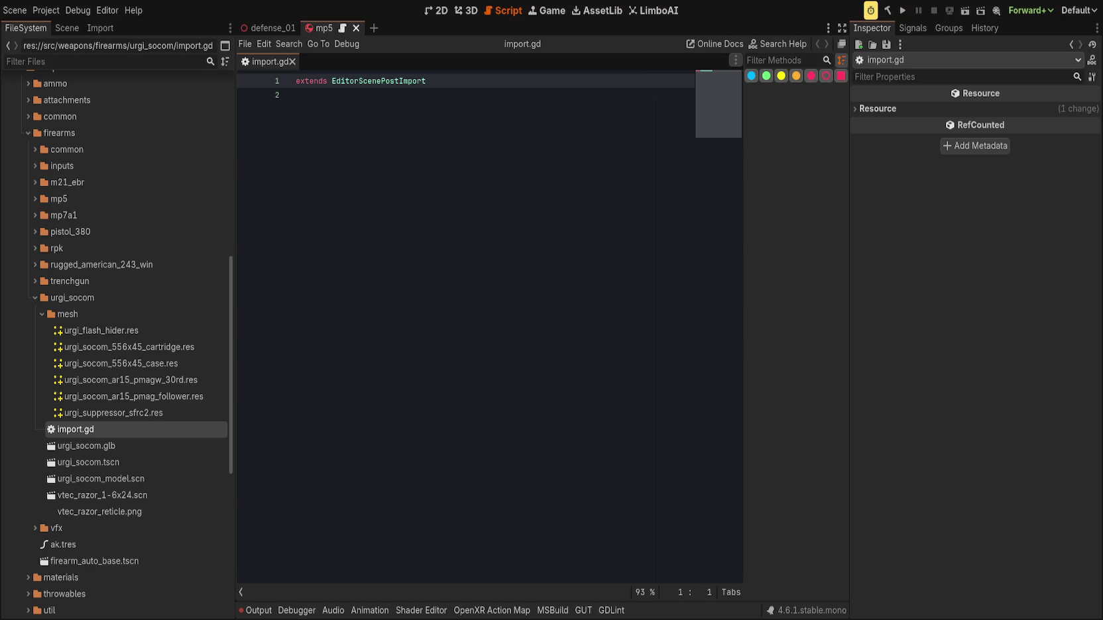
pyautogui.keyDown('ctrl'); pyautogui.click(378, 80); pyautogui.keyUp('ctrl')
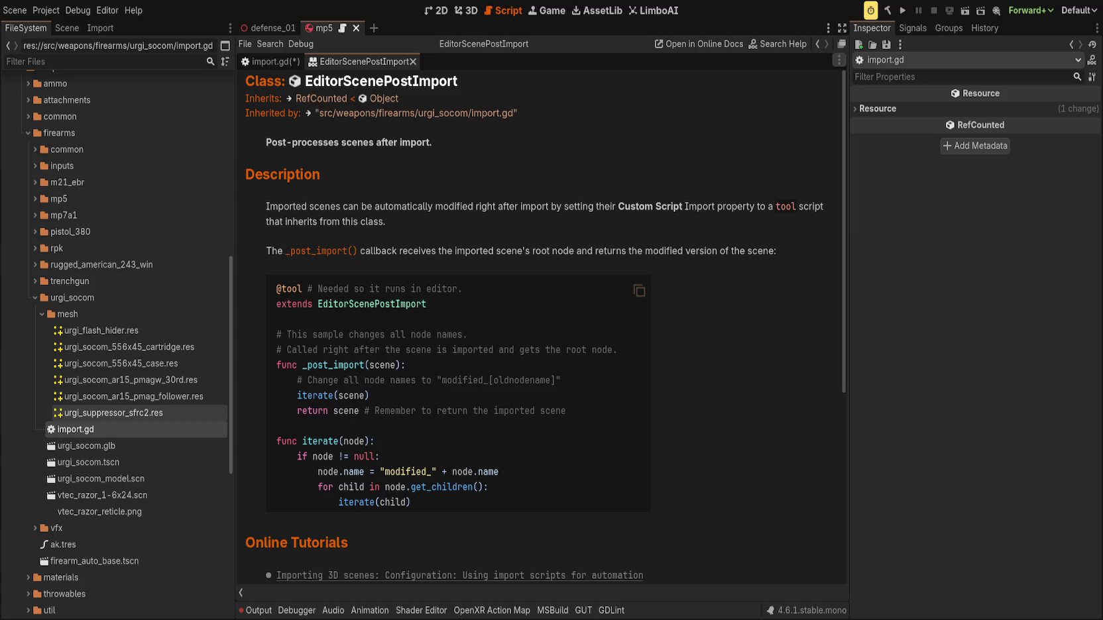
# Select urgi_suppressor_sfrc2.res in the urgi_socom mesh folder.
pyautogui.click(133, 413)
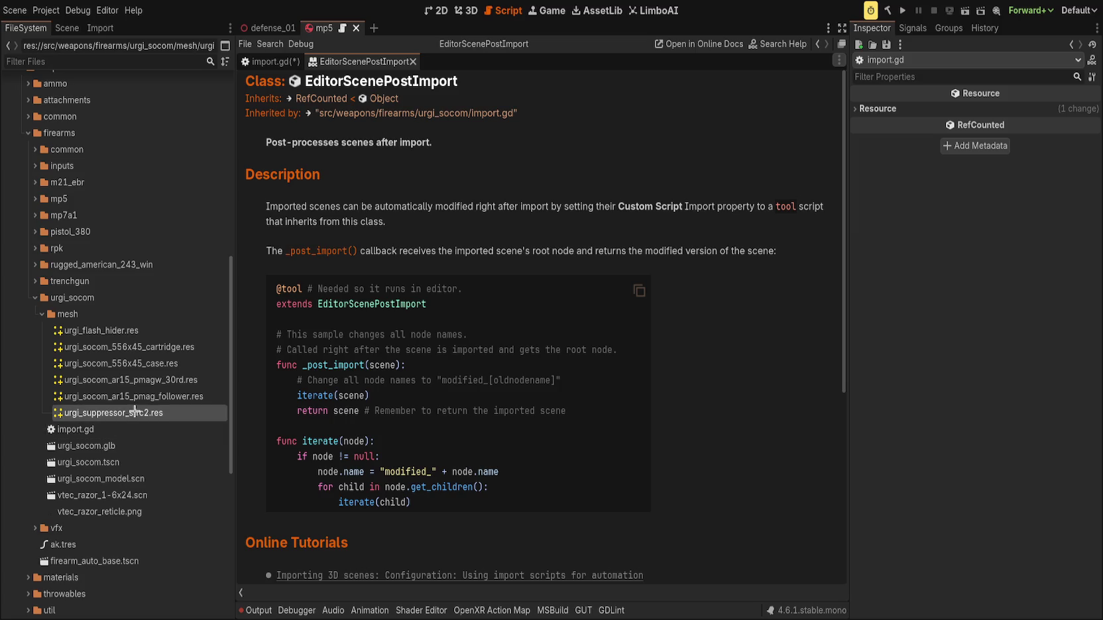
# Reimport urgi_socom.glb so its post-import script runs on the model.
pyautogui.doubleClick(105, 446)
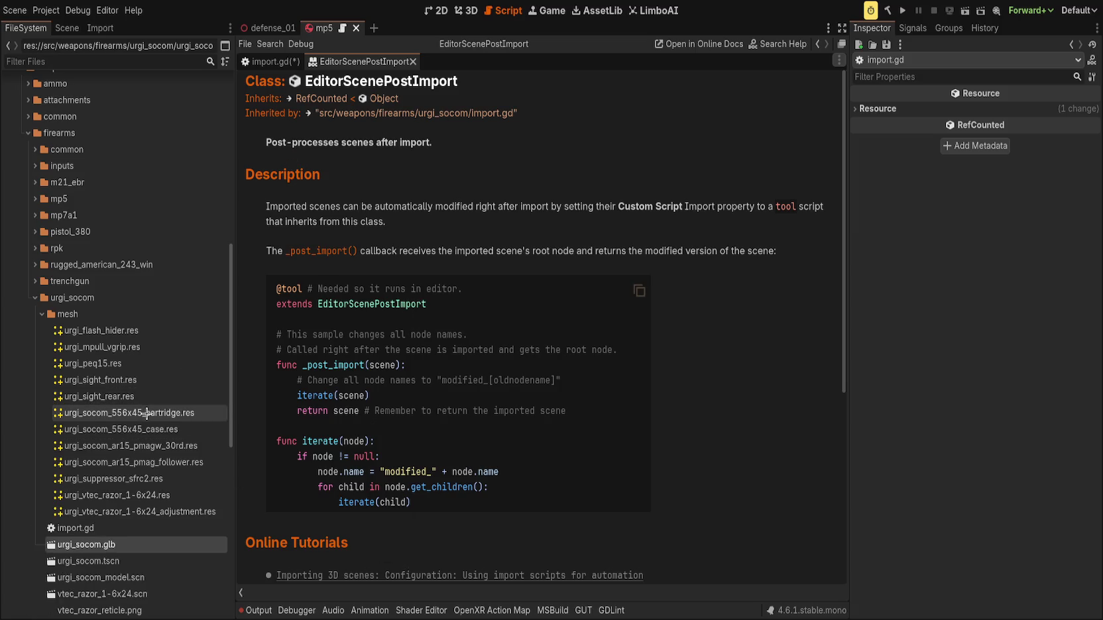
# Remove the four duplicate mesh resources, from the 556x45 cartridge to the pmag follower, then select import.gd.
pyautogui.click(147, 412)
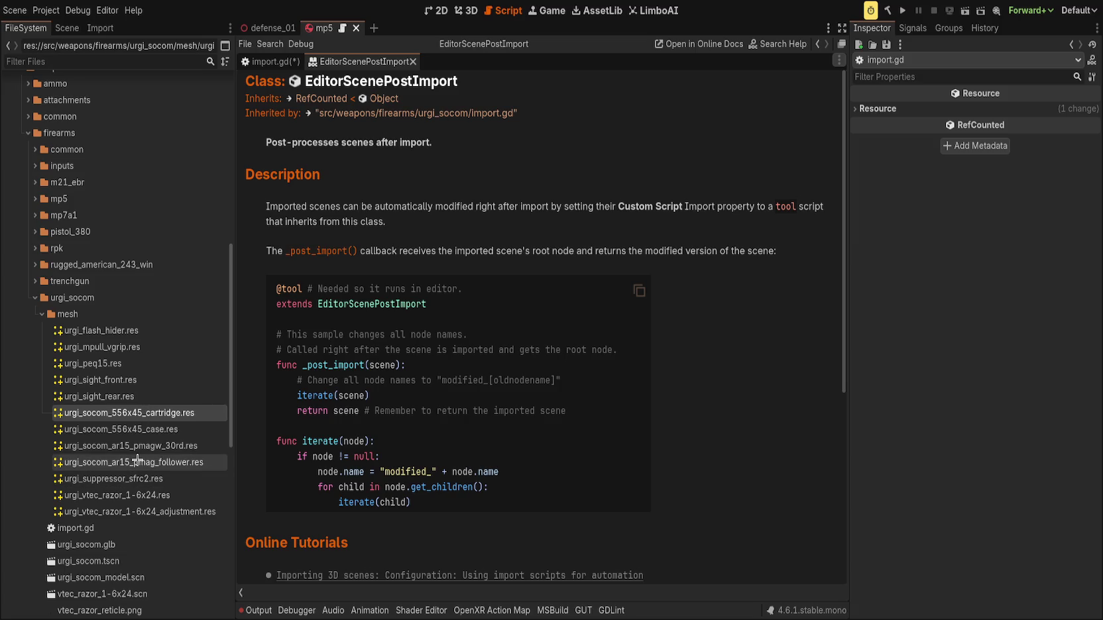
pyautogui.keyDown('shift'); pyautogui.click(138, 462); pyautogui.keyUp('shift')
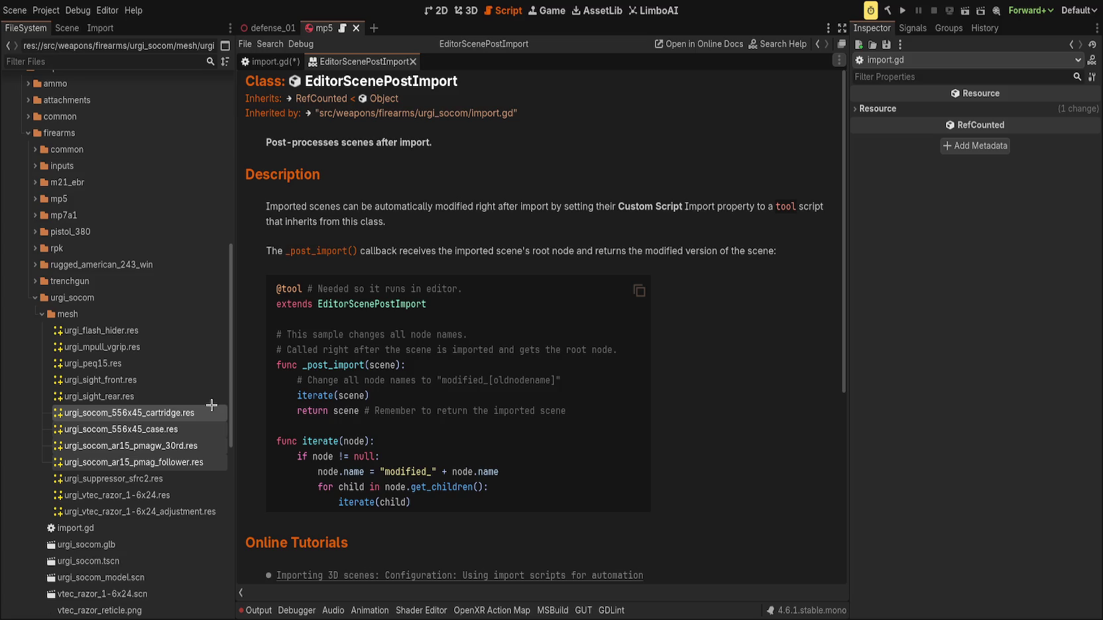
pyautogui.hotkey('ctrl', 's')
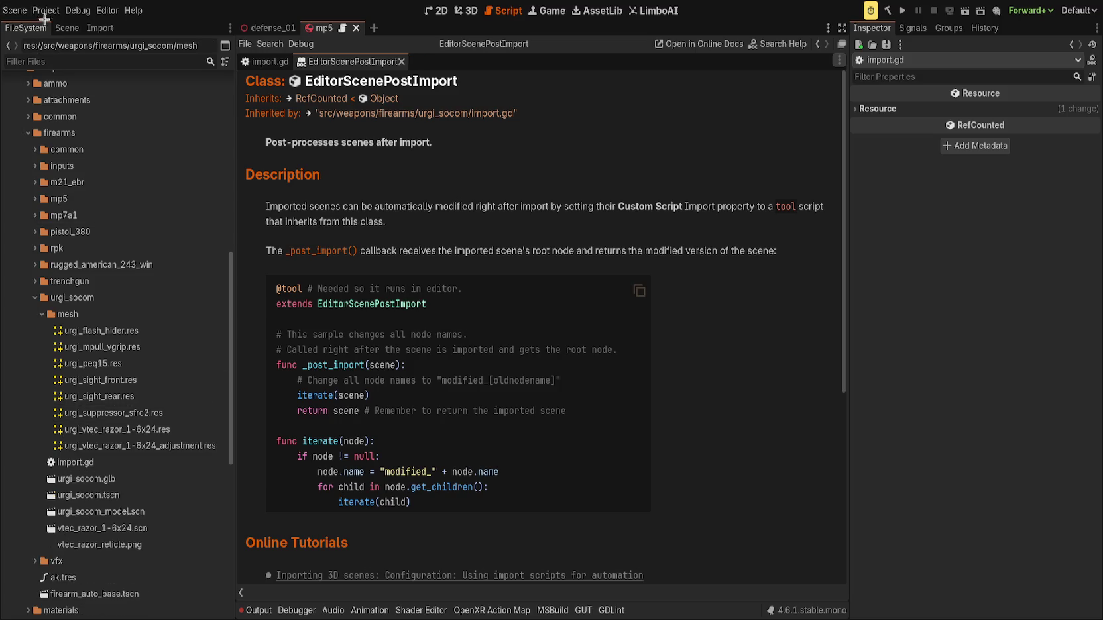
pyautogui.click(111, 479)
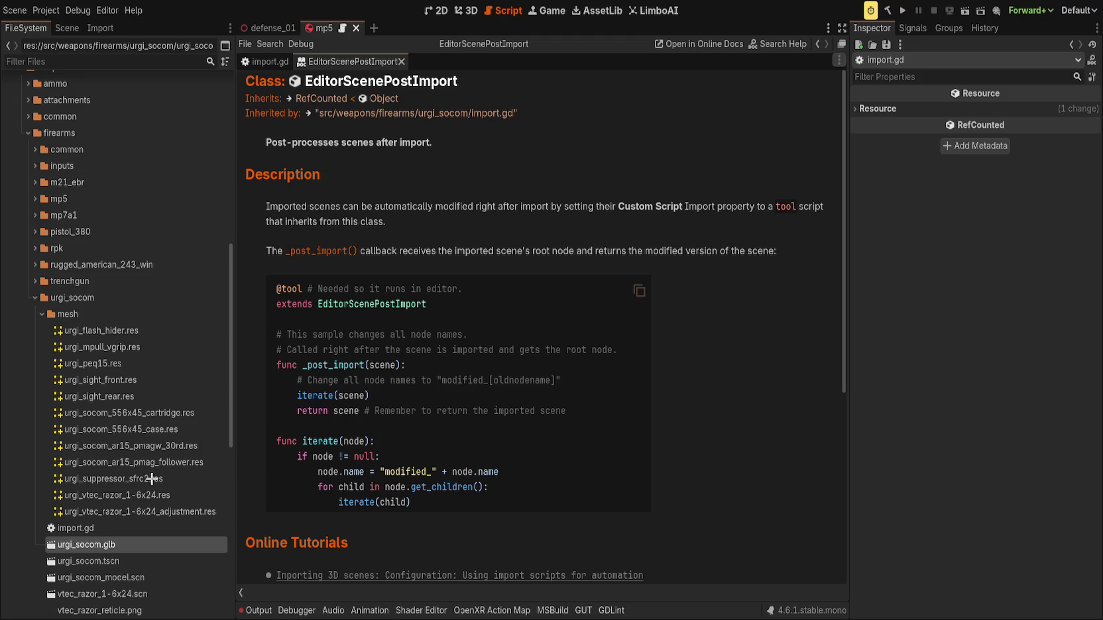
pyautogui.moveTo(163, 529); pyautogui.dragTo(150, 484)
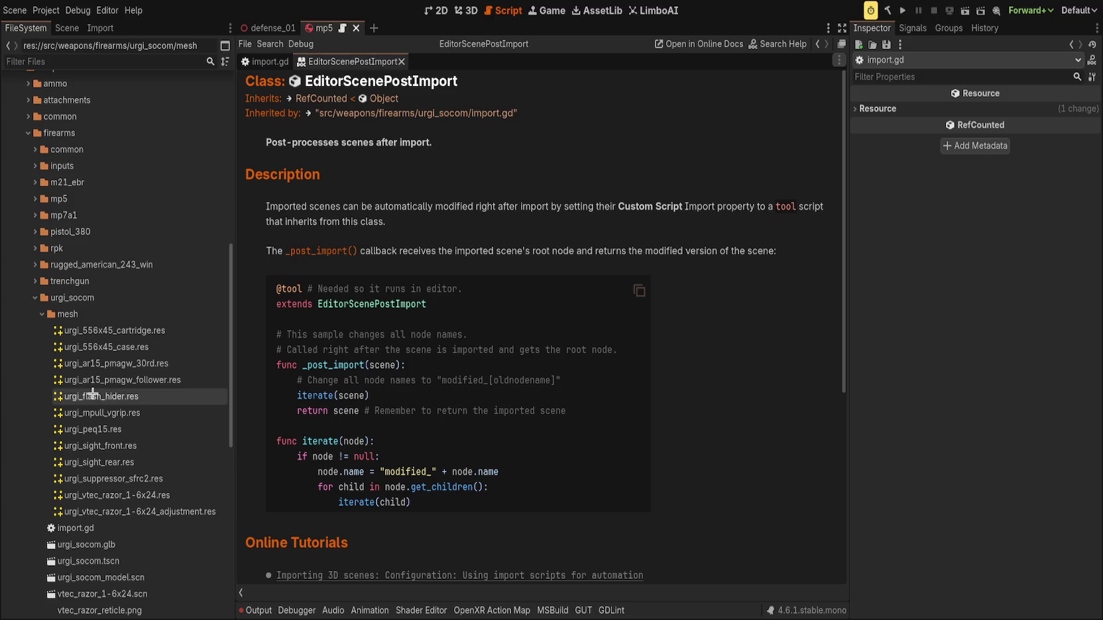
pyautogui.click(101, 528)
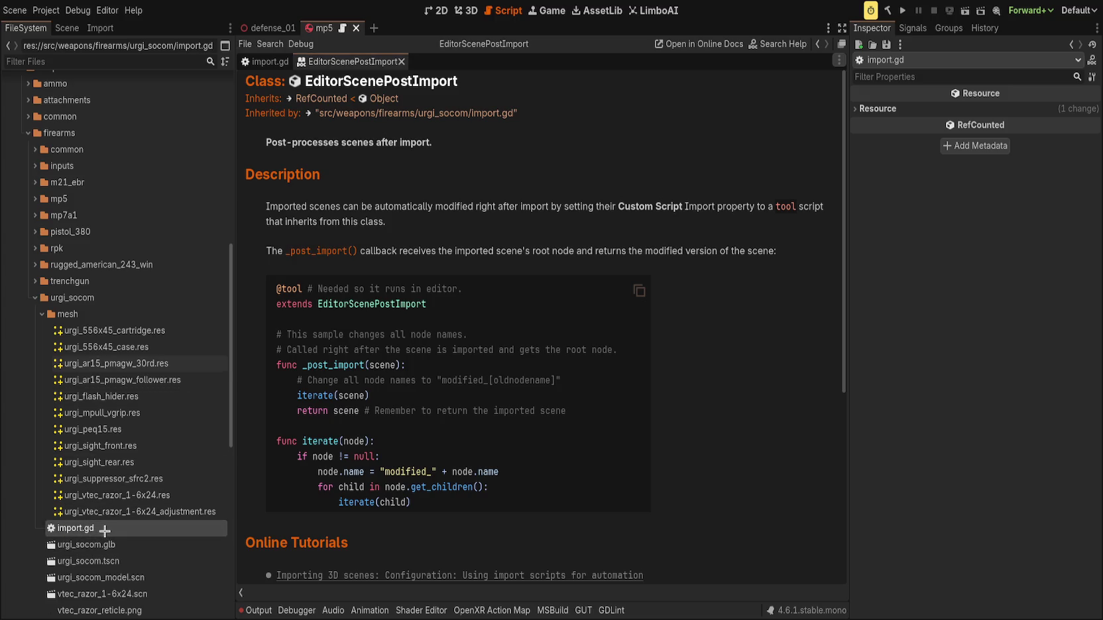
# Close import.gd, clear Root Script in urgi_socom.glb's import settings, and reimport it.
pyautogui.hotkey('ctrl', 'w')
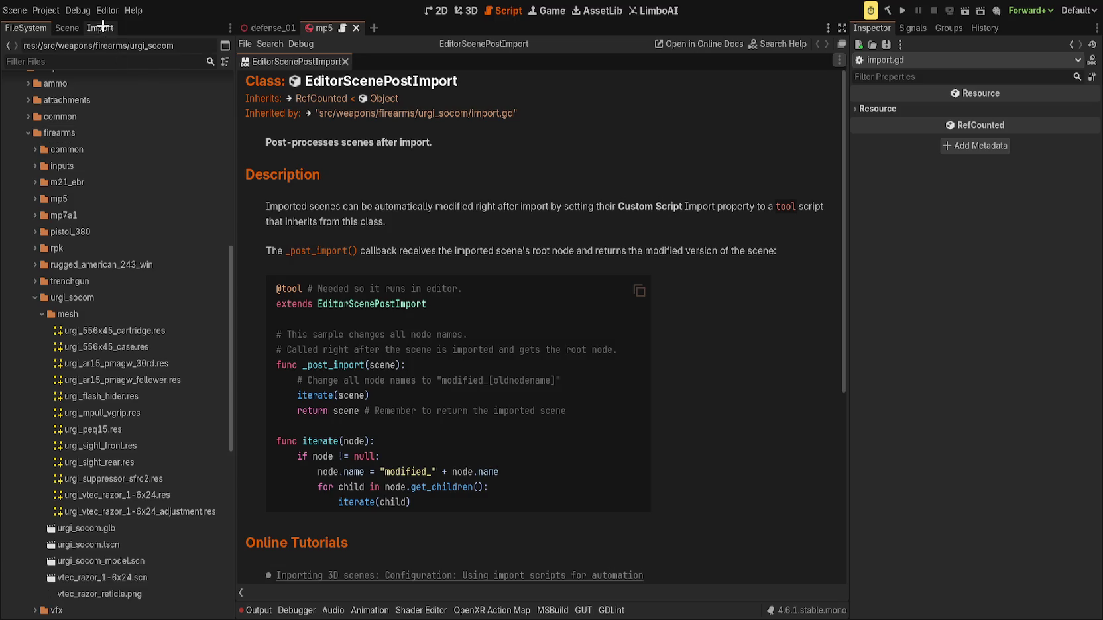
pyautogui.click(100, 28)
pyautogui.click(27, 28)
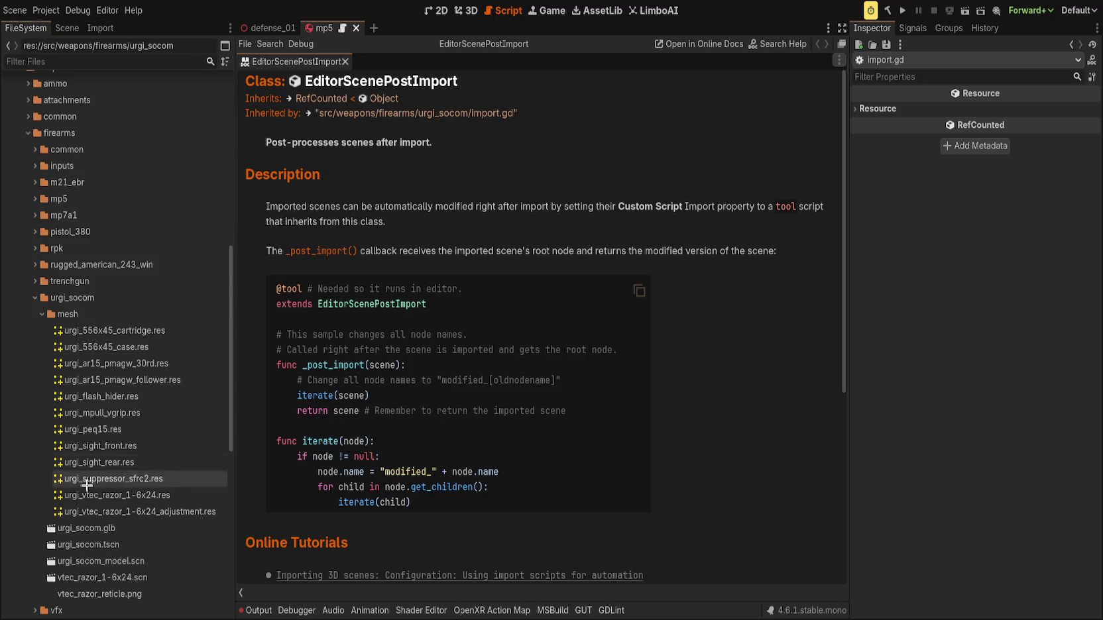
pyautogui.click(108, 530)
pyautogui.click(100, 27)
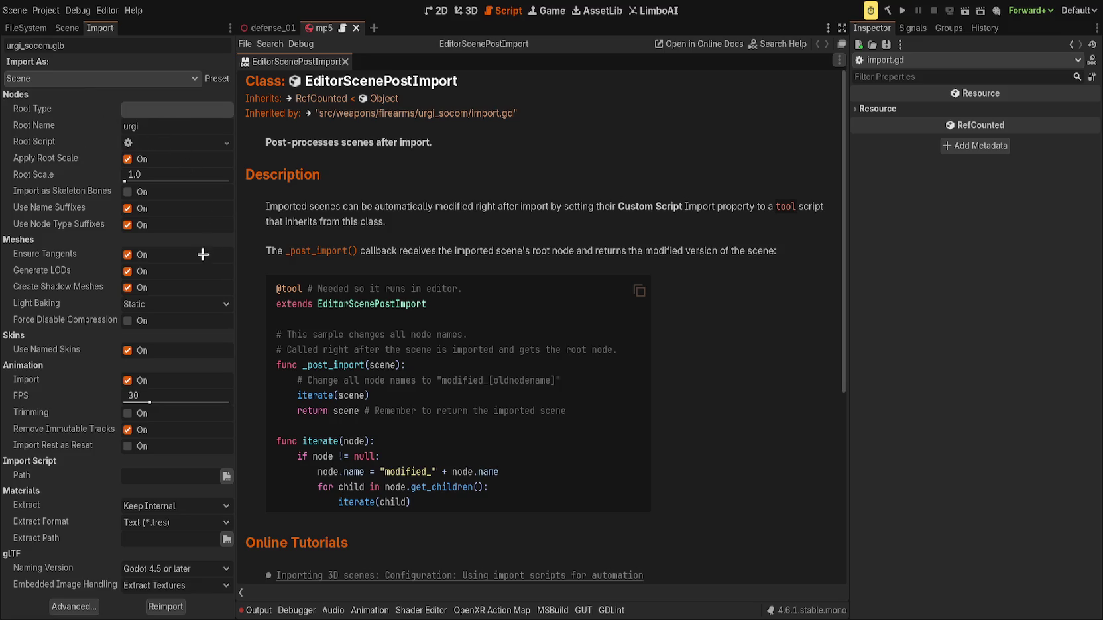
pyautogui.hotkey('ctrl', 's')
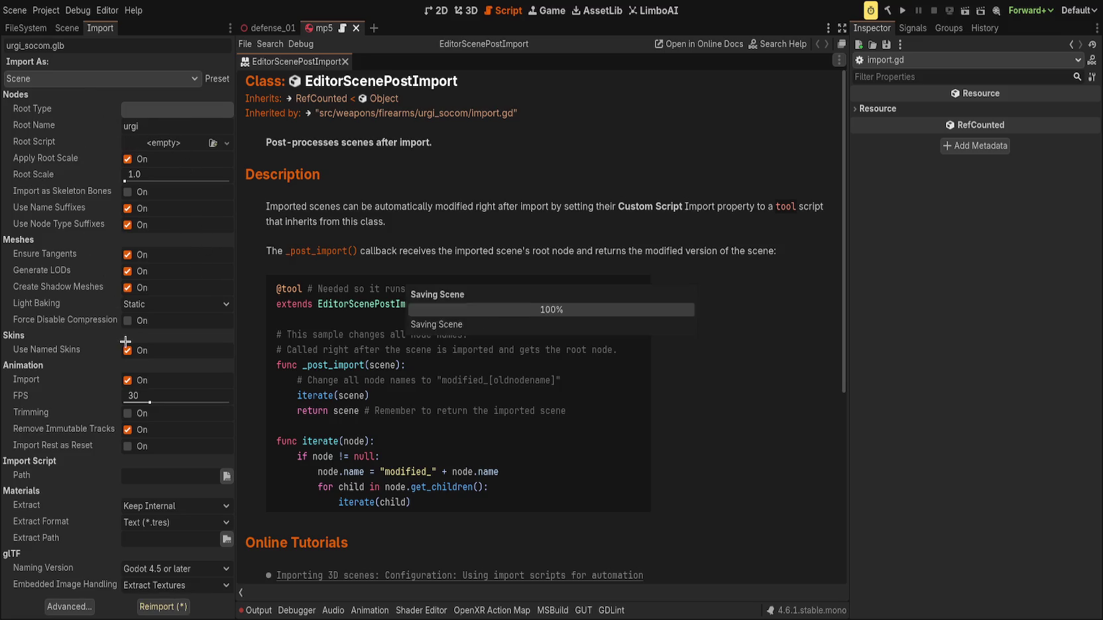
pyautogui.click(163, 606)
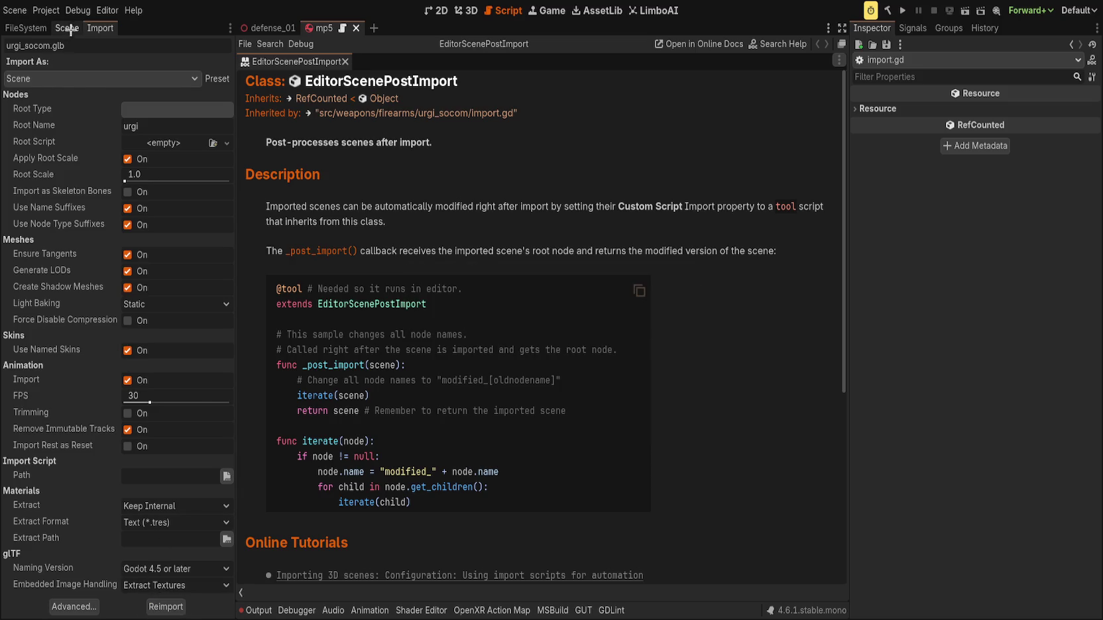
# Reopen urgi_socom.glb's import settings and switch to the 3D workspace.
pyautogui.click(69, 28)
pyautogui.click(27, 28)
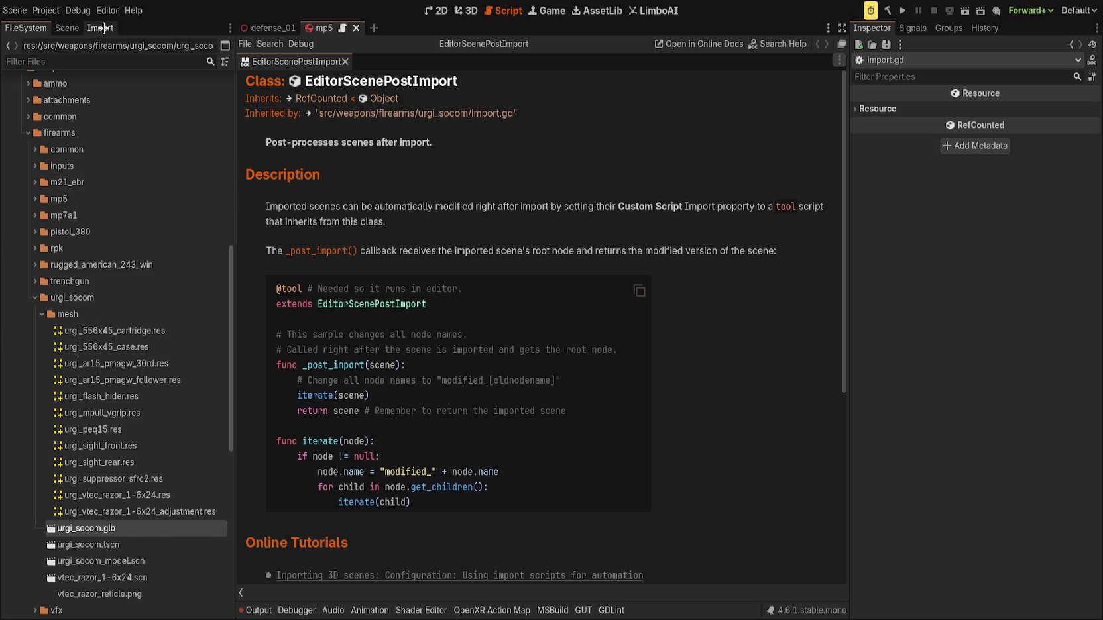
pyautogui.click(100, 27)
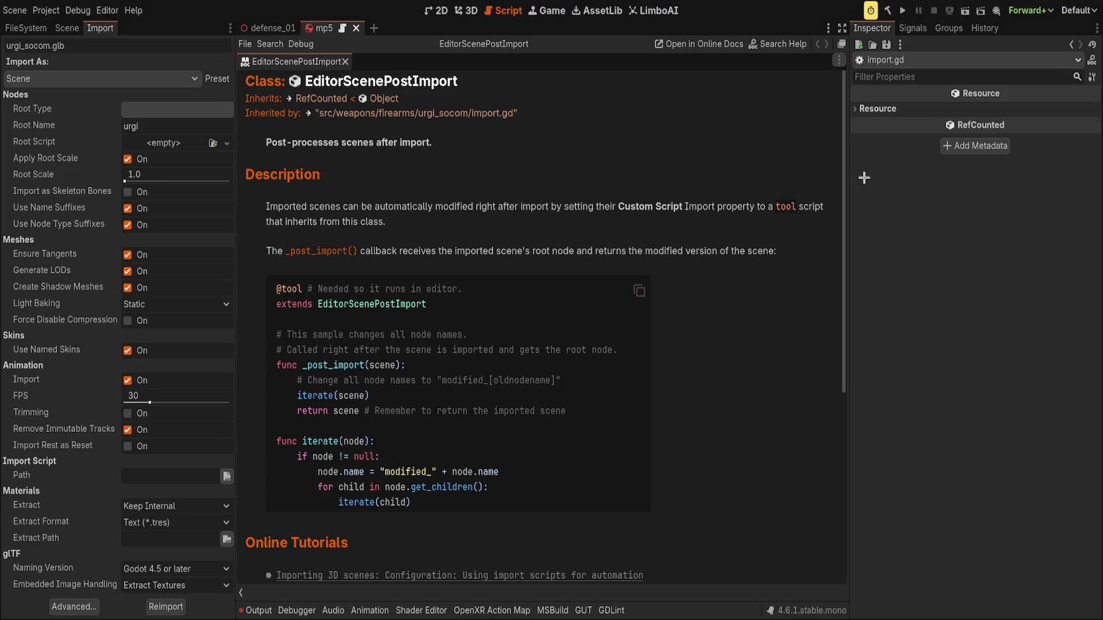
pyautogui.click(466, 10)
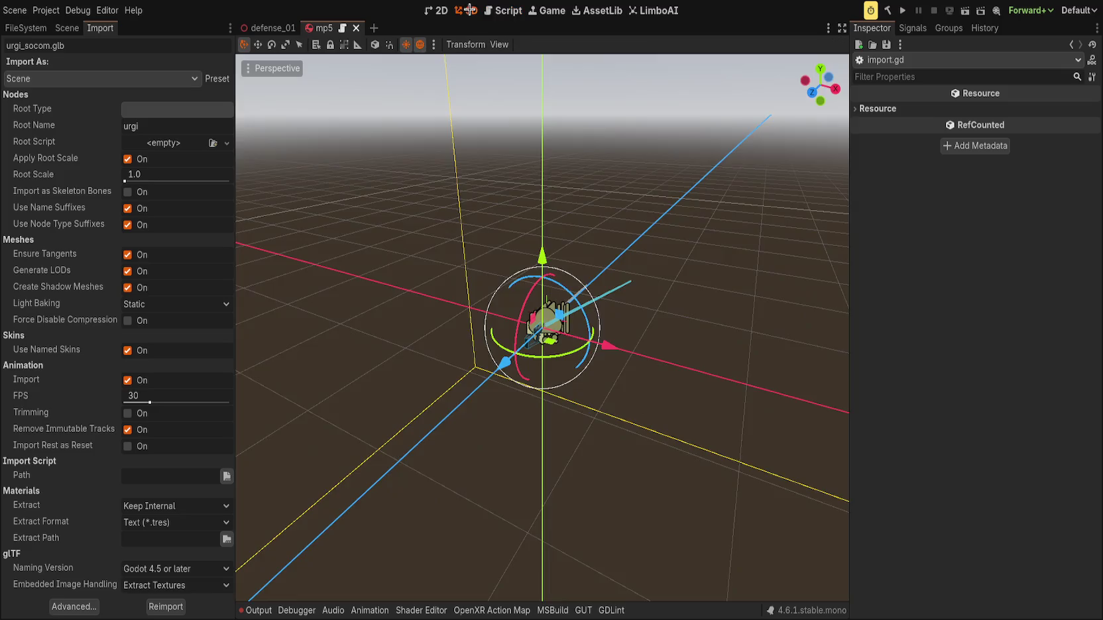
# Open the urgi_socom scene and its model sub-scene, inspecting the flash hider and other rifle parts.
pyautogui.scroll(3, 407, 392)
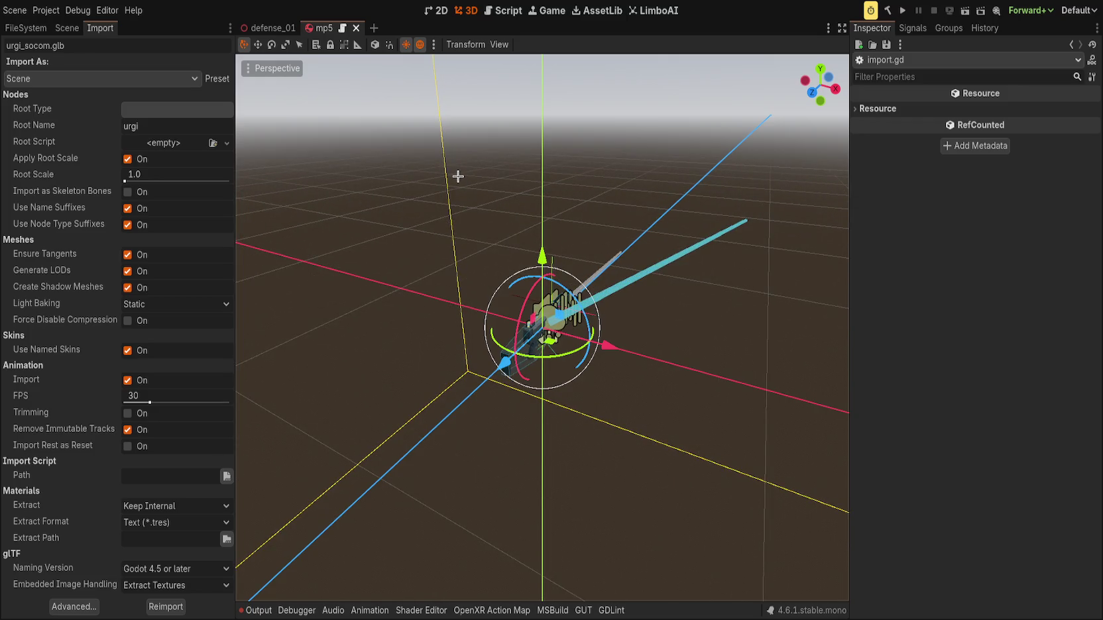
pyautogui.click(67, 28)
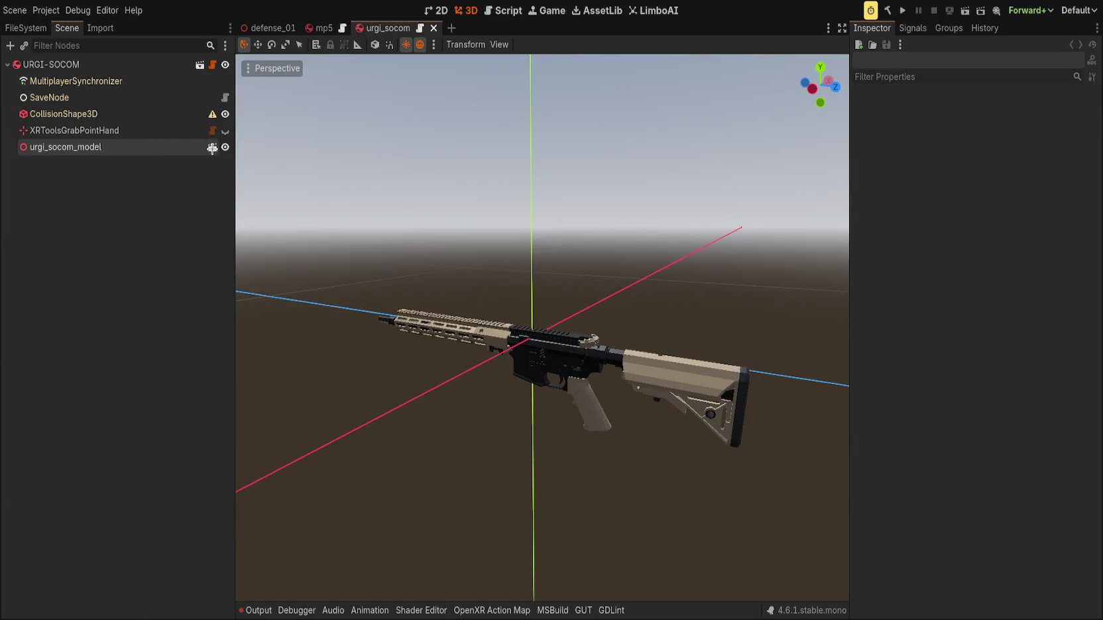
pyautogui.click(212, 147)
pyautogui.click(132, 291)
pyautogui.keyDown('shift'); pyautogui.click(67, 81); pyautogui.keyUp('shift')
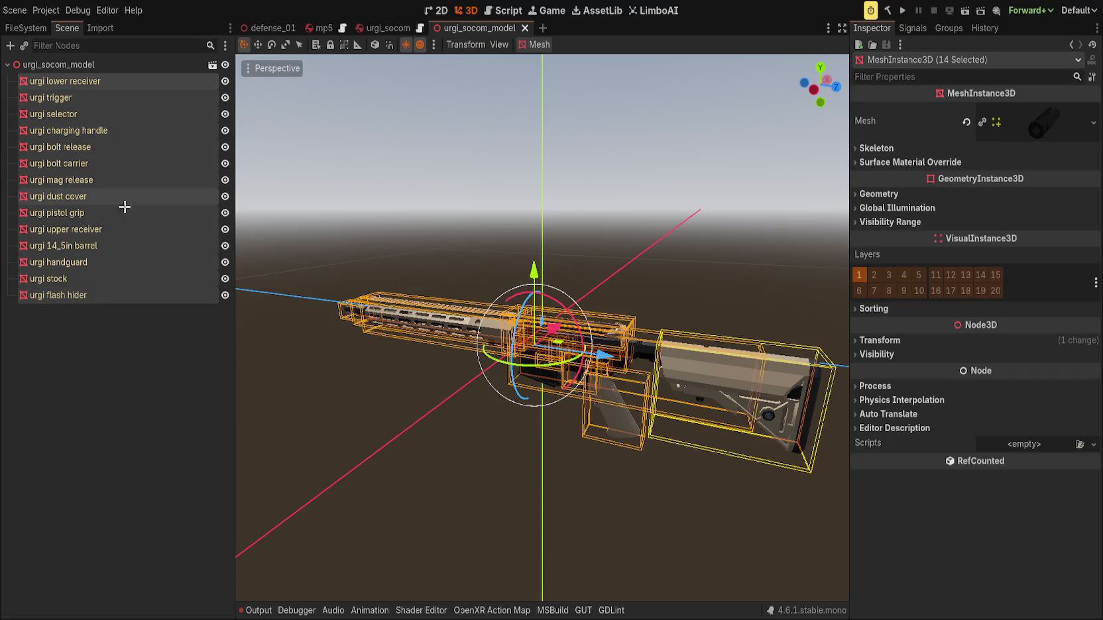
pyautogui.click(424, 199)
pyautogui.moveTo(424, 199)
pyautogui.mouseDown()
pyautogui.moveTo(498, 216)
pyautogui.moveTo(69, 301)
pyautogui.mouseUp()
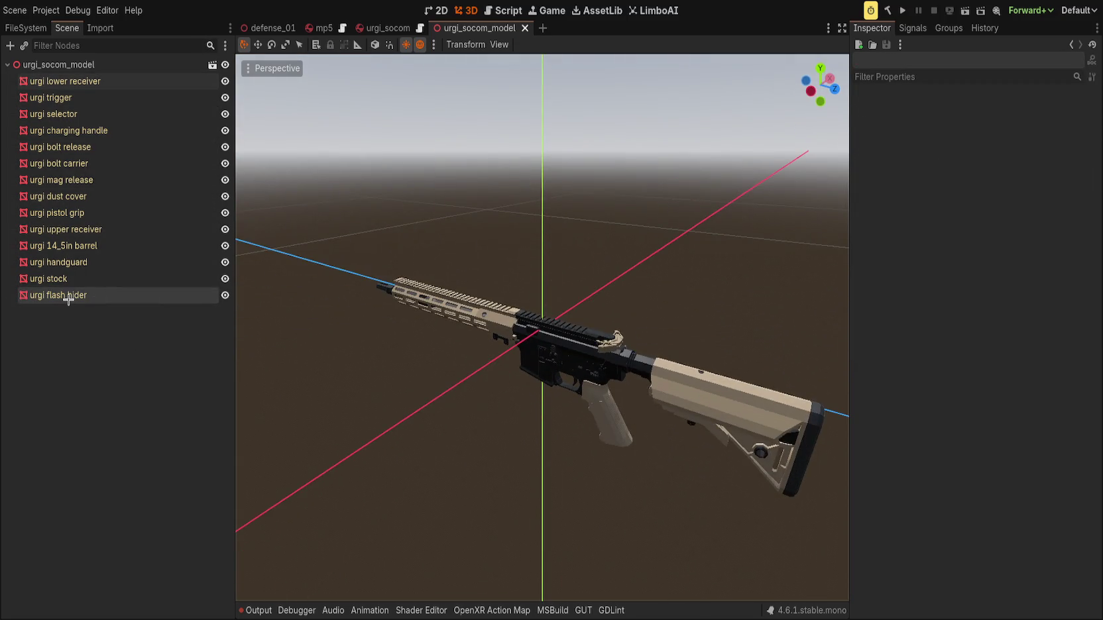
pyautogui.click(26, 28)
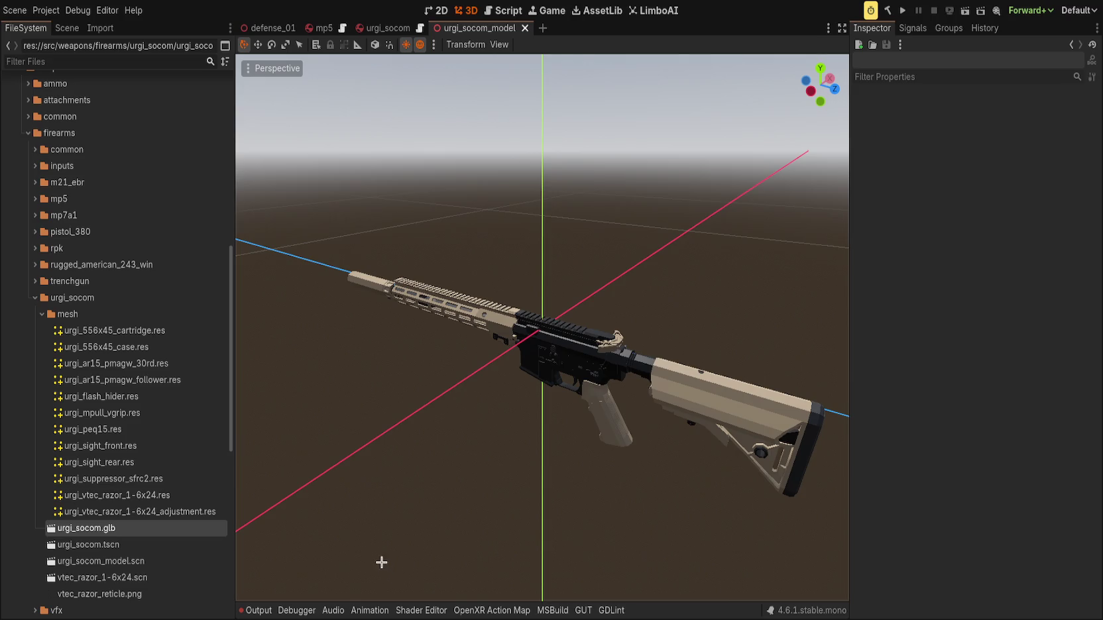
pyautogui.moveTo(390, 386); pyautogui.dragTo(509, 376)
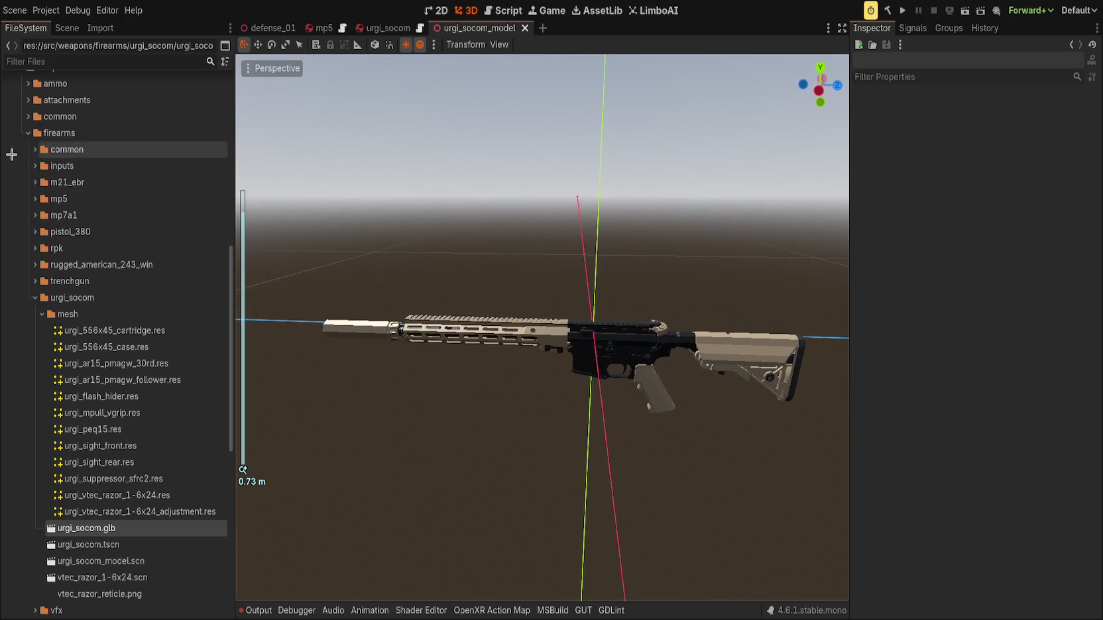
# Collapse the mesh and urgi_socom folders and close the urgi_socom_model scene.
pyautogui.click(41, 314)
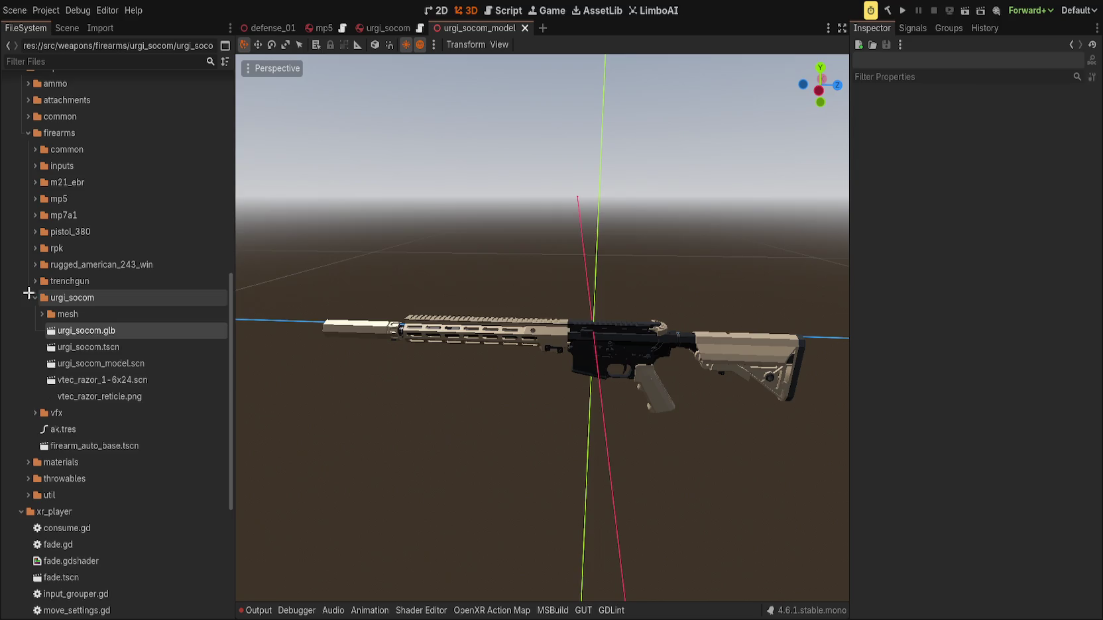
pyautogui.click(35, 298)
pyautogui.click(123, 299)
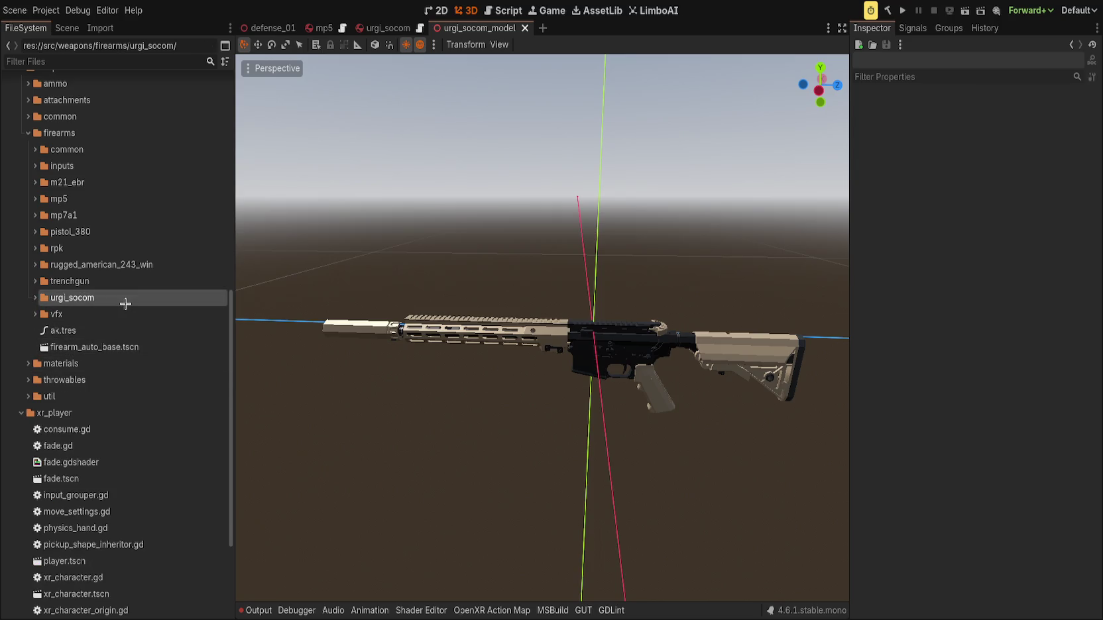
pyautogui.click(66, 28)
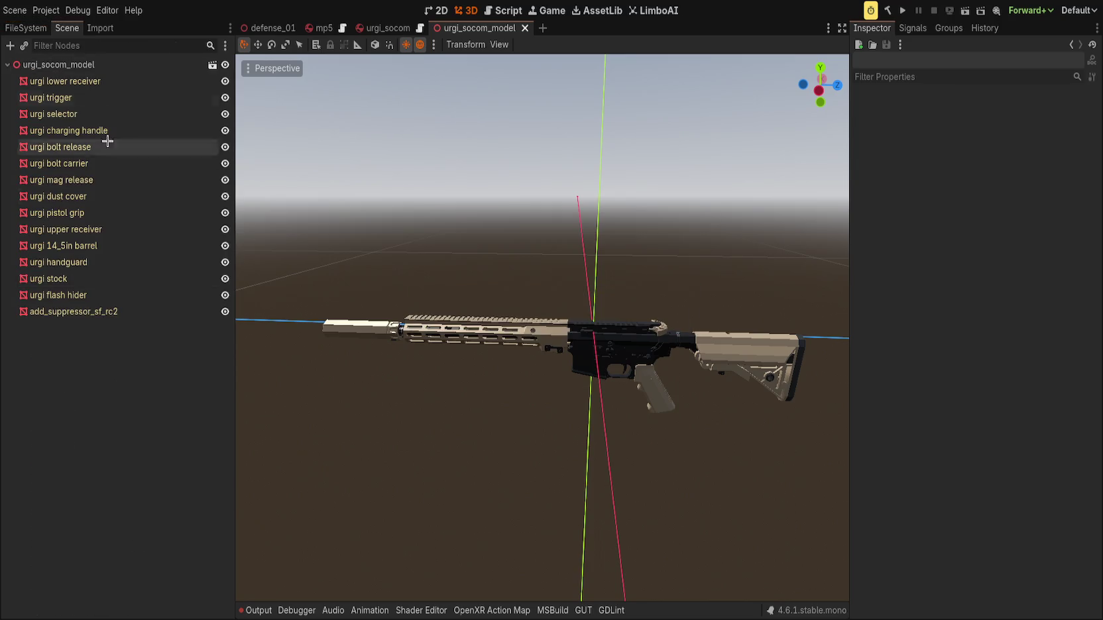
pyautogui.middleClick(476, 27)
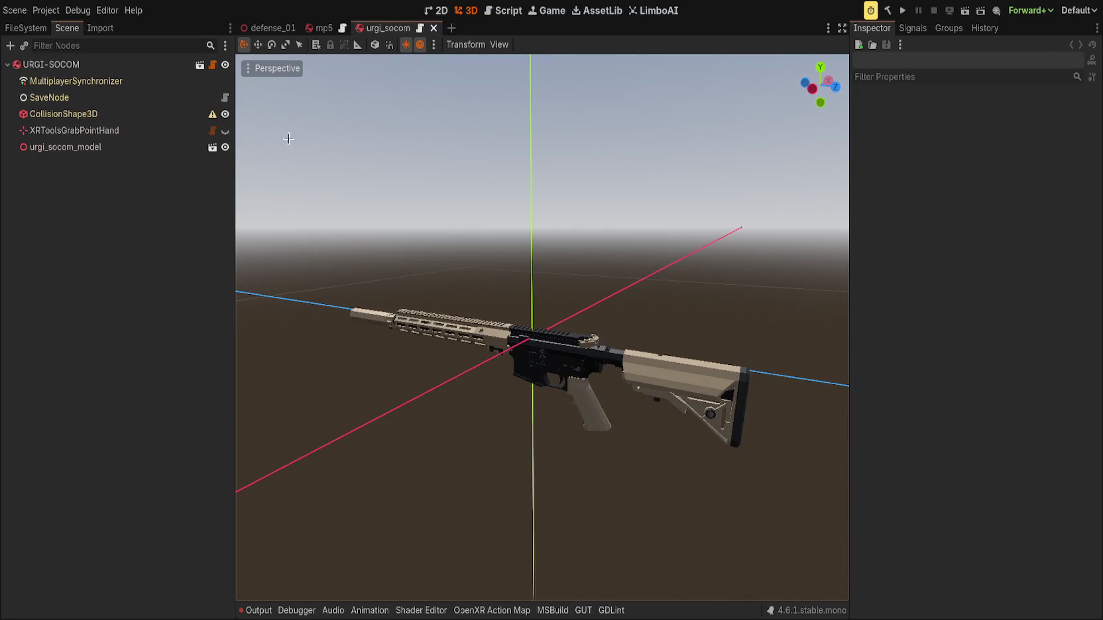
pyautogui.click(27, 28)
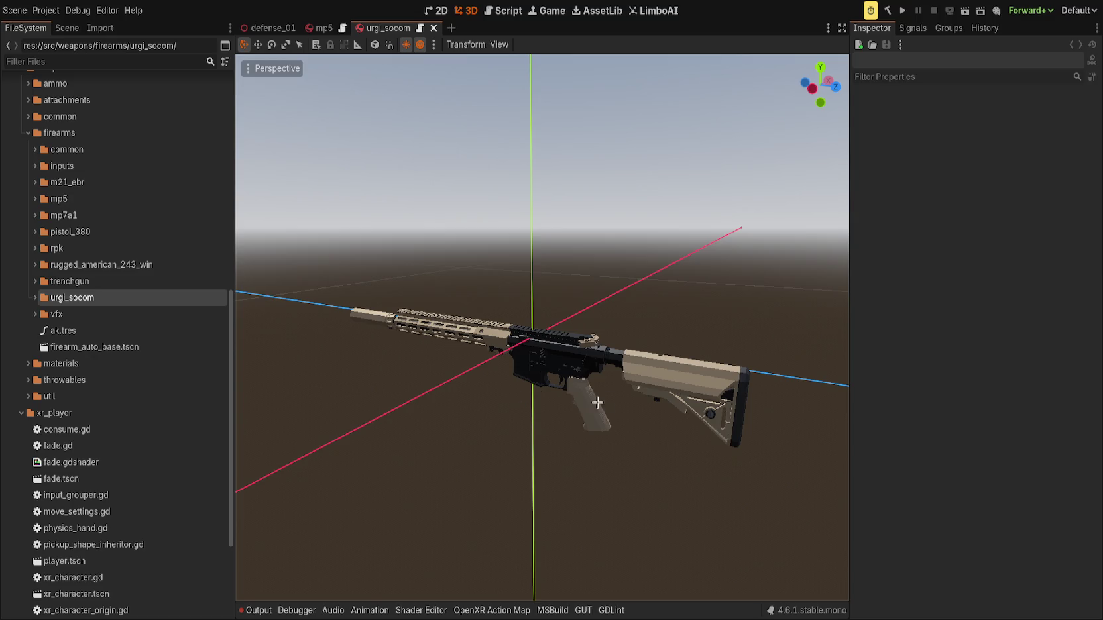
pyautogui.click(67, 28)
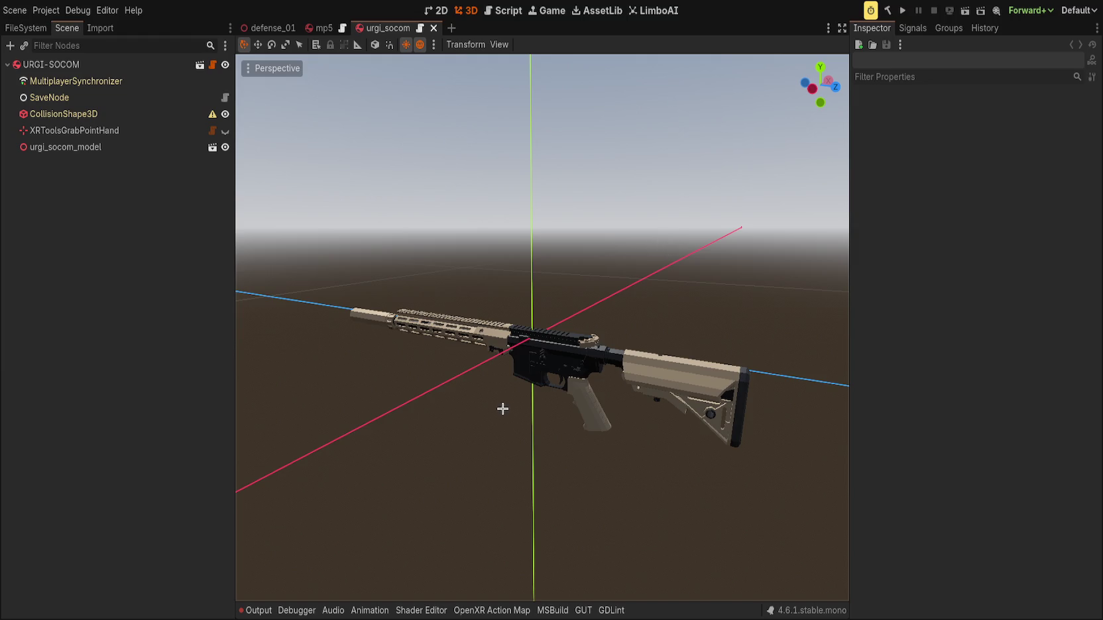
pyautogui.click(538, 346)
pyautogui.click(483, 177)
pyautogui.hotkey('ctrl', 'z')
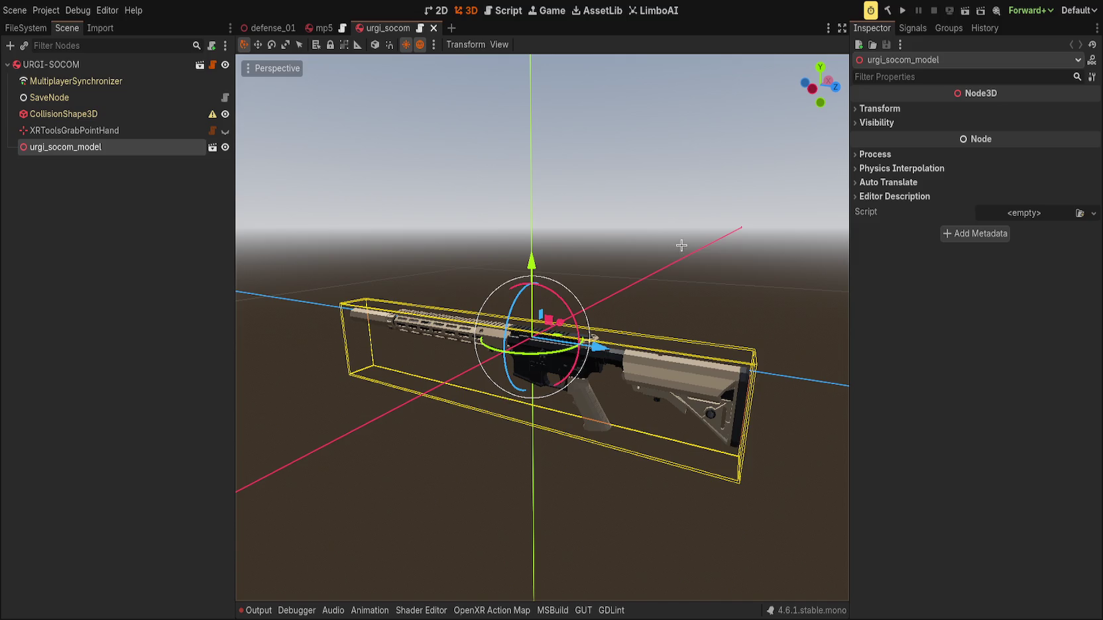
pyautogui.click(521, 226)
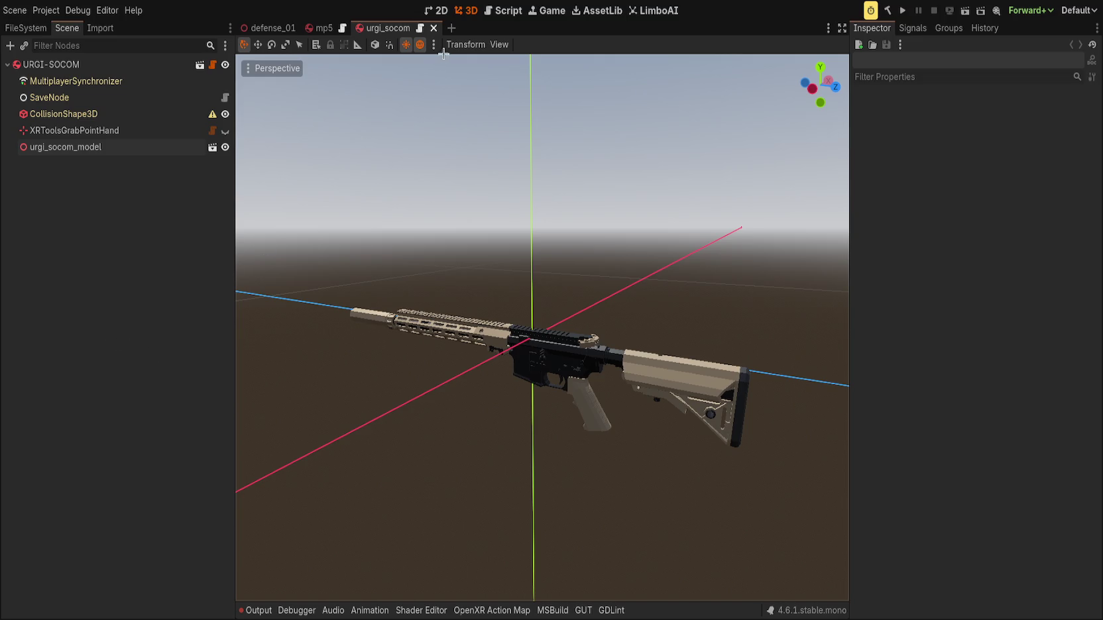
pyautogui.click(454, 26)
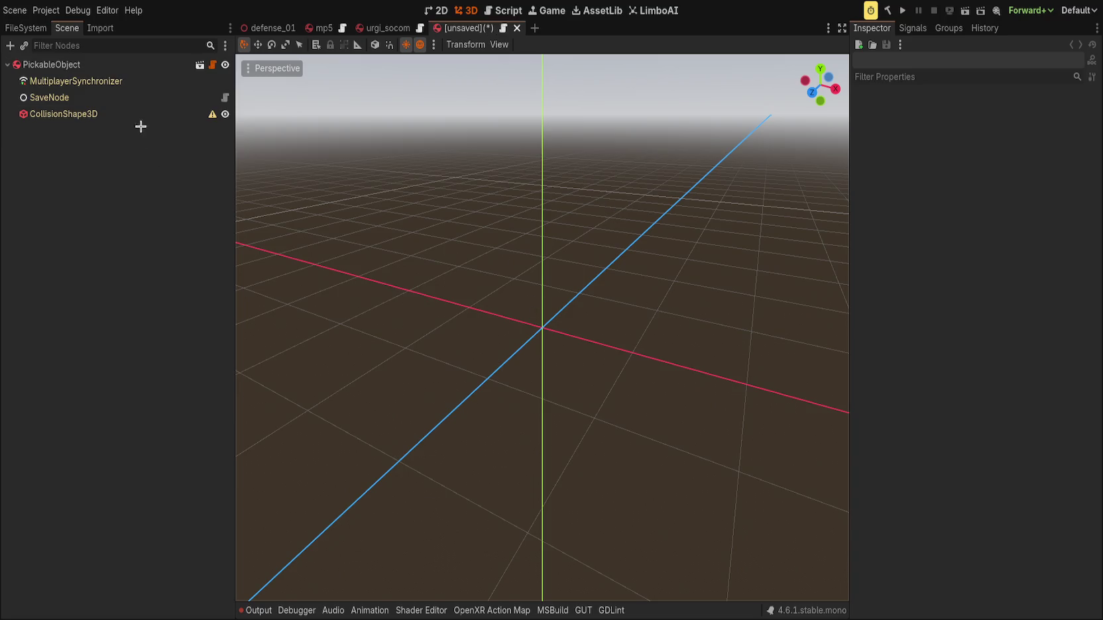
# Rename the new scope scene's root node to URGI_VTEC_1-6x24.
pyautogui.click(138, 71)
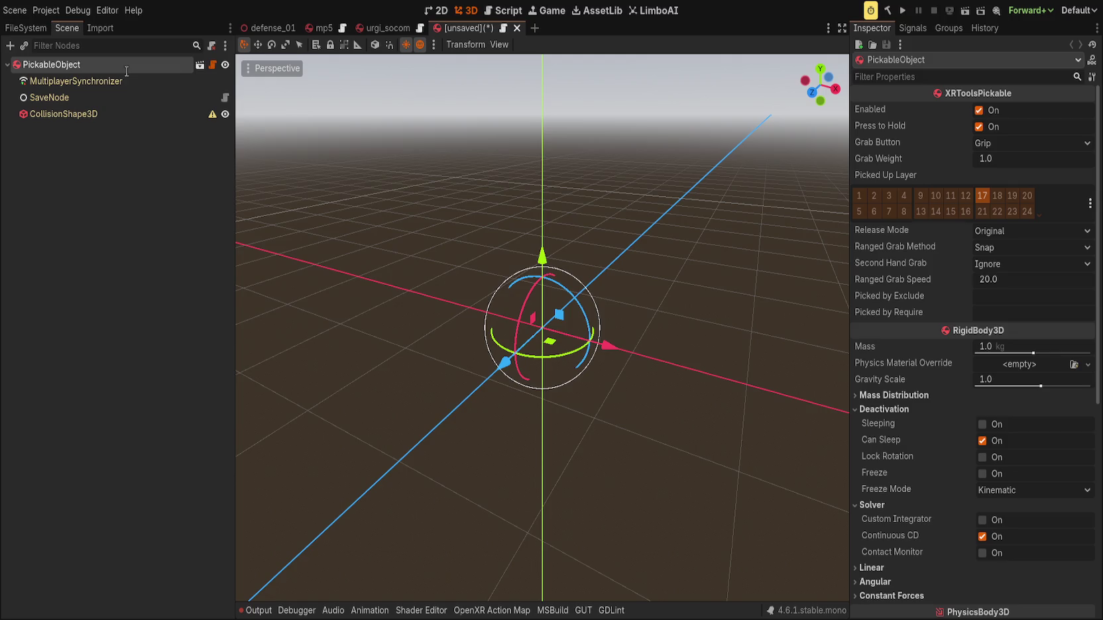
pyautogui.write('URGI_VTec1-6x24')
pyautogui.press('Return')
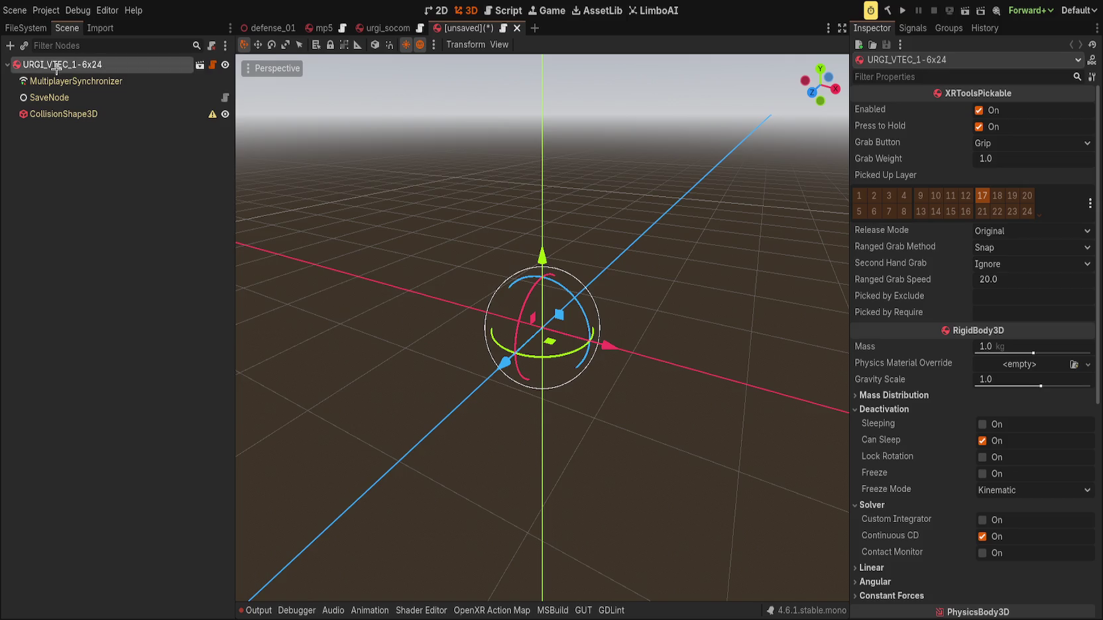
# Rename the rifle scene's root to URGI_SOCOM and save that scene.
pyautogui.click(372, 29)
pyautogui.click(100, 65)
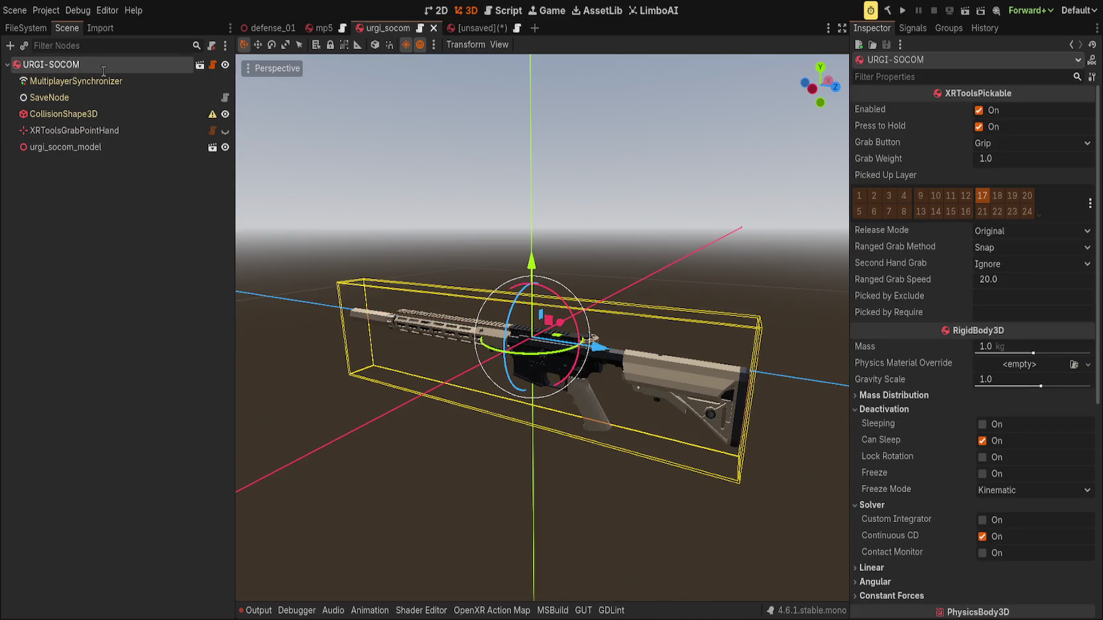
pyautogui.press('Return')
pyautogui.click(99, 233)
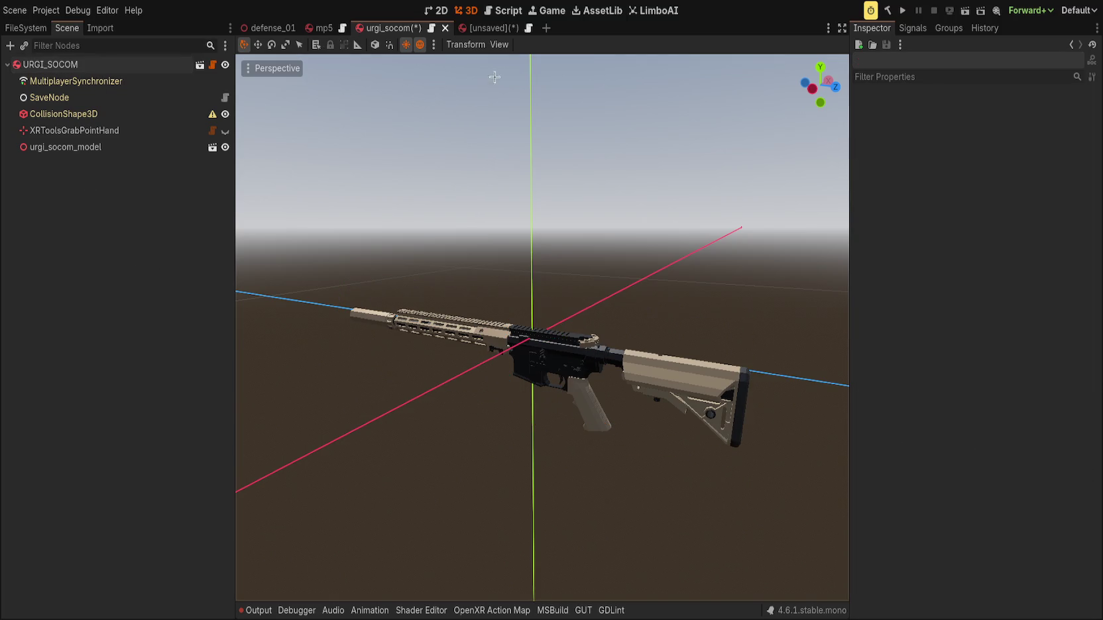
pyautogui.hotkey('ctrl', 's')
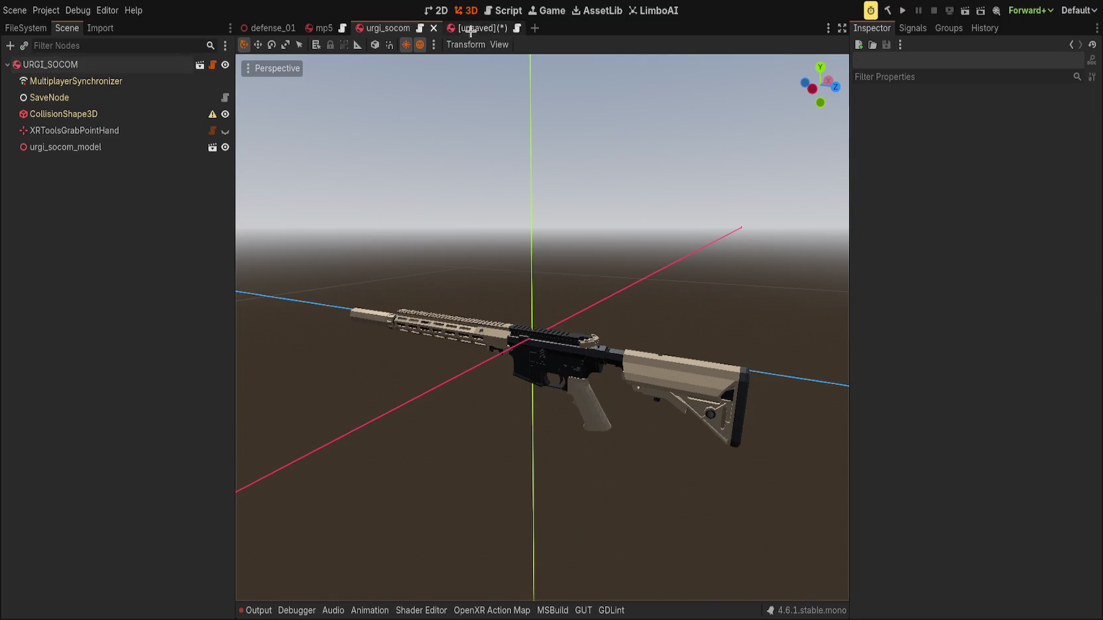
pyautogui.click(475, 28)
pyautogui.click(99, 168)
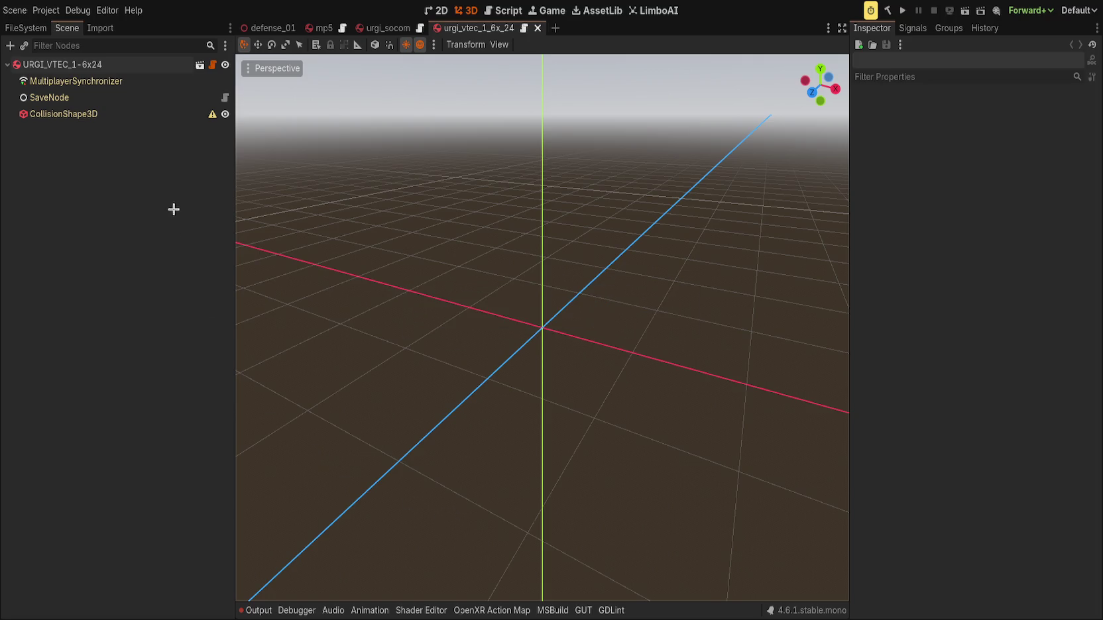
# Delete vtec_razor_1-6x24.scn and rename the reticle image to urgi_vtec_reticle.png.
pyautogui.click(27, 28)
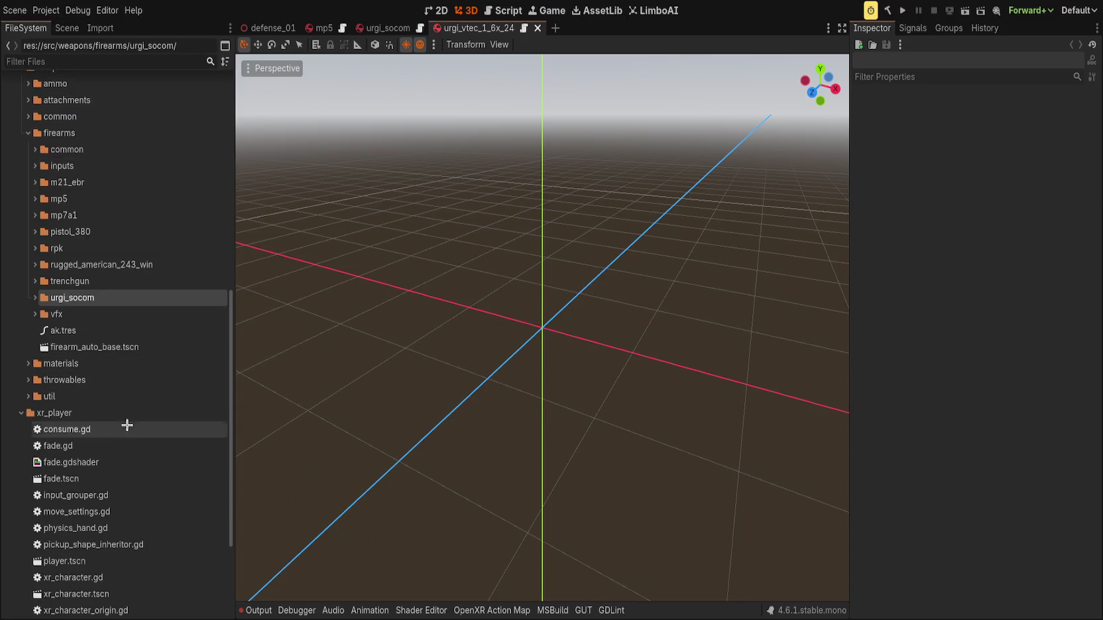
pyautogui.click(35, 297)
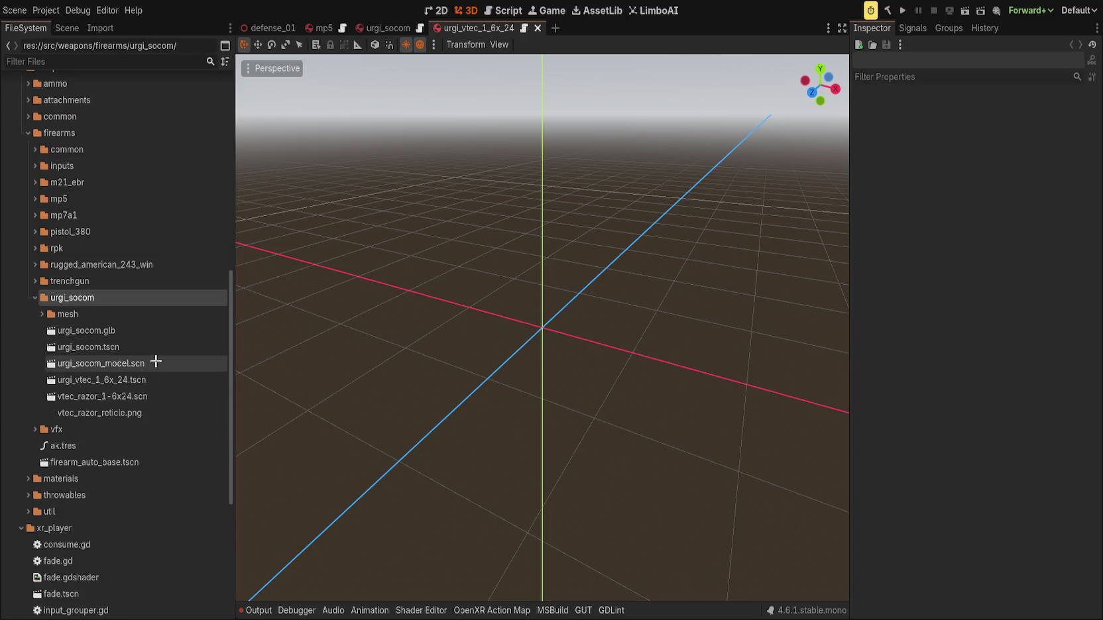
pyautogui.click(160, 396)
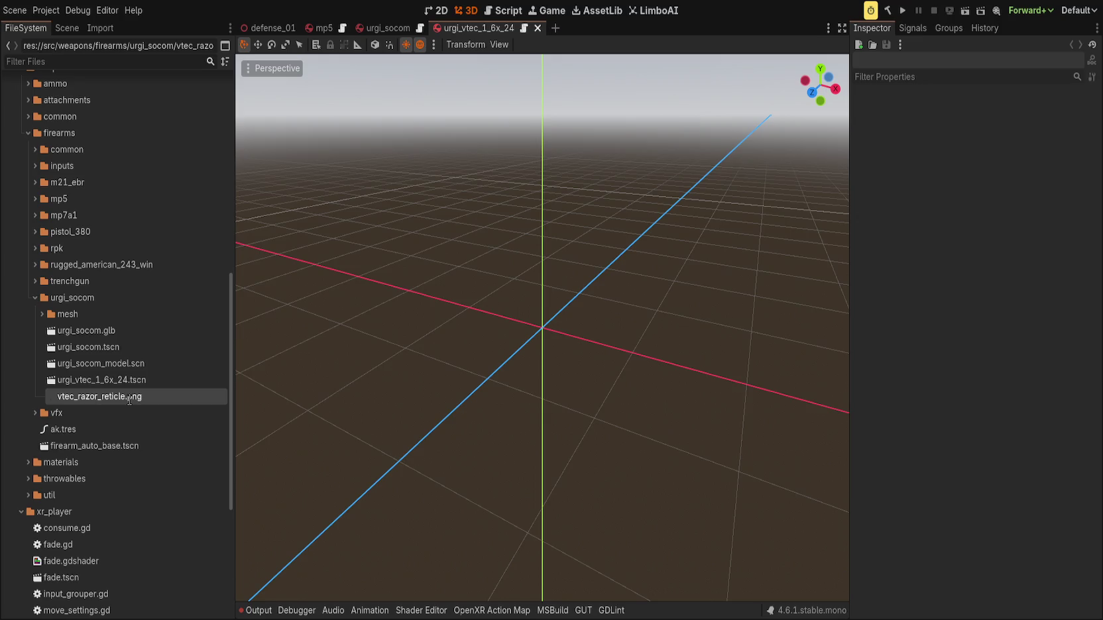
pyautogui.write('urgi_vtec_reticle')
pyautogui.press('Return')
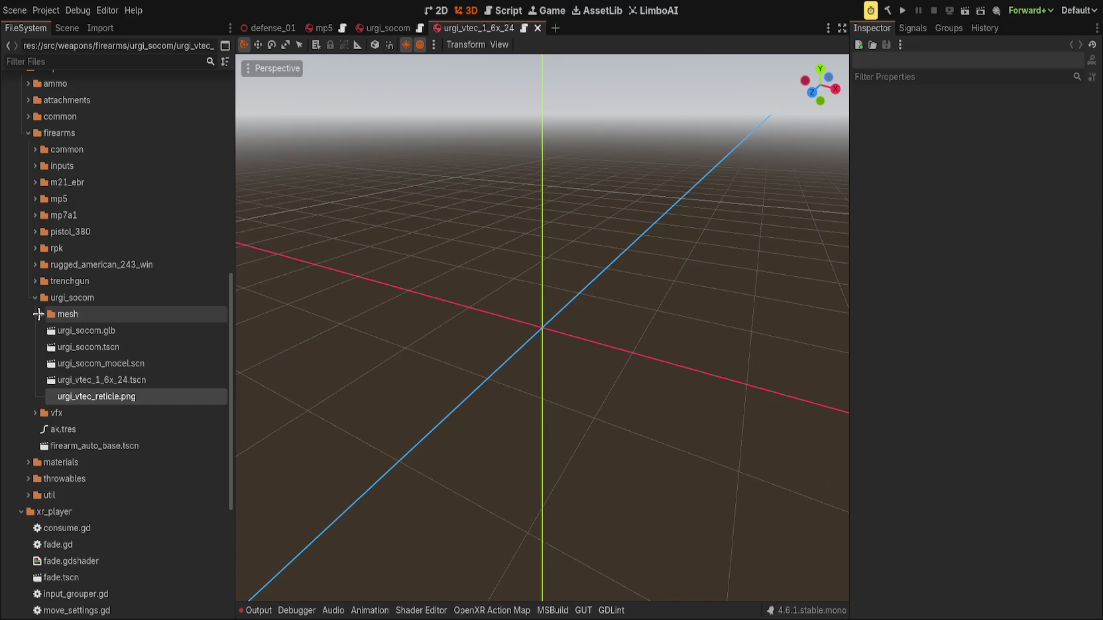
# Select urgi_vtec_1_6x_24.tscn and return to the scope scene's node tree.
pyautogui.click(41, 313)
pyautogui.click(41, 313)
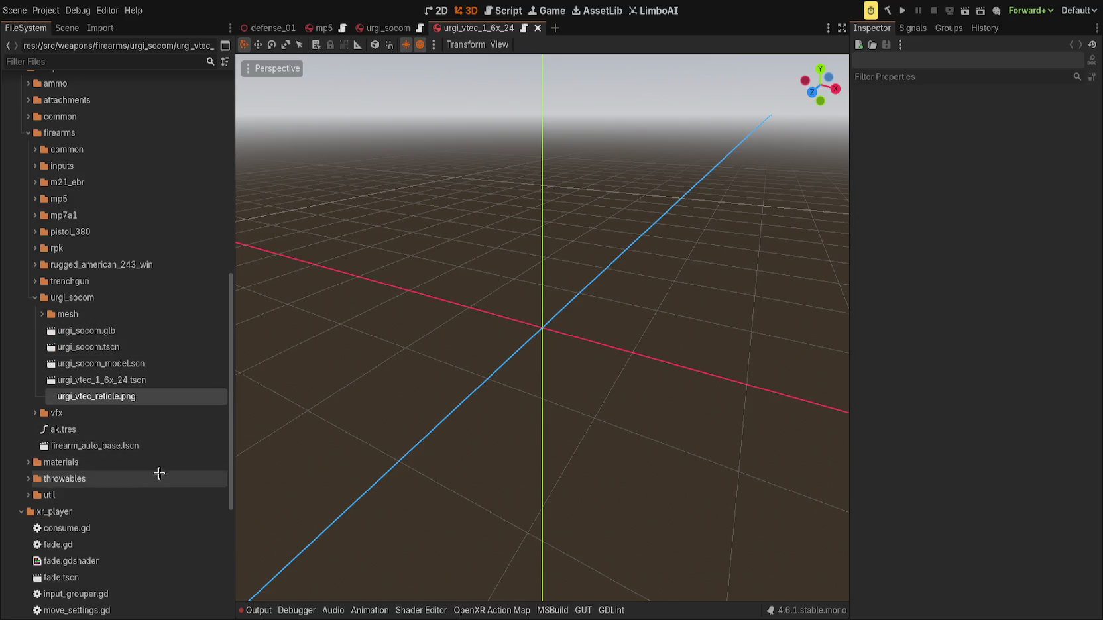
pyautogui.click(122, 378)
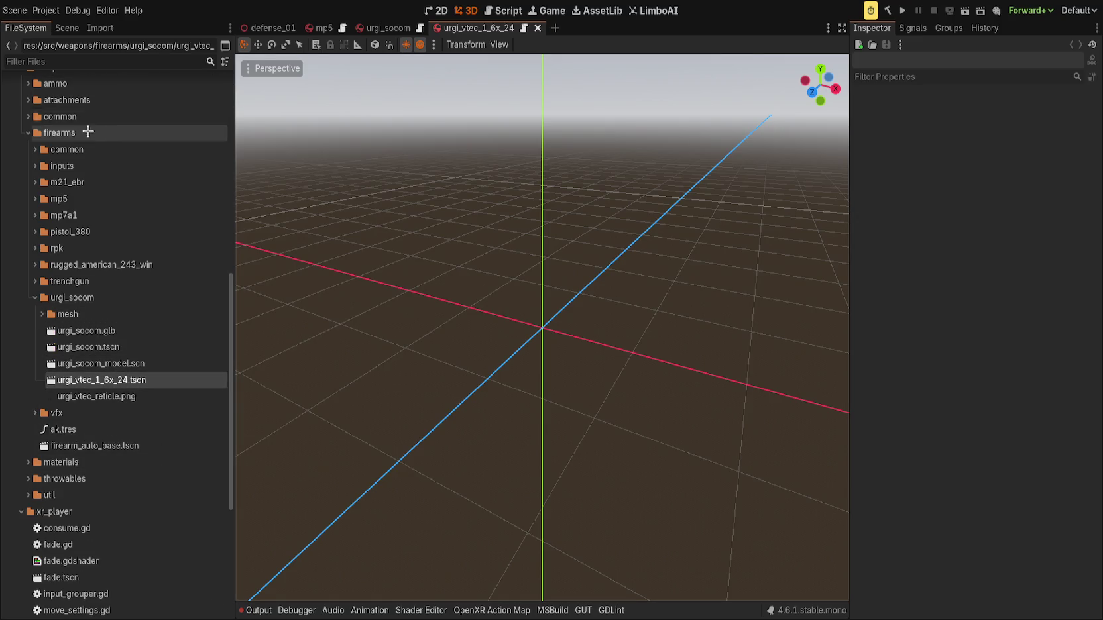
pyautogui.click(67, 28)
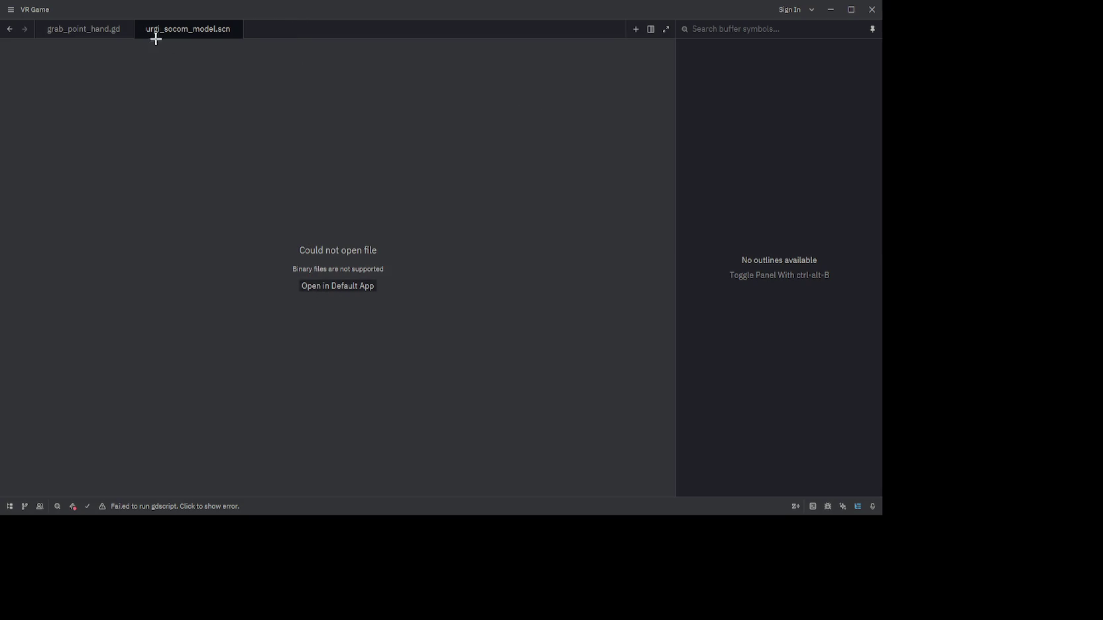
# Close both open files in Zed and return to Godot's urgi_socom rifle scene.
pyautogui.middleClick(189, 35)
pyautogui.click(125, 29)
pyautogui.click(851, 9)
pyautogui.moveTo(588, 9); pyautogui.dragTo(588, 19)
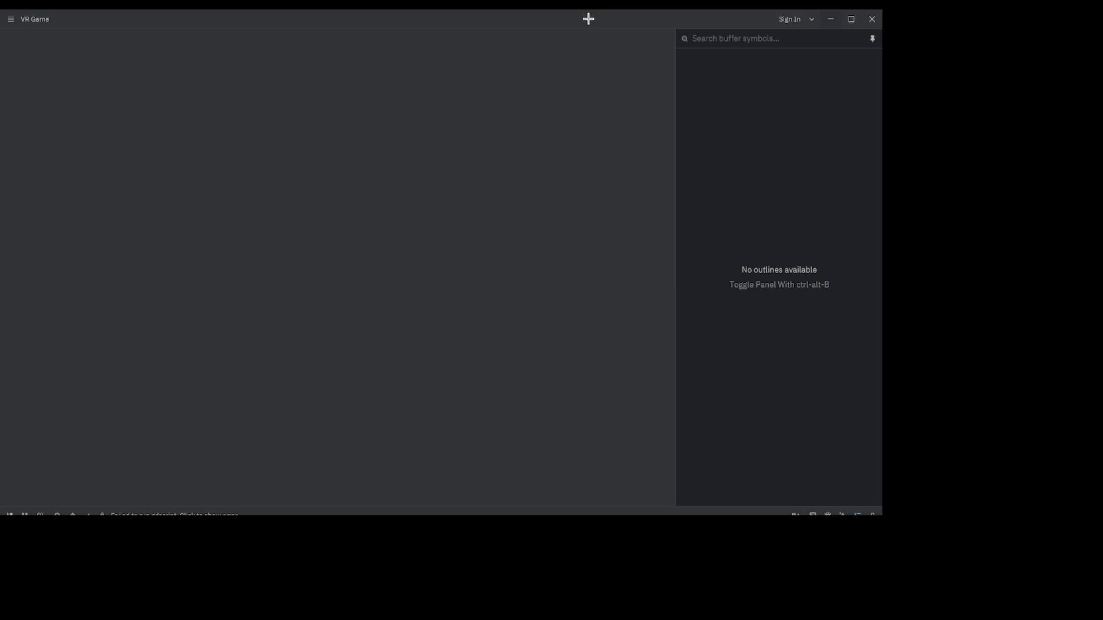
pyautogui.click(852, 20)
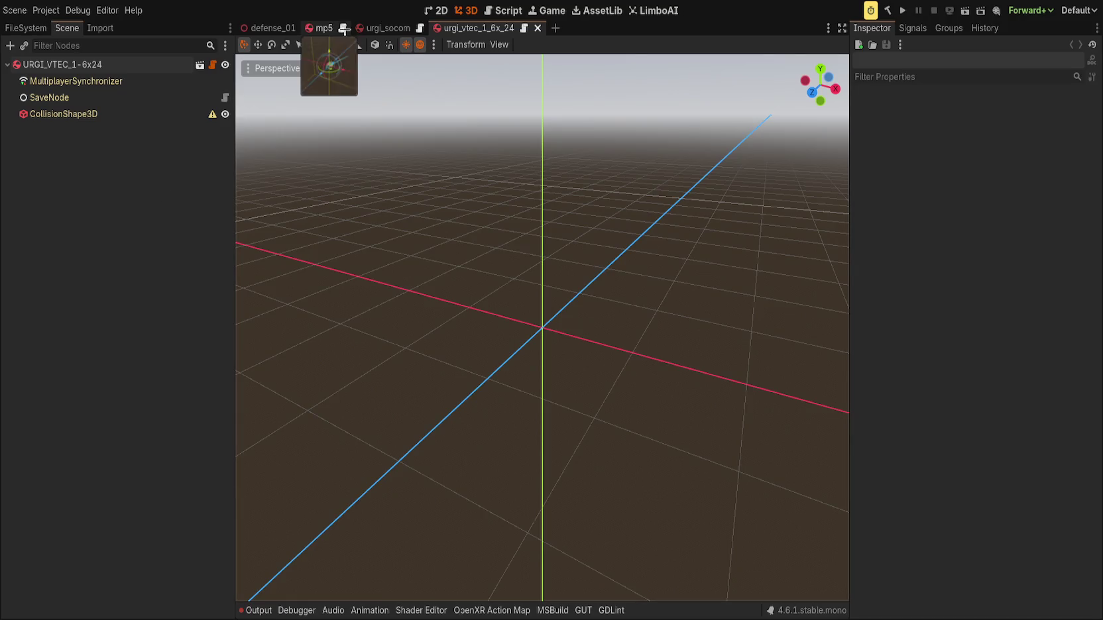
pyautogui.click(388, 28)
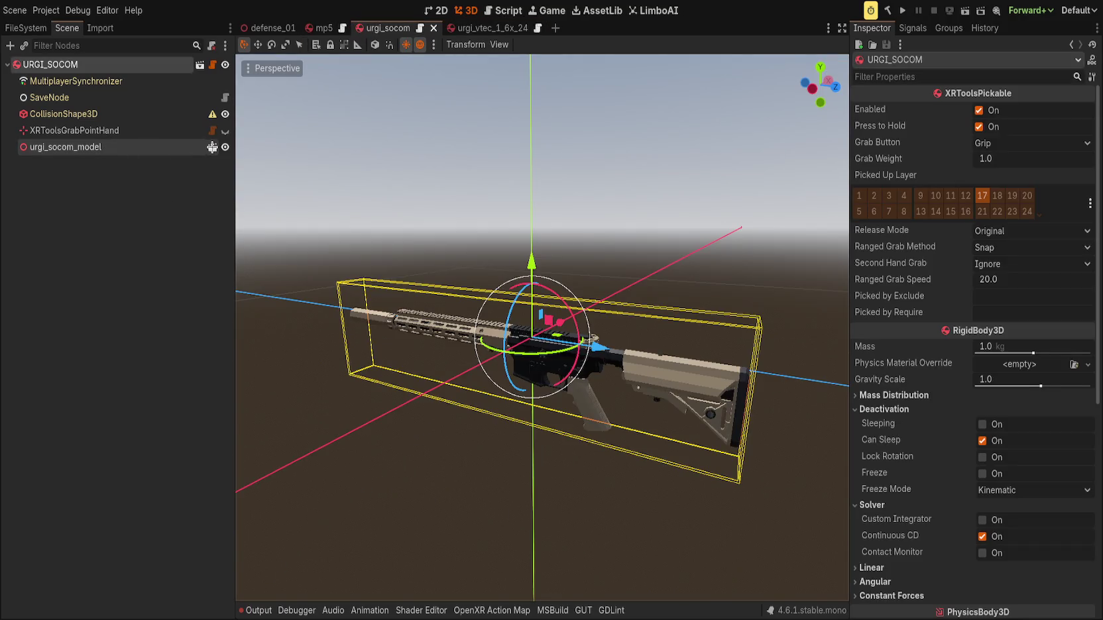
# Briefly open and close the rifle model scene, then orbit to look down on the rifle.
pyautogui.click(212, 147)
pyautogui.click(572, 30)
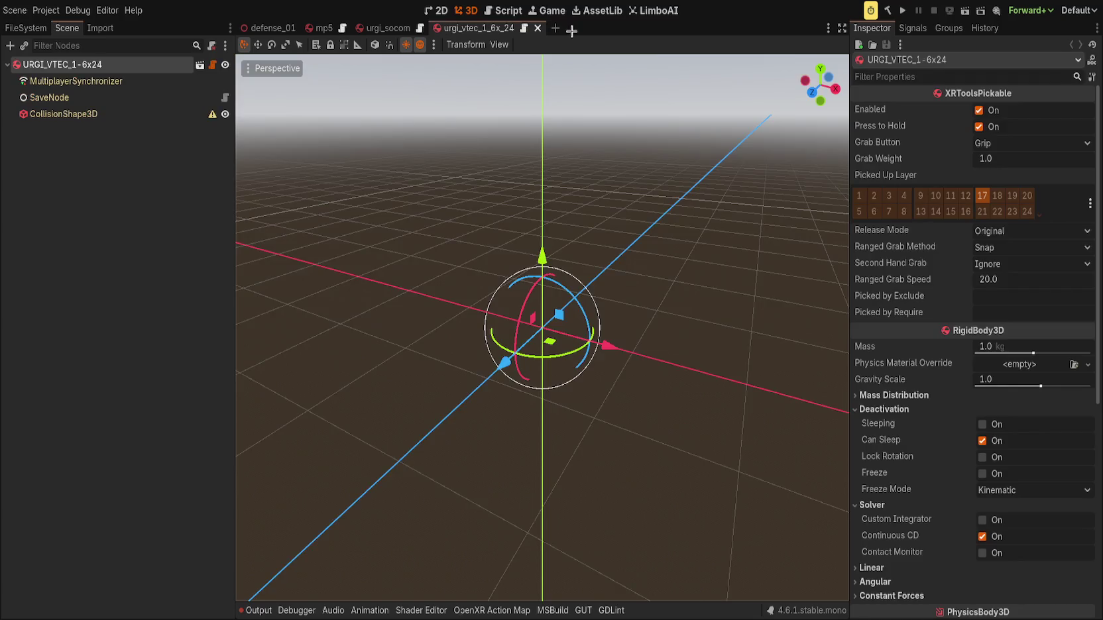
pyautogui.click(387, 28)
pyautogui.click(428, 206)
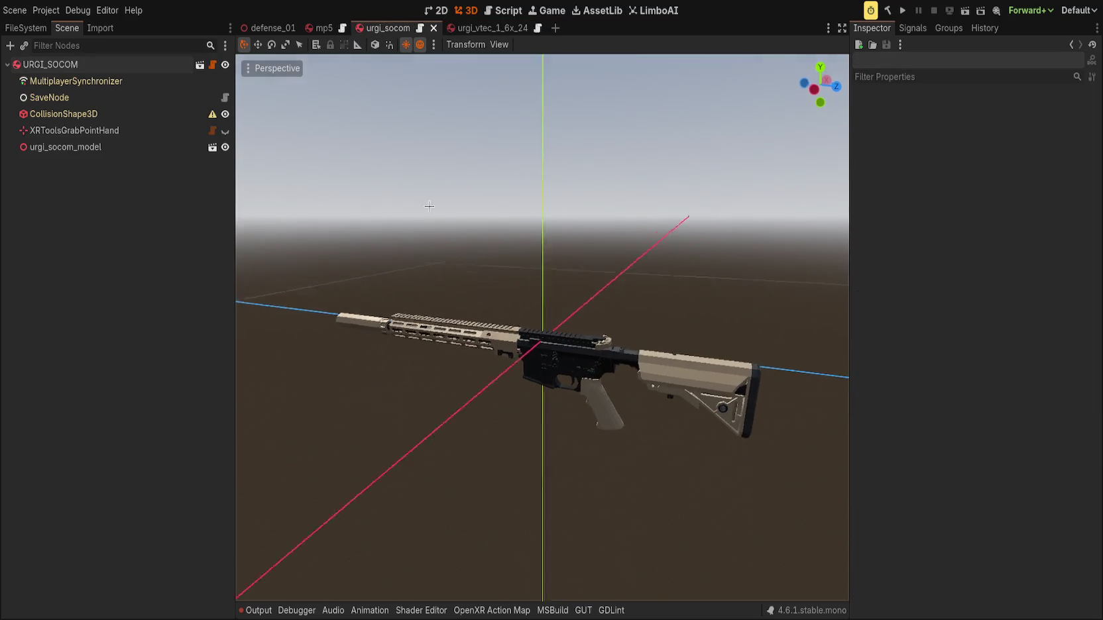
pyautogui.moveTo(429, 206); pyautogui.dragTo(352, 256)
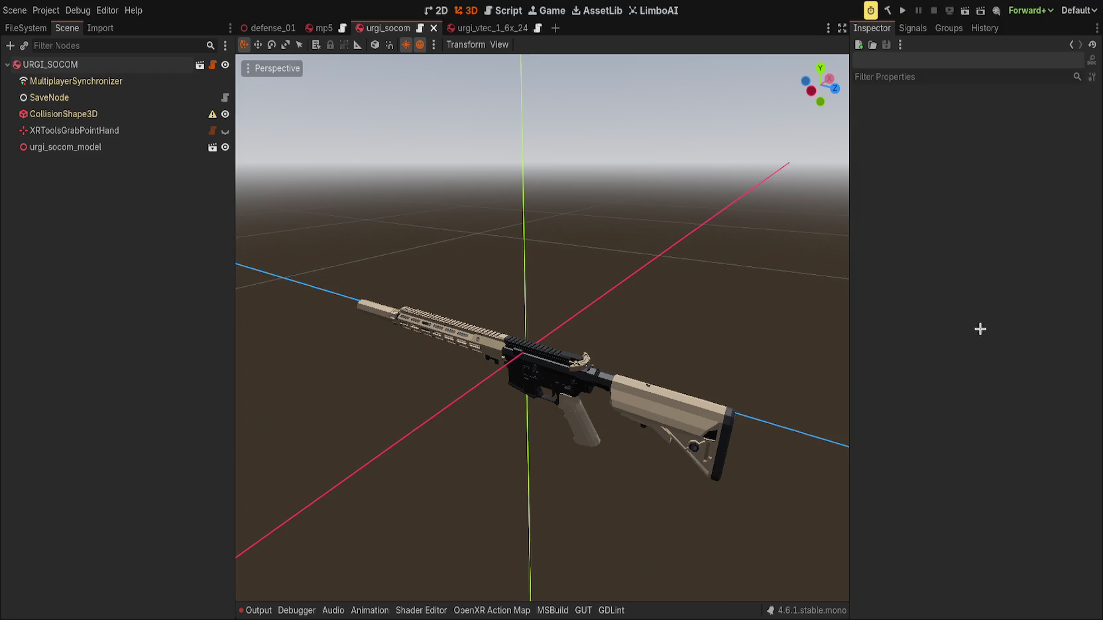
# In the scope scene, collapse the Deactivation and Solver properties, select the root, and expand the mesh folder.
pyautogui.click(493, 32)
pyautogui.scroll(2, 472, 378)
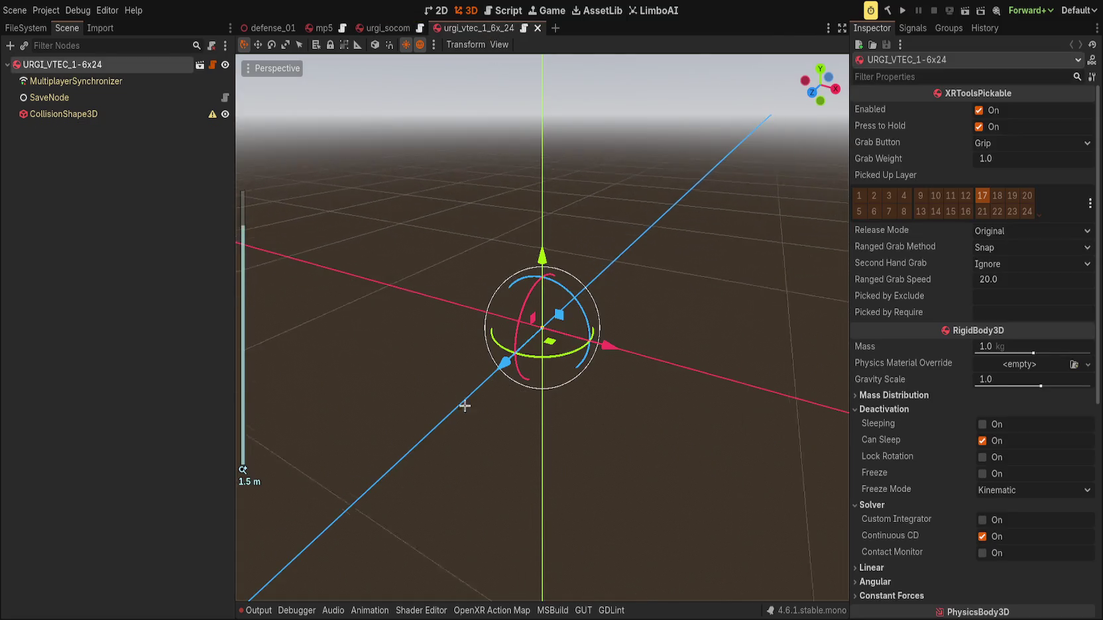
pyautogui.moveTo(448, 261); pyautogui.dragTo(594, 285)
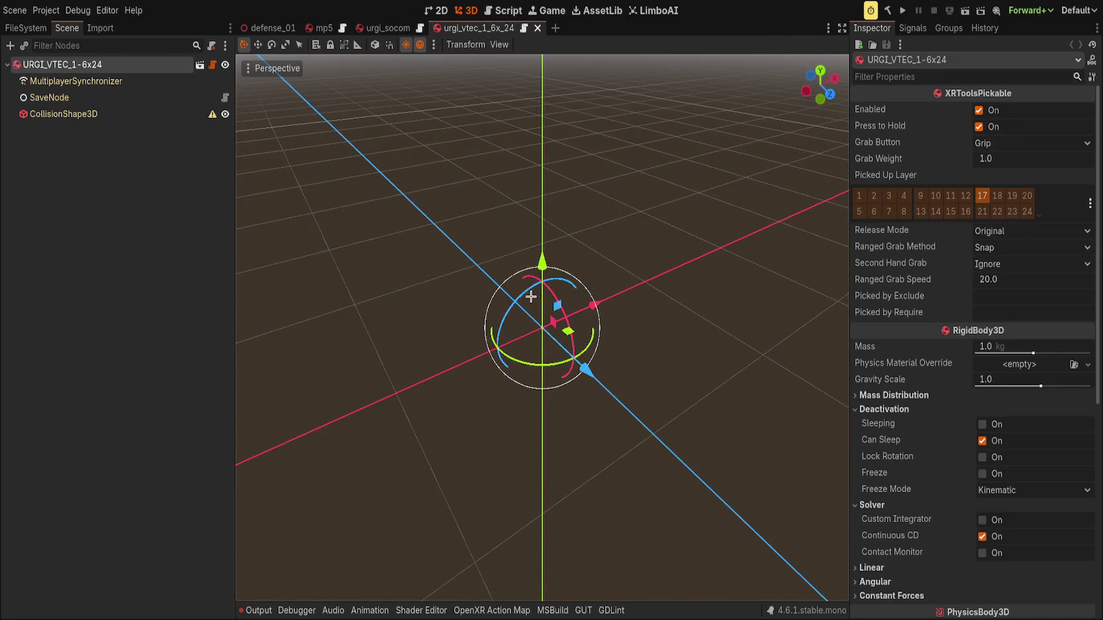
pyautogui.click(886, 410)
pyautogui.click(888, 424)
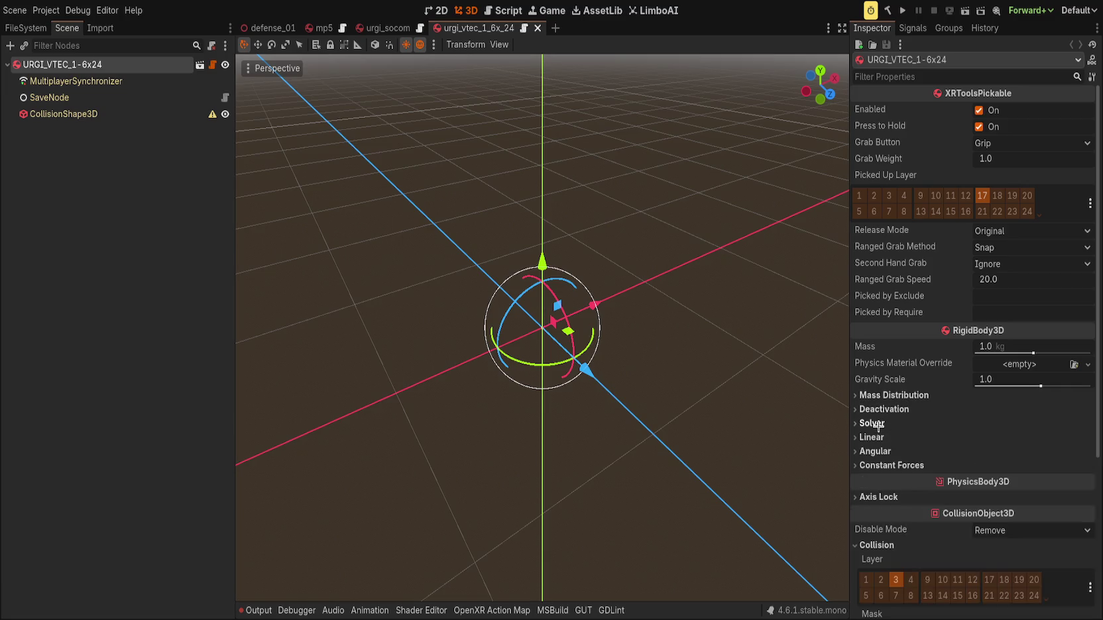
pyautogui.click(39, 180)
pyautogui.click(88, 66)
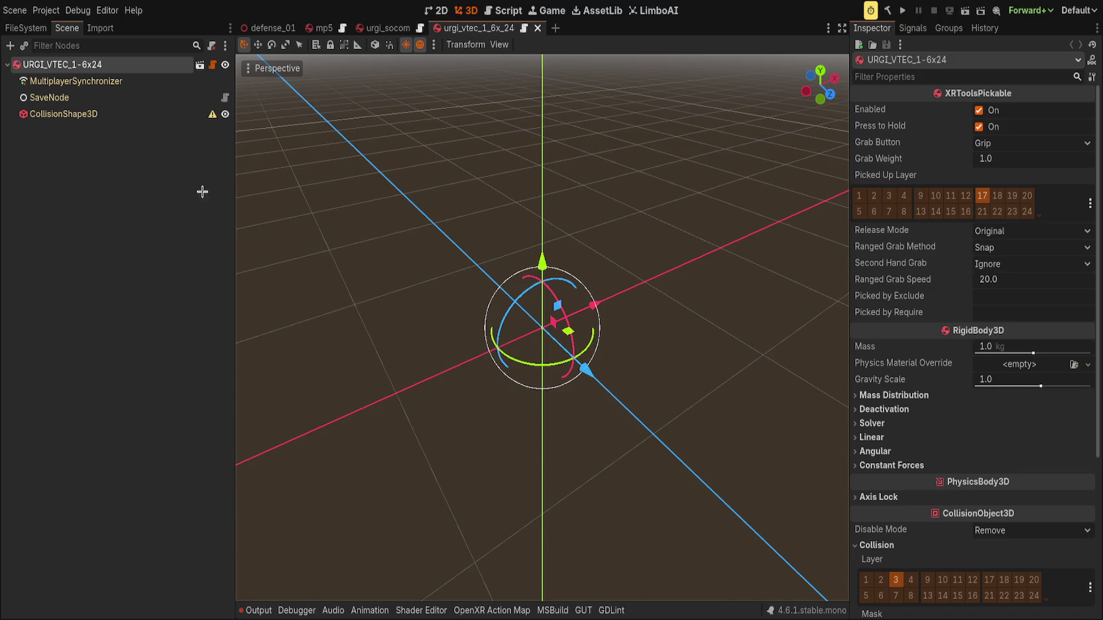
pyautogui.click(26, 28)
pyautogui.click(42, 313)
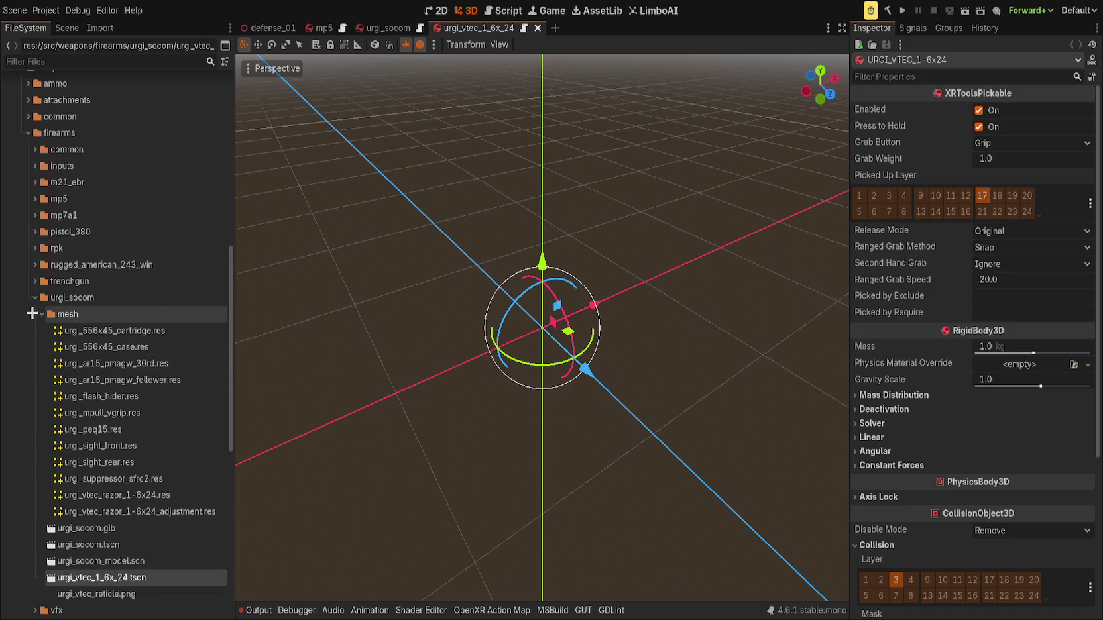
# Drop the urgi_vtec_razor_1-6x24 and adjustment meshes into the scene and add a Node3D named Model.
pyautogui.click(171, 496)
pyautogui.keyDown('shift'); pyautogui.click(173, 510); pyautogui.keyUp('shift')
pyautogui.moveTo(173, 510)
pyautogui.mouseDown()
pyautogui.moveTo(291, 493)
pyautogui.moveTo(491, 311)
pyautogui.moveTo(548, 380)
pyautogui.mouseUp()
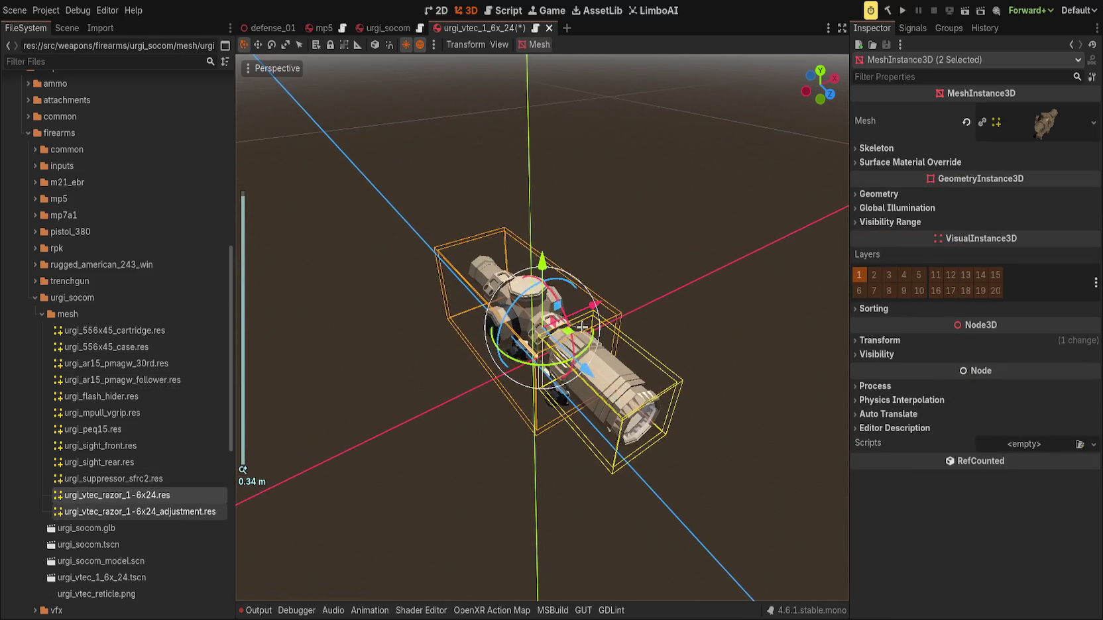
pyautogui.click(66, 28)
pyautogui.click(77, 65)
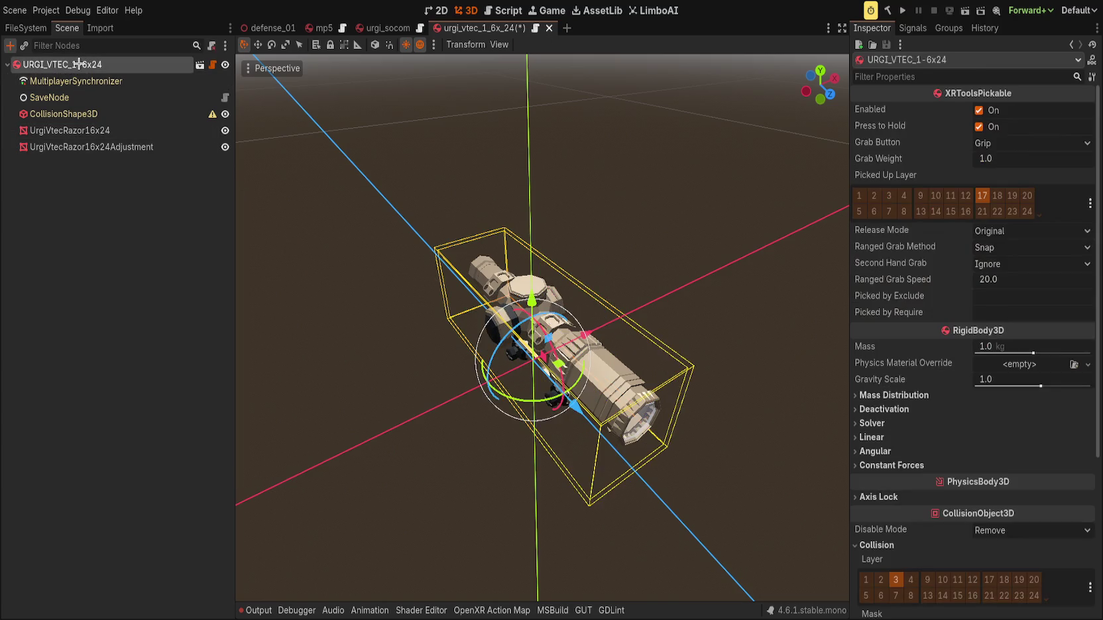
pyautogui.hotkey('ctrl', 'a')
pyautogui.press('Return')
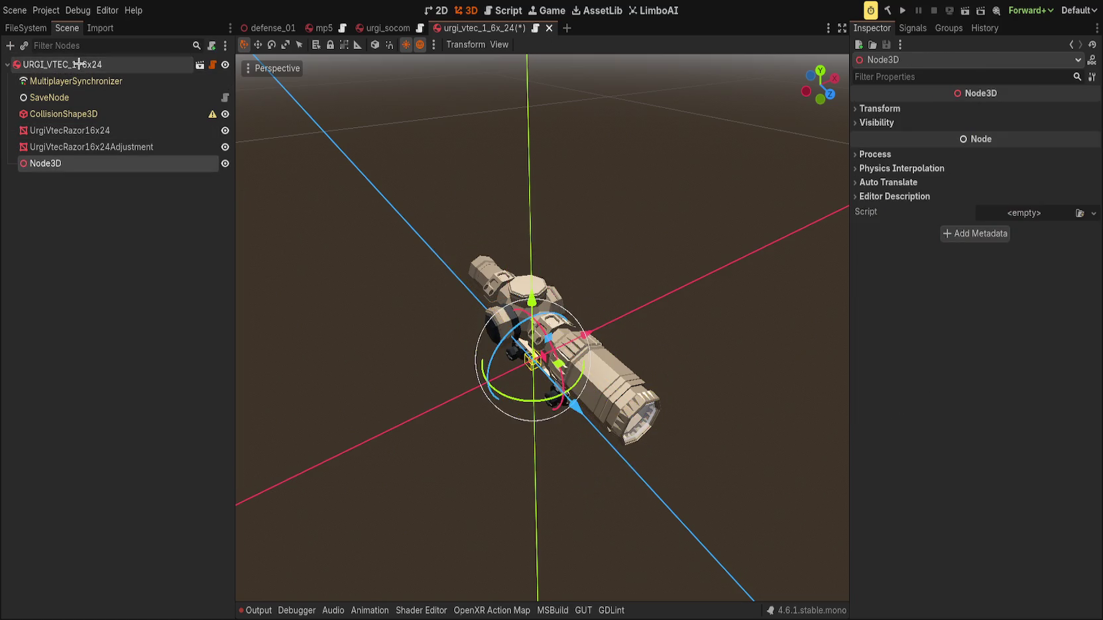
pyautogui.write('Model')
pyautogui.press('Return')
# Parent both scope meshes under Model and reset their positions to zero.
pyautogui.click(70, 131)
pyautogui.keyDown('shift'); pyautogui.click(139, 146); pyautogui.keyUp('shift')
pyautogui.moveTo(139, 146); pyautogui.dragTo(113, 164)
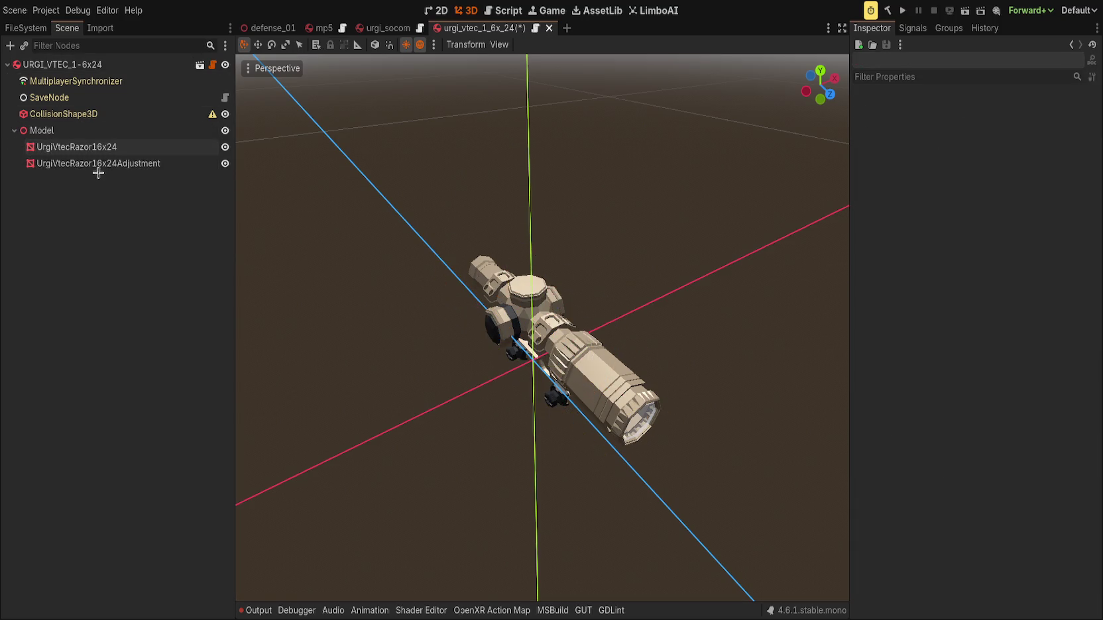
pyautogui.click(86, 130)
pyautogui.press('ctrl+KP_3')
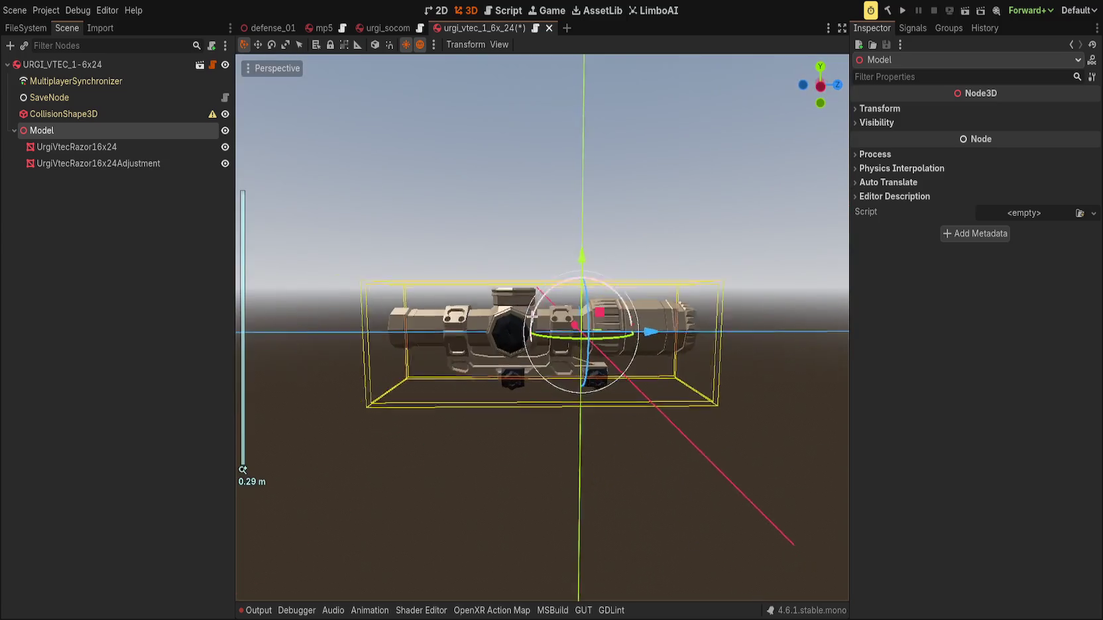
pyautogui.click(173, 153)
pyautogui.keyDown('shift'); pyautogui.click(166, 163); pyautogui.keyUp('shift')
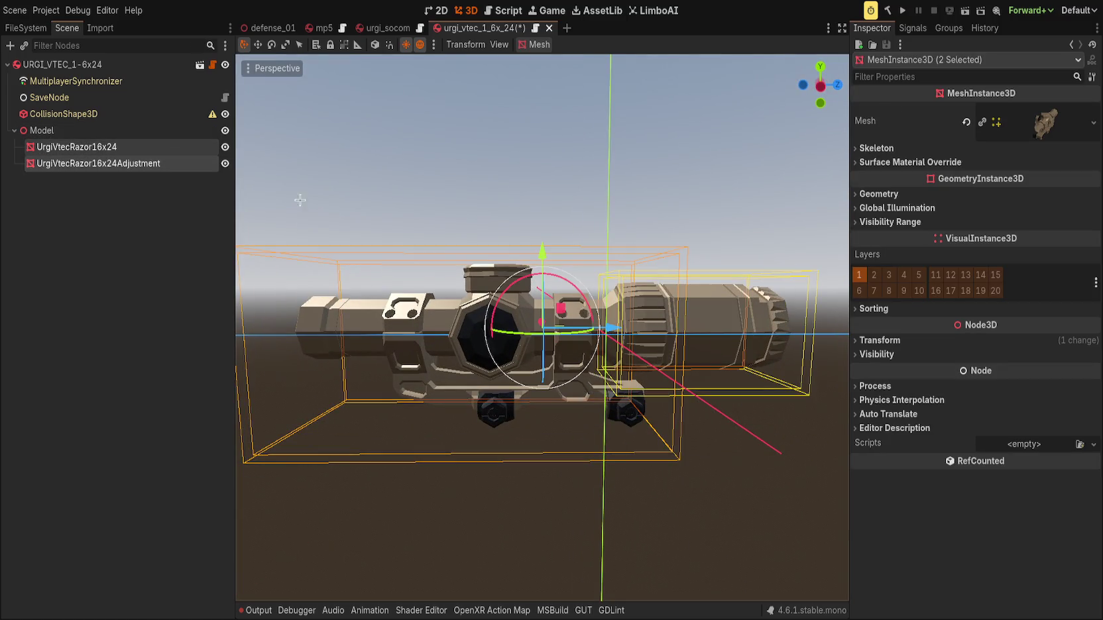
pyautogui.click(880, 340)
pyautogui.click(1095, 356)
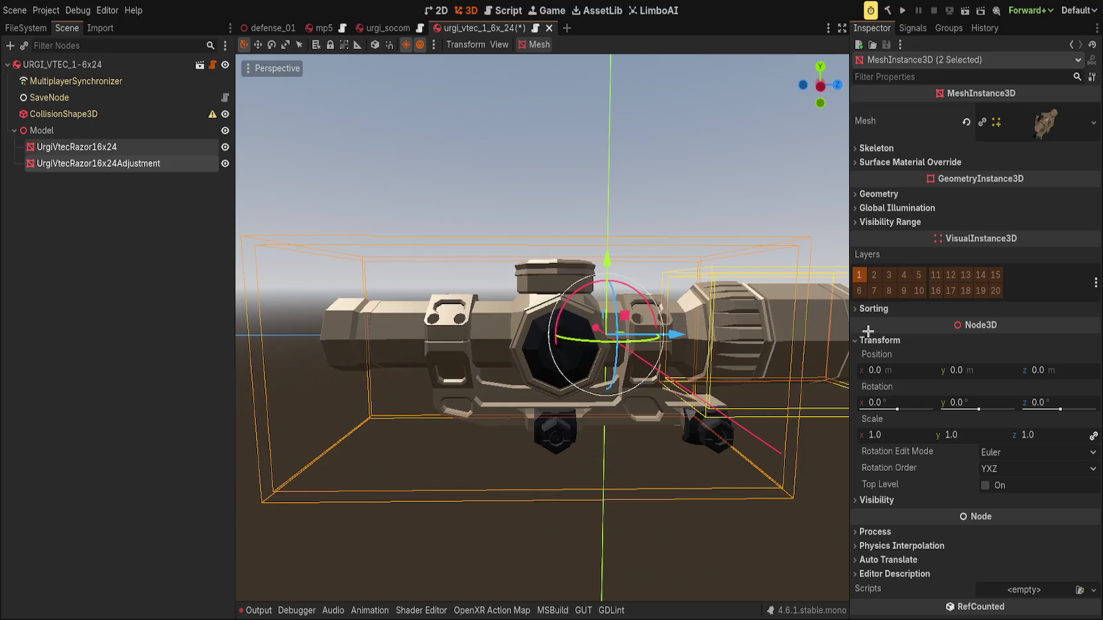
# Raise the Model node about 0.20 m upward.
pyautogui.click(881, 340)
pyautogui.doubleClick(79, 130)
pyautogui.moveTo(607, 265); pyautogui.dragTo(644, 239)
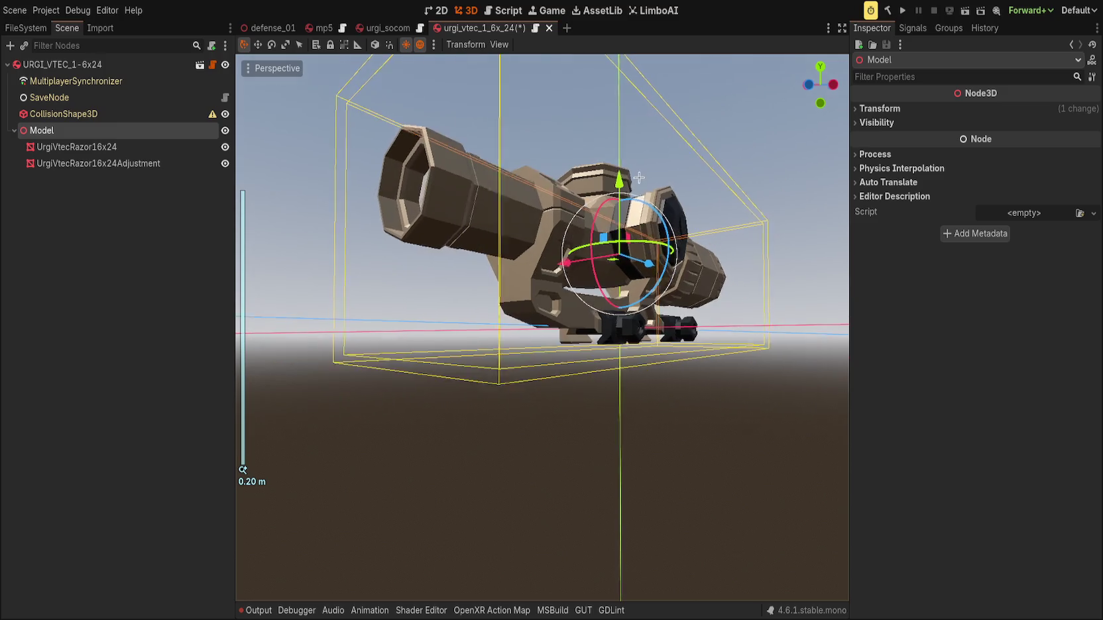
pyautogui.moveTo(616, 183); pyautogui.dragTo(616, 185)
pyautogui.press('KP_3')
pyautogui.scroll(-5, 622, 290)
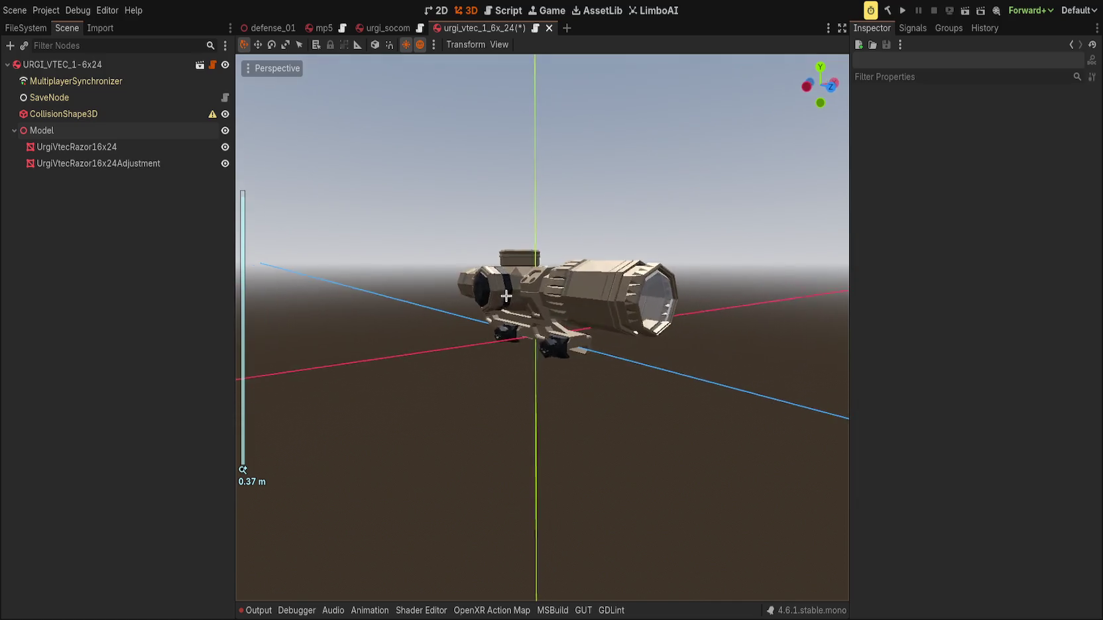
# Slide Model along the scope's length, fine-tuned in Left view, then add an XRToolsSnapPathGuide.
pyautogui.click(41, 131)
pyautogui.moveTo(633, 286)
pyautogui.mouseDown()
pyautogui.moveTo(798, 311)
pyautogui.moveTo(729, 291)
pyautogui.mouseUp()
pyautogui.press('ctrl+KP_3')
pyautogui.scroll(3, 643, 304)
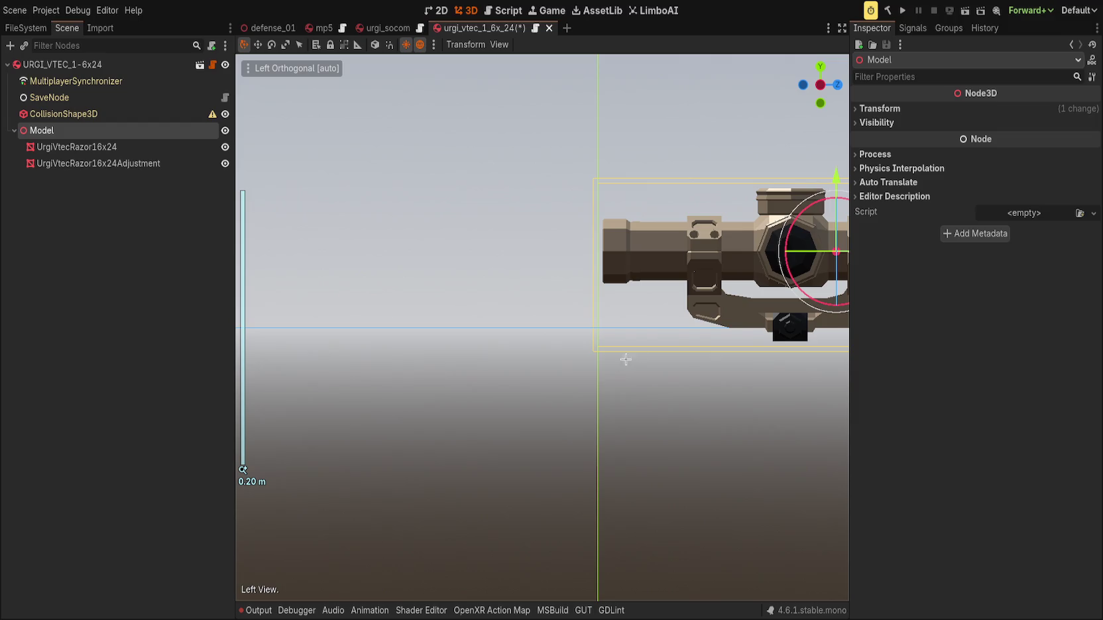
pyautogui.hscroll(5, 643, 303)
pyautogui.moveTo(697, 264); pyautogui.dragTo(698, 265)
pyautogui.scroll(-3, 698, 265)
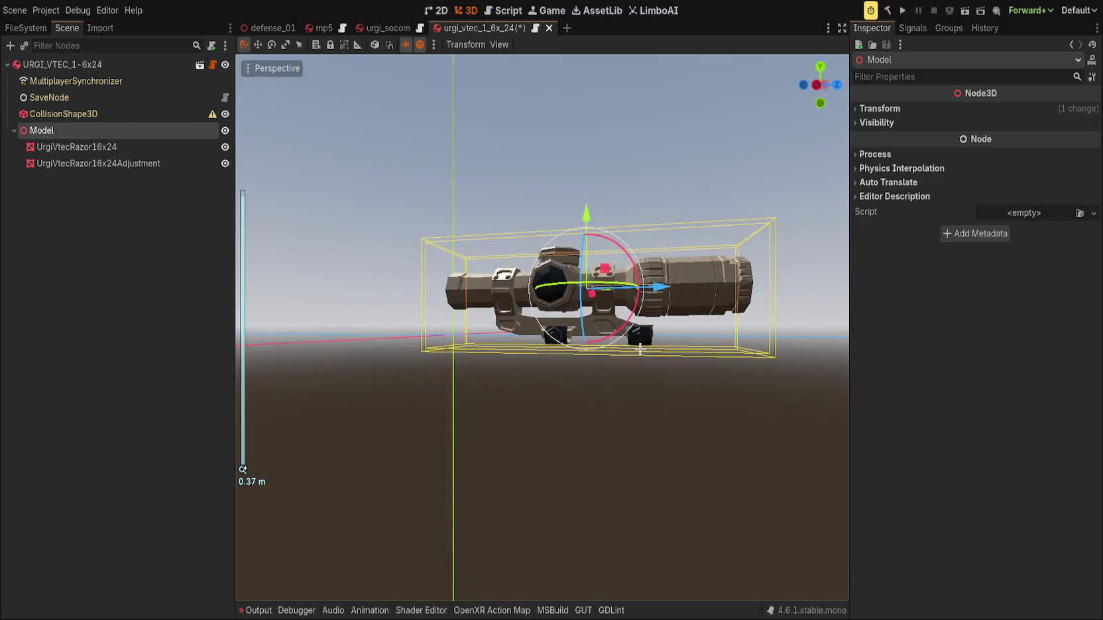
pyautogui.click(94, 64)
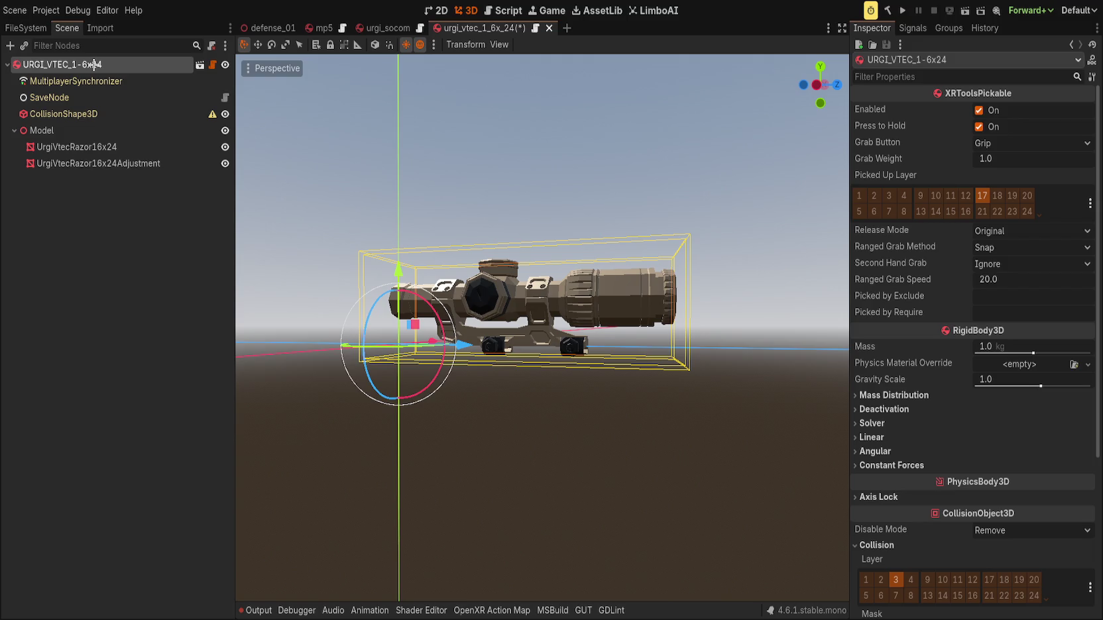
pyautogui.hotkey('ctrl', 'v')
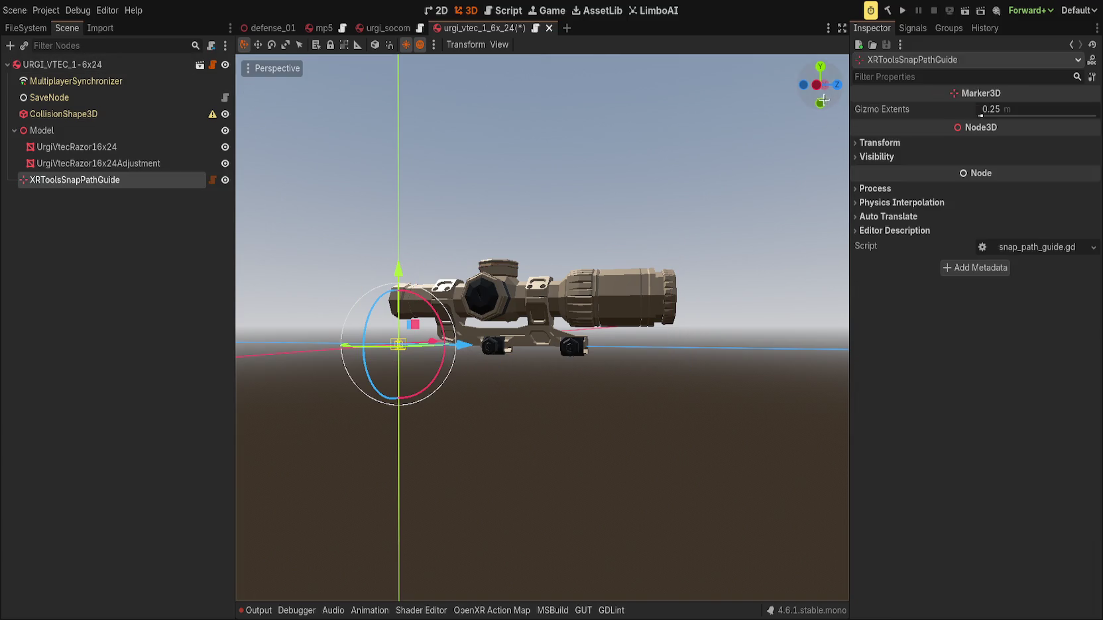
# Position the XRToolsSnapPathGuide along the scope and add a ScopeDisplay under the root.
pyautogui.click(816, 85)
pyautogui.moveTo(482, 347)
pyautogui.mouseDown()
pyautogui.moveTo(667, 350)
pyautogui.moveTo(734, 366)
pyautogui.moveTo(389, 308)
pyautogui.mouseUp()
pyautogui.click(734, 366)
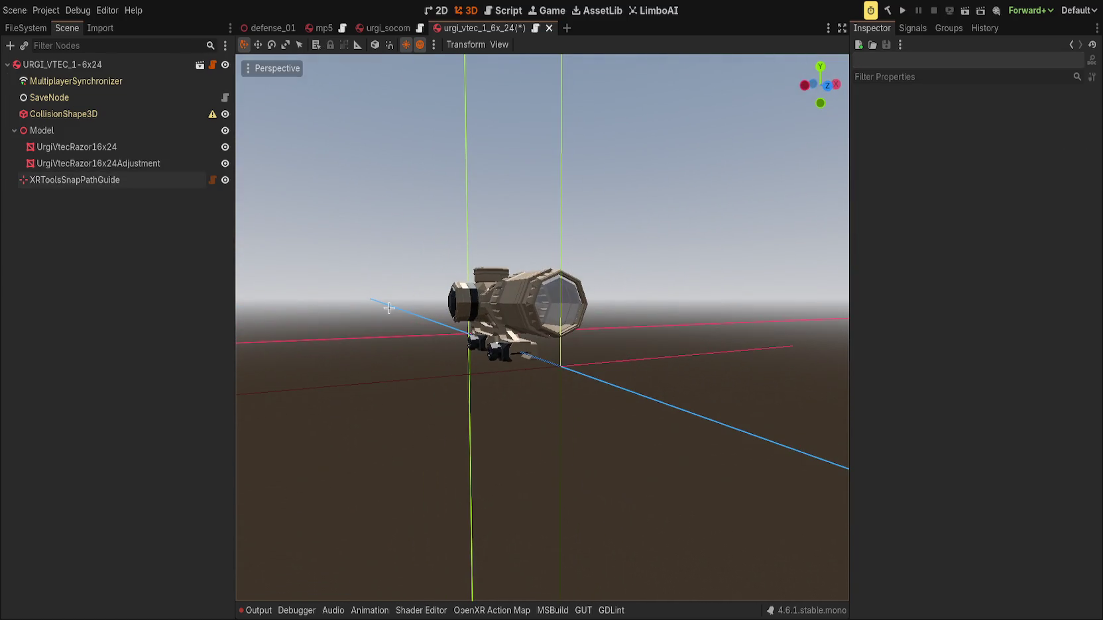
pyautogui.click(83, 63)
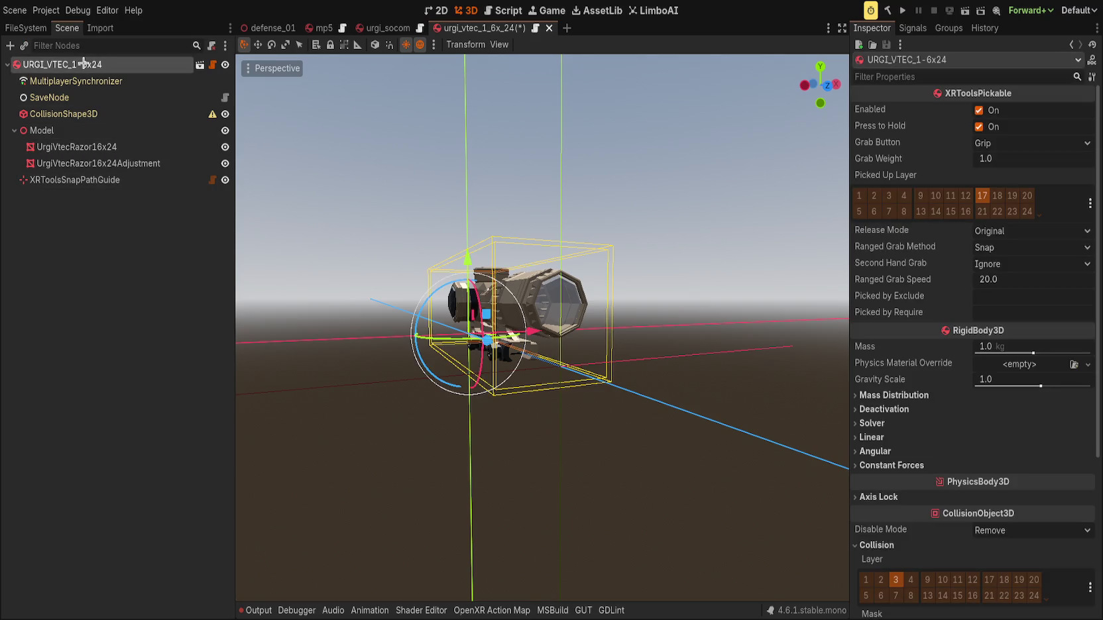
pyautogui.hotkey('ctrl', 'v')
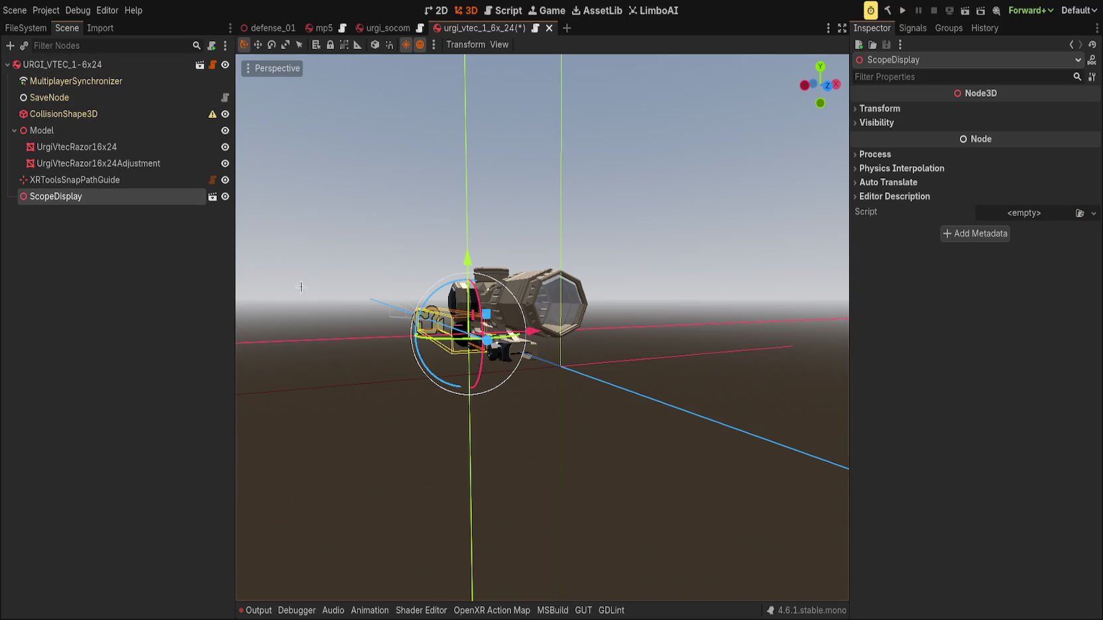
# Move ScopeDisplay to the scope's opposite end and nudge its ScopeAnchor along the length.
pyautogui.press('ctrl+KP_3')
pyautogui.moveTo(395, 349)
pyautogui.mouseDown()
pyautogui.moveTo(464, 291)
pyautogui.moveTo(685, 286)
pyautogui.mouseUp()
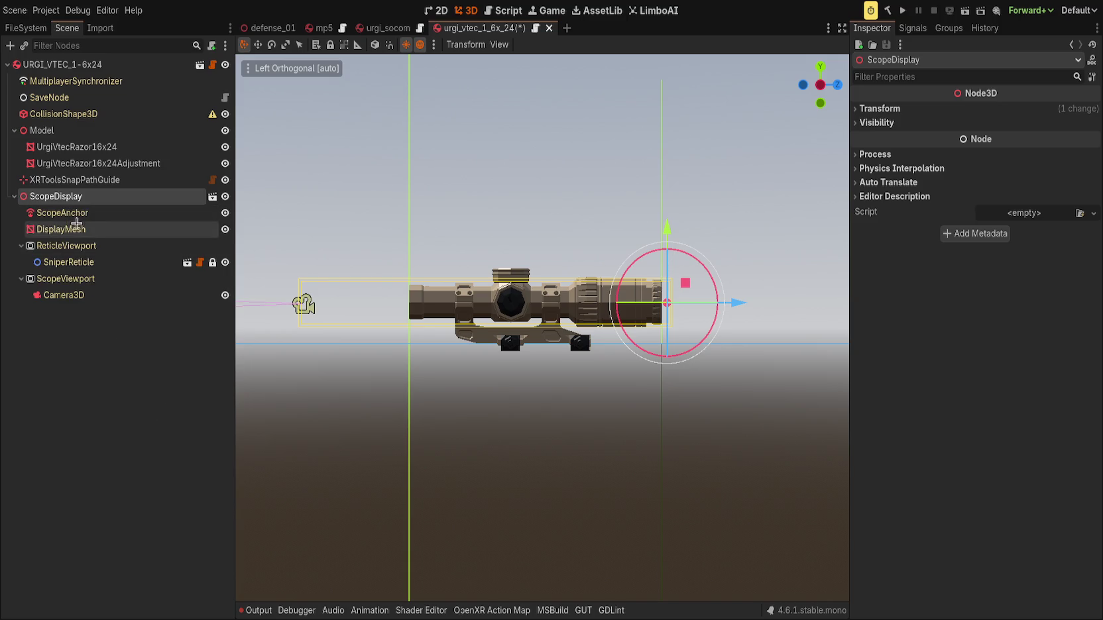
pyautogui.click(91, 213)
pyautogui.moveTo(391, 306)
pyautogui.mouseDown()
pyautogui.moveTo(489, 324)
pyautogui.moveTo(398, 306)
pyautogui.moveTo(419, 310)
pyautogui.mouseUp()
pyautogui.click(56, 196)
pyautogui.press('KP_3')
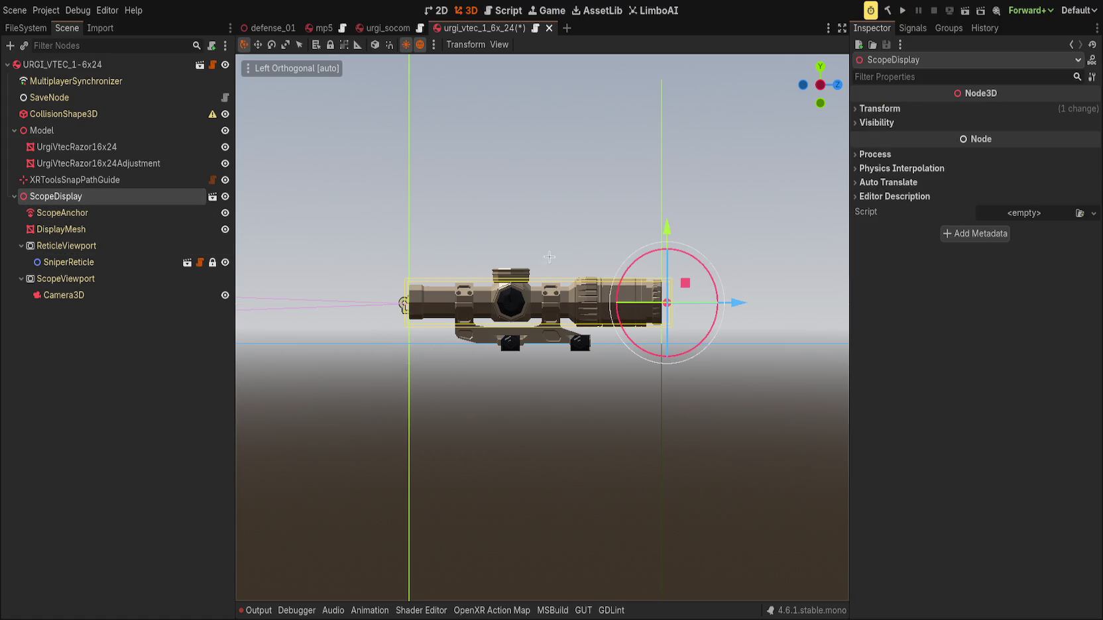
pyautogui.press('KP_1')
pyautogui.scroll(5, 487, 292)
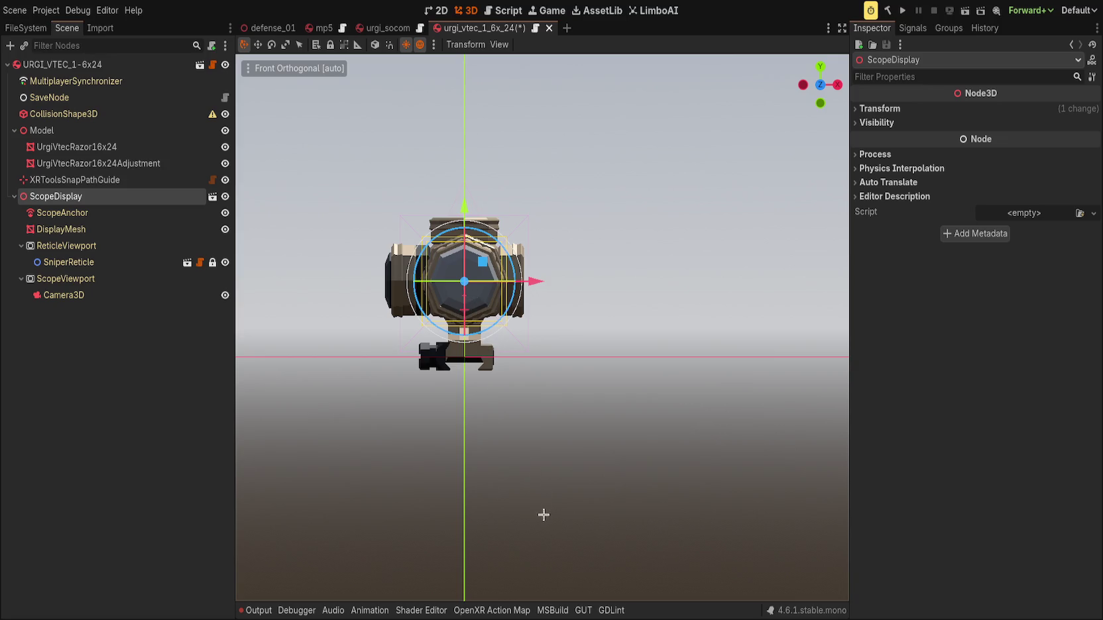
pyautogui.hotkey('ctrl', 's')
# Focus ScopeDisplay and raise it a tiny amount along Y so it sits centred in the lens.
pyautogui.scroll(5, 541, 328)
pyautogui.press('f')
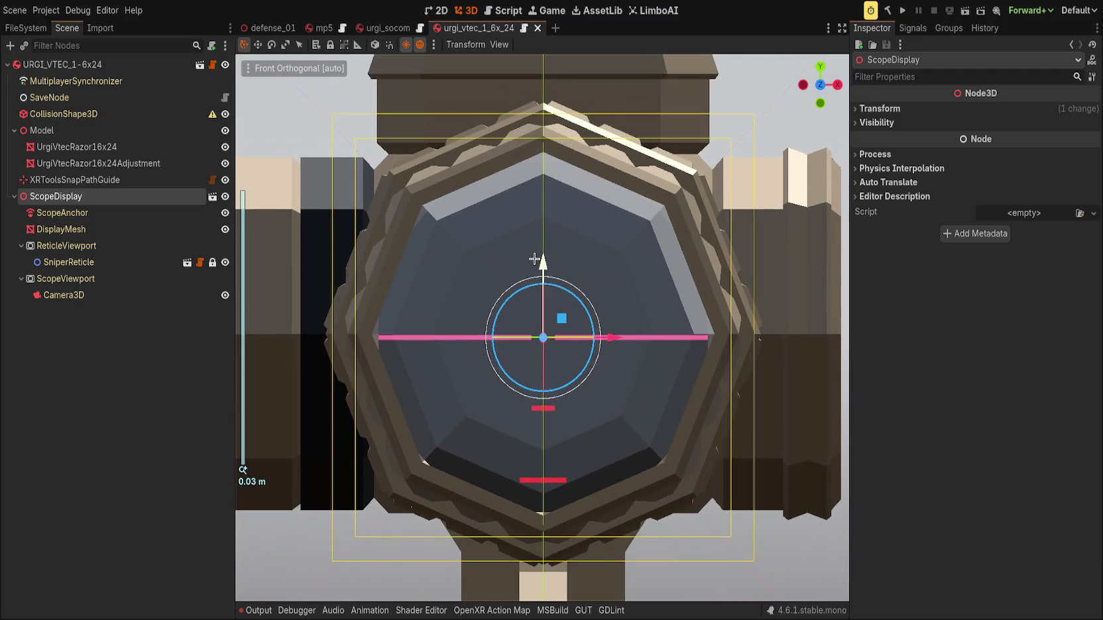
pyautogui.moveTo(544, 261)
pyautogui.mouseDown()
pyautogui.moveTo(540, 239)
pyautogui.moveTo(544, 260)
pyautogui.mouseUp()
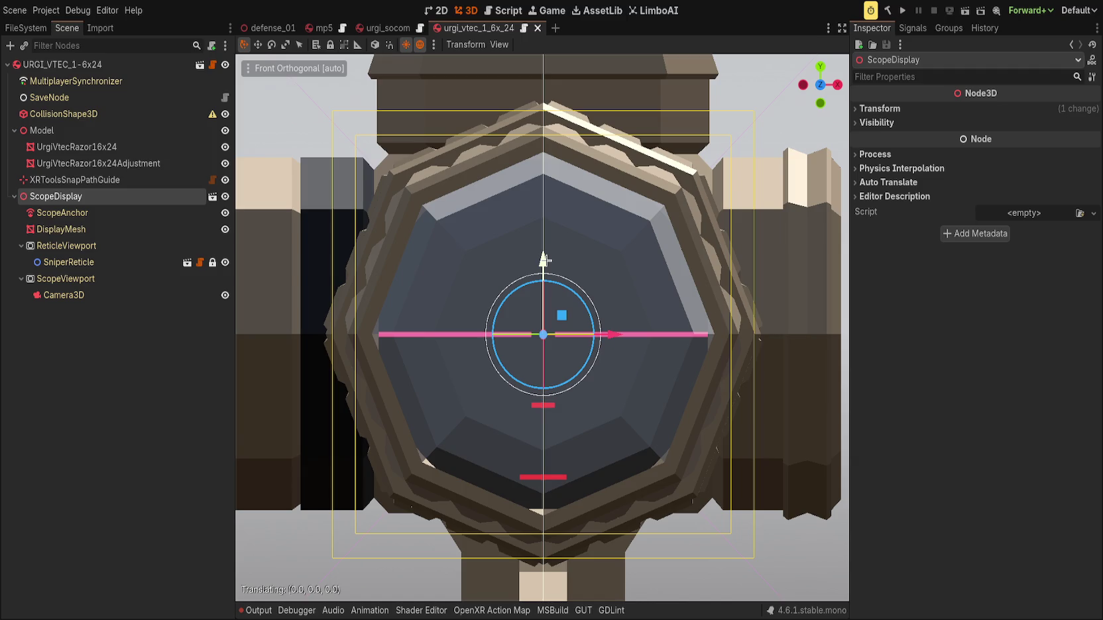
pyautogui.moveTo(544, 260); pyautogui.dragTo(545, 260)
pyautogui.moveTo(544, 261); pyautogui.dragTo(546, 260)
pyautogui.scroll(-4, 547, 275)
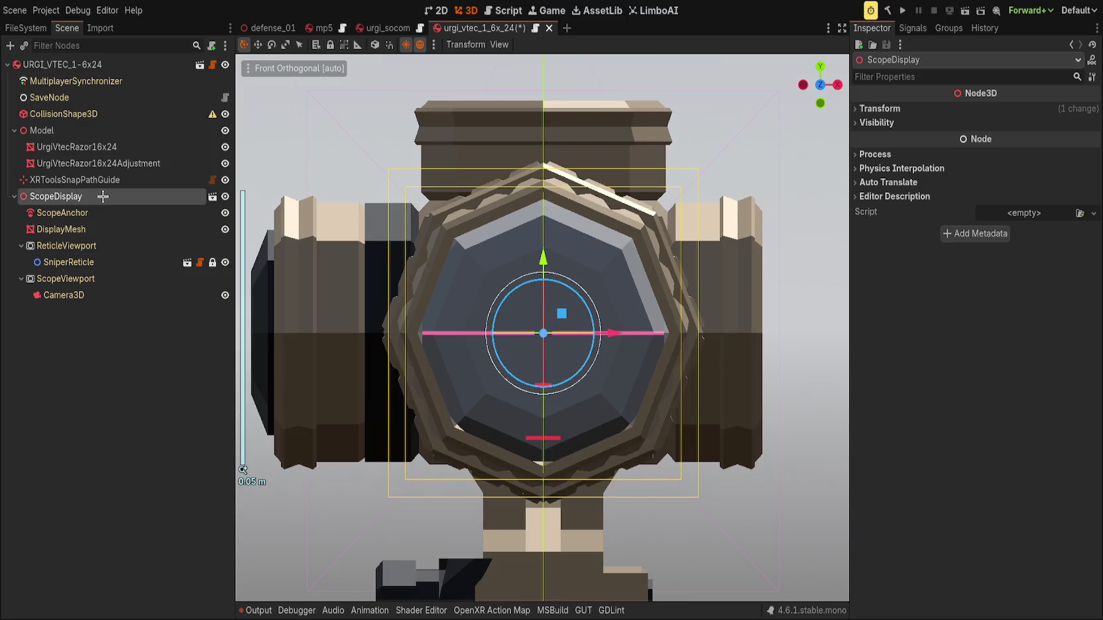
pyautogui.click(324, 247)
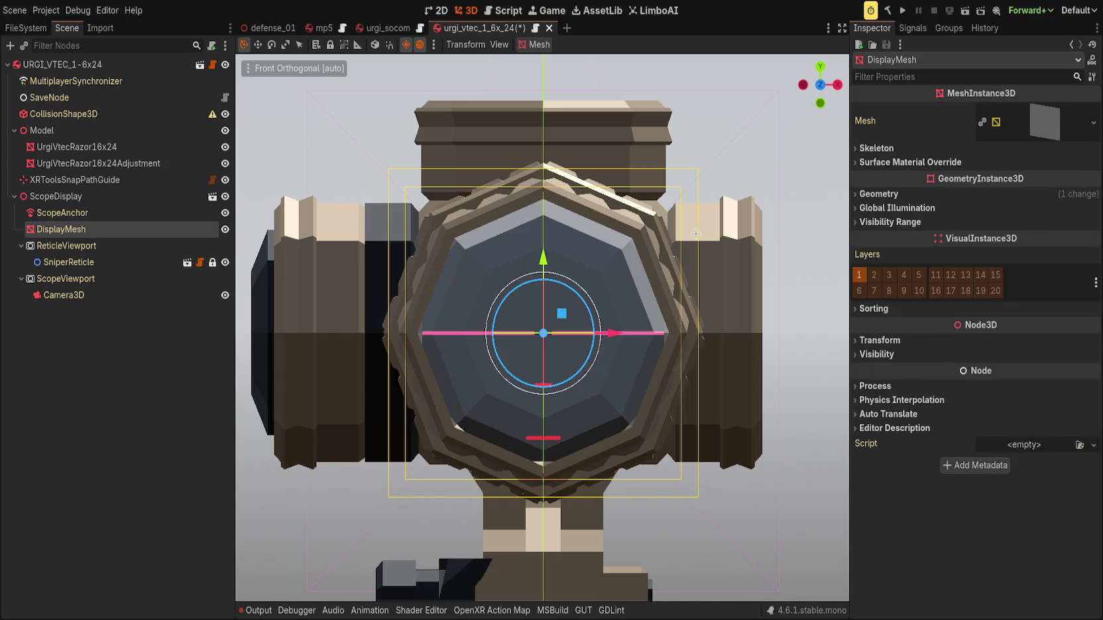
# Set the DisplayMesh PlaneMesh size to 0.038 by 0.038 m, up from 0.036 m.
pyautogui.scroll(1, 666, 221)
pyautogui.press('f')
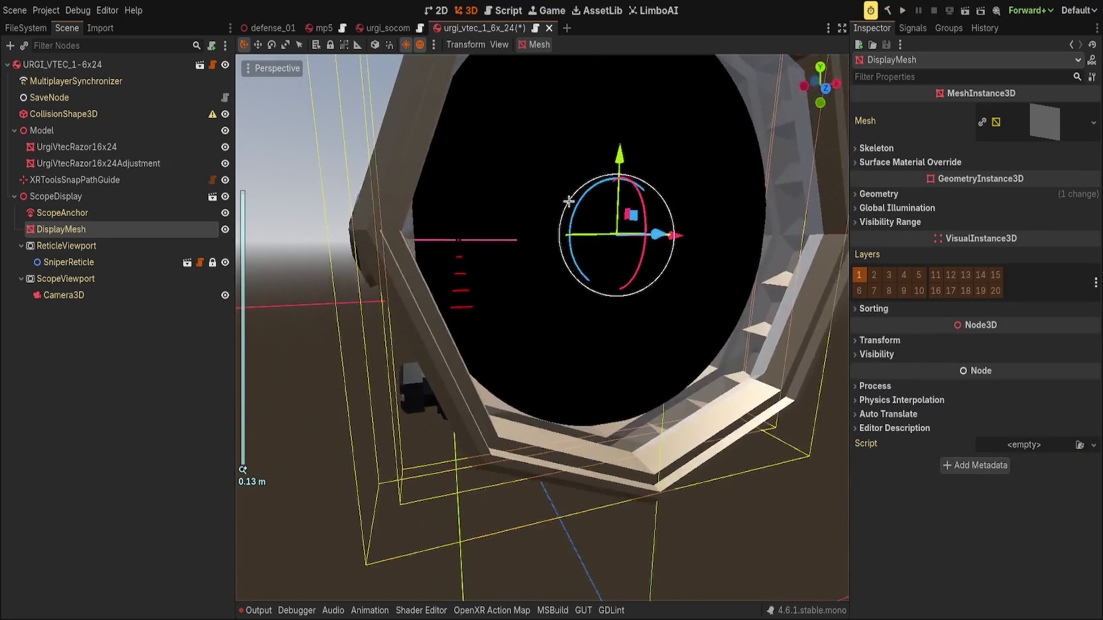
pyautogui.click(1044, 125)
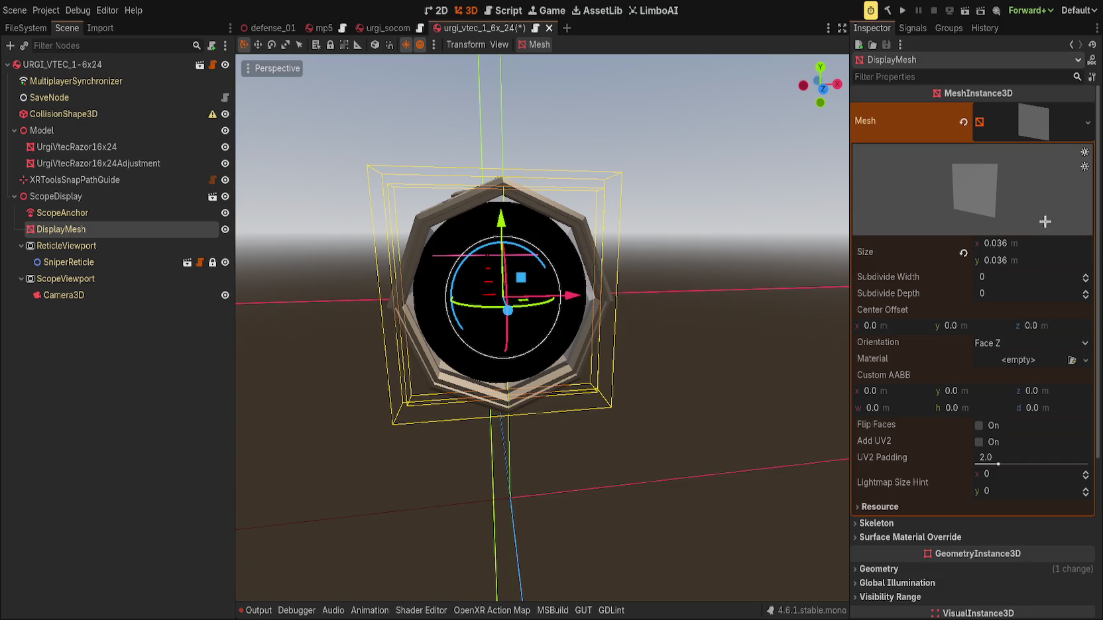
pyautogui.click(1029, 241)
pyautogui.write('0.038')
pyautogui.press('Return')
pyautogui.press('Tab')
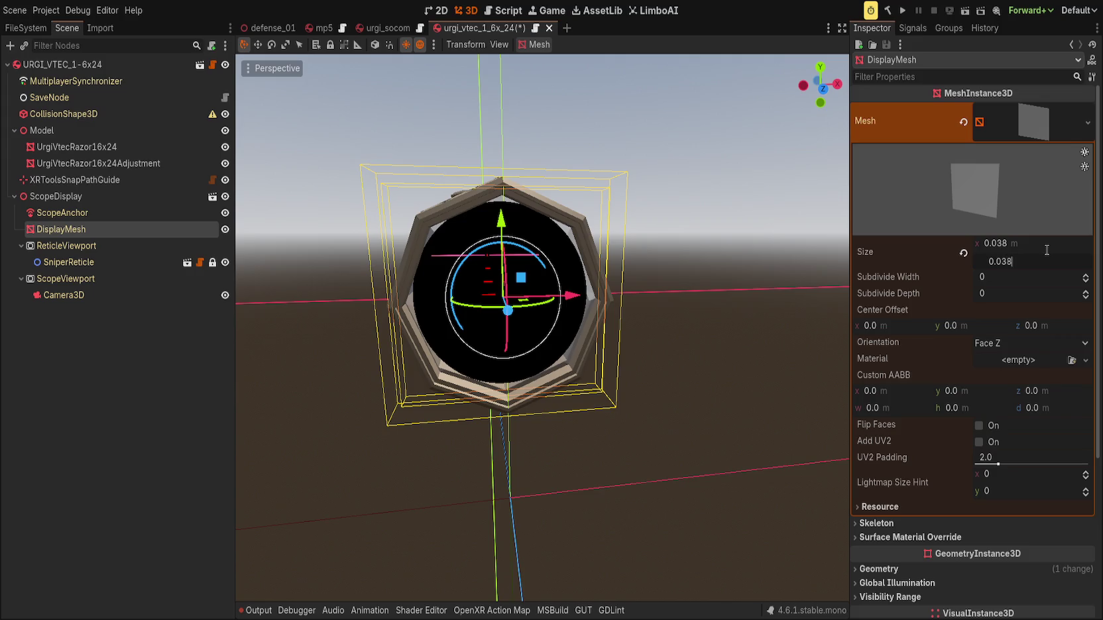
pyautogui.press('Return')
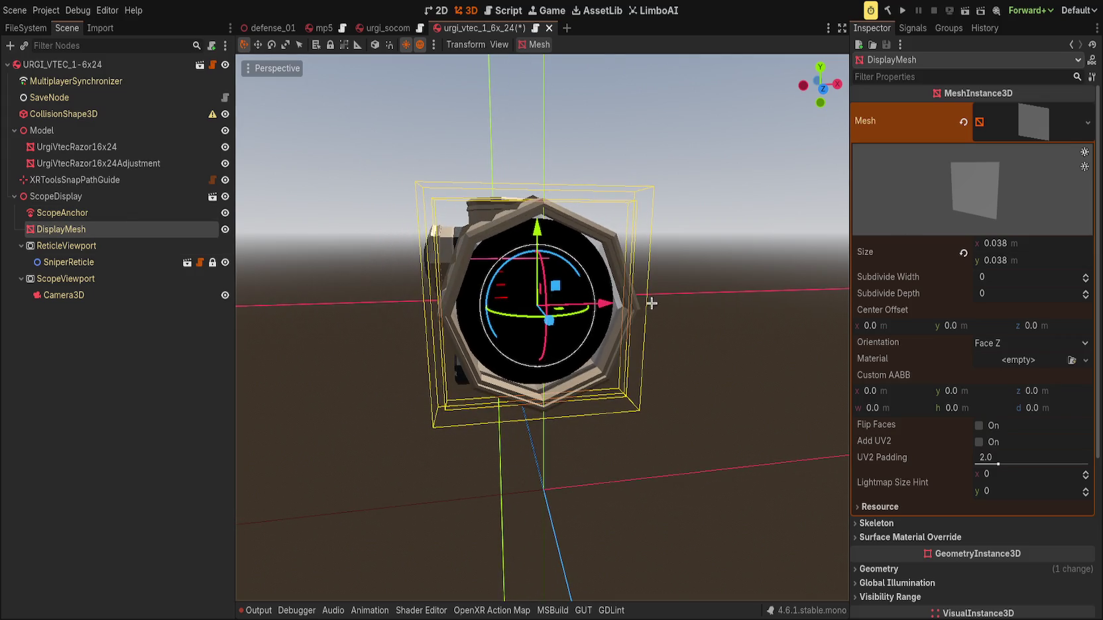
pyautogui.scroll(1, 652, 303)
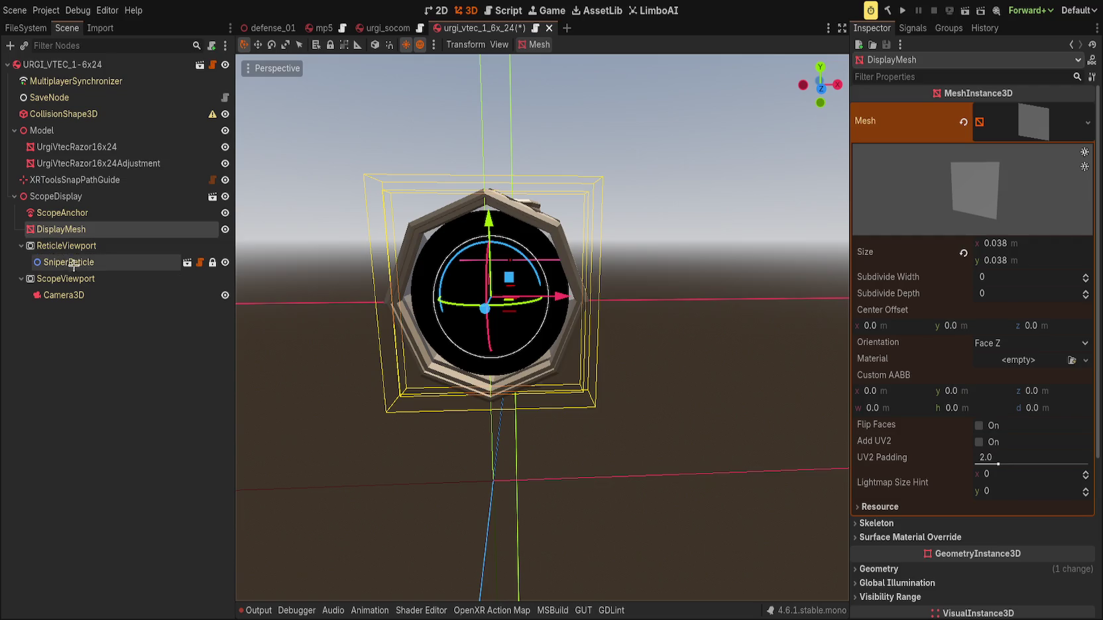
pyautogui.click(1034, 136)
pyautogui.click(891, 194)
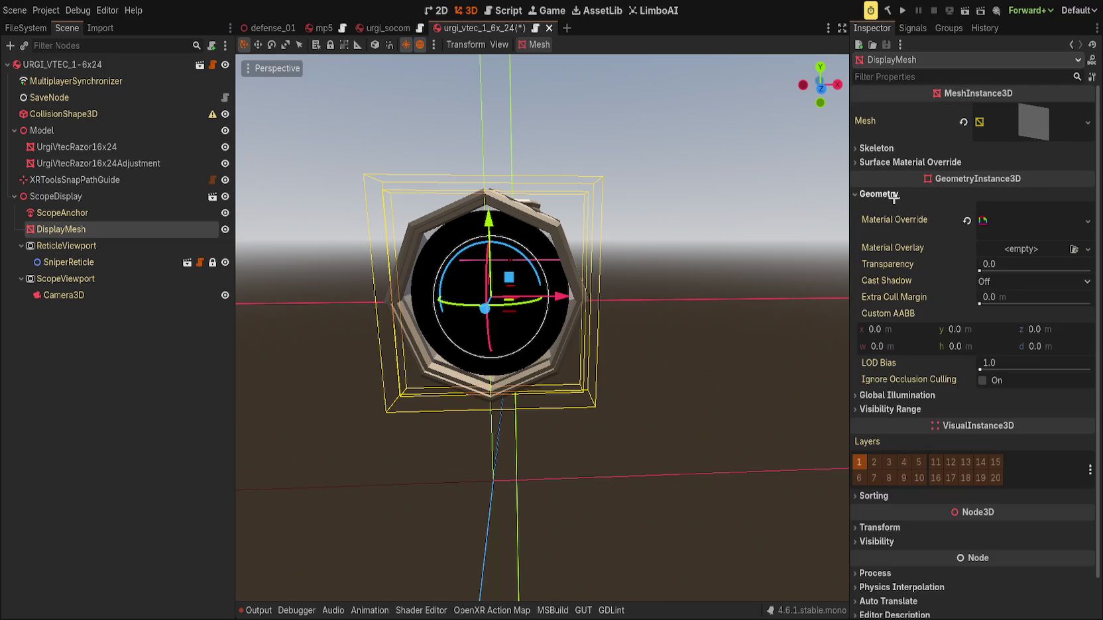
# Expand the scope.gdshader material override's parameter groups and turn off the scope shadow.
pyautogui.click(1041, 219)
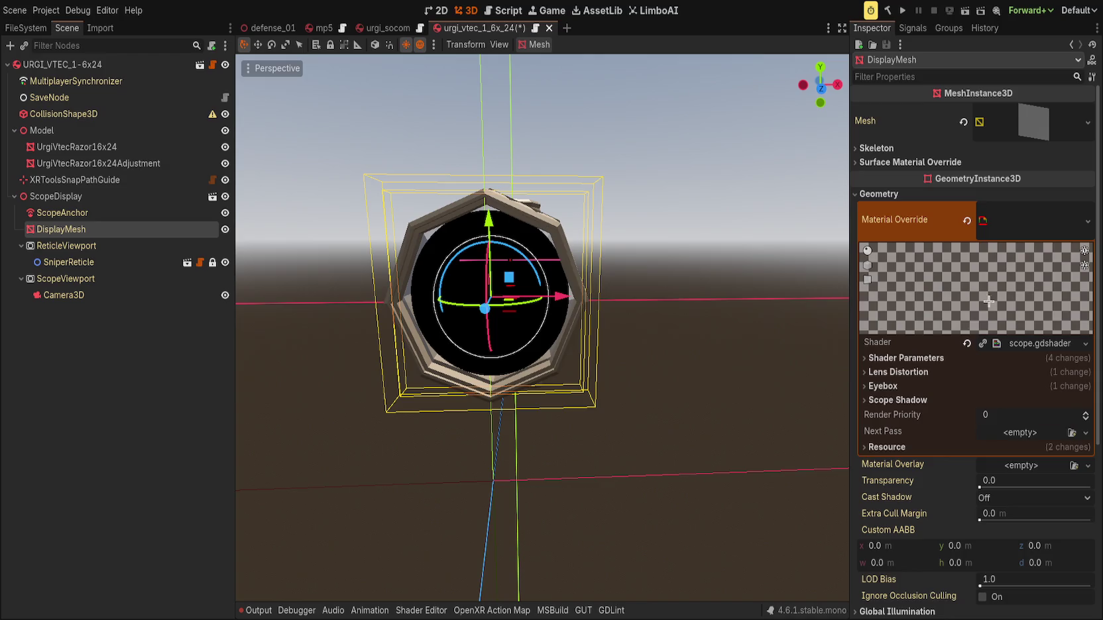
pyautogui.scroll(-2, 895, 372)
pyautogui.click(887, 380)
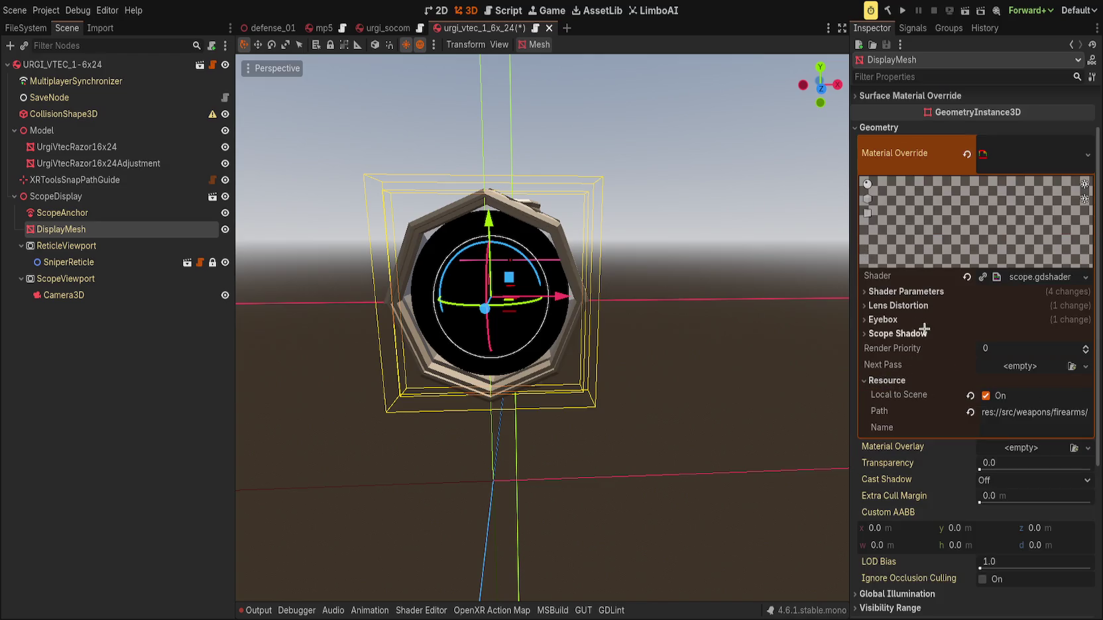
pyautogui.click(900, 334)
pyautogui.click(886, 320)
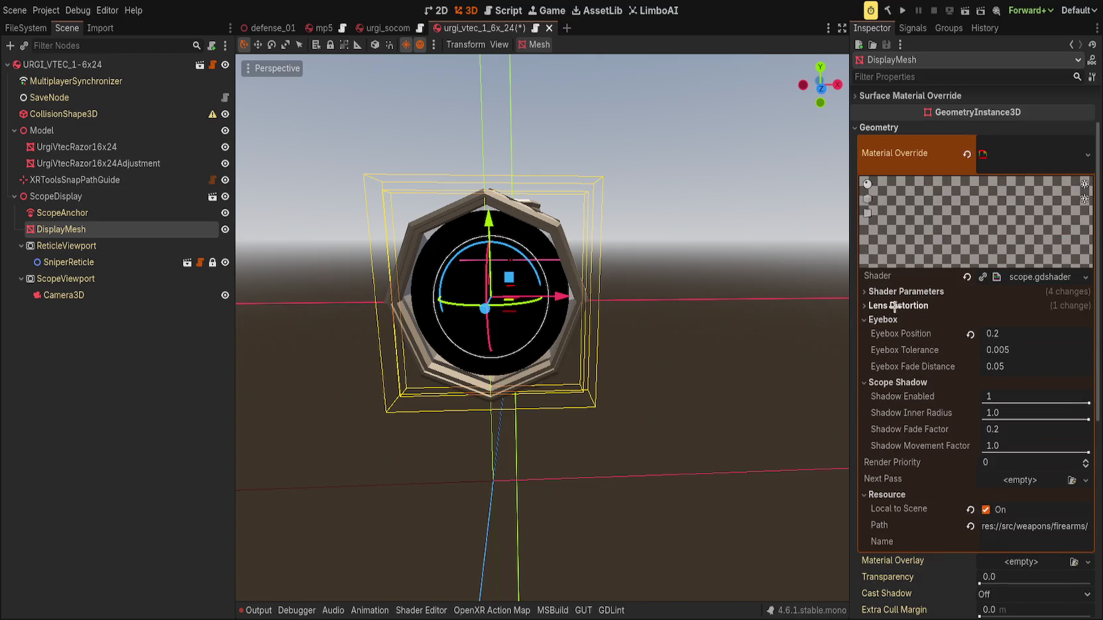
pyautogui.moveTo(1075, 402)
pyautogui.mouseDown()
pyautogui.moveTo(560, 311)
pyautogui.moveTo(262, 218)
pyautogui.mouseUp()
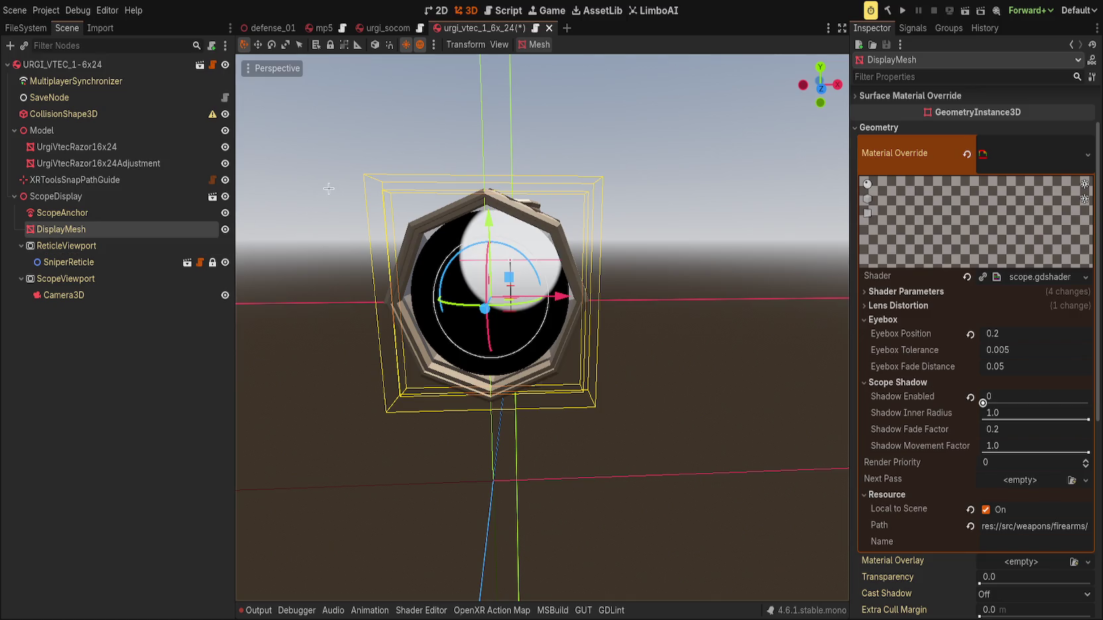
pyautogui.press('f')
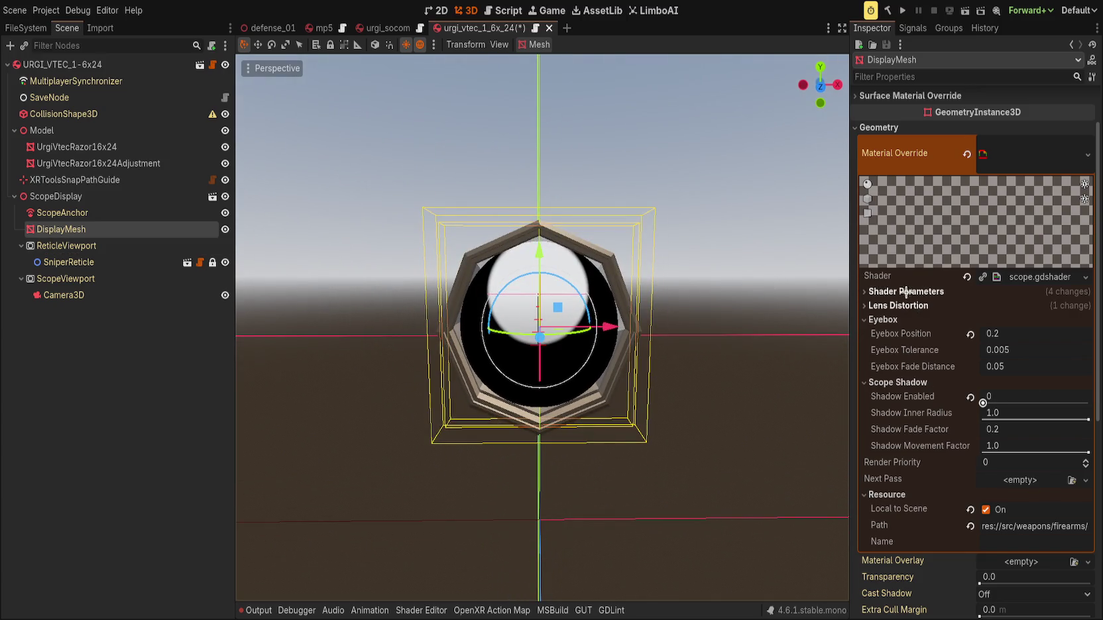
pyautogui.click(908, 305)
pyautogui.click(907, 292)
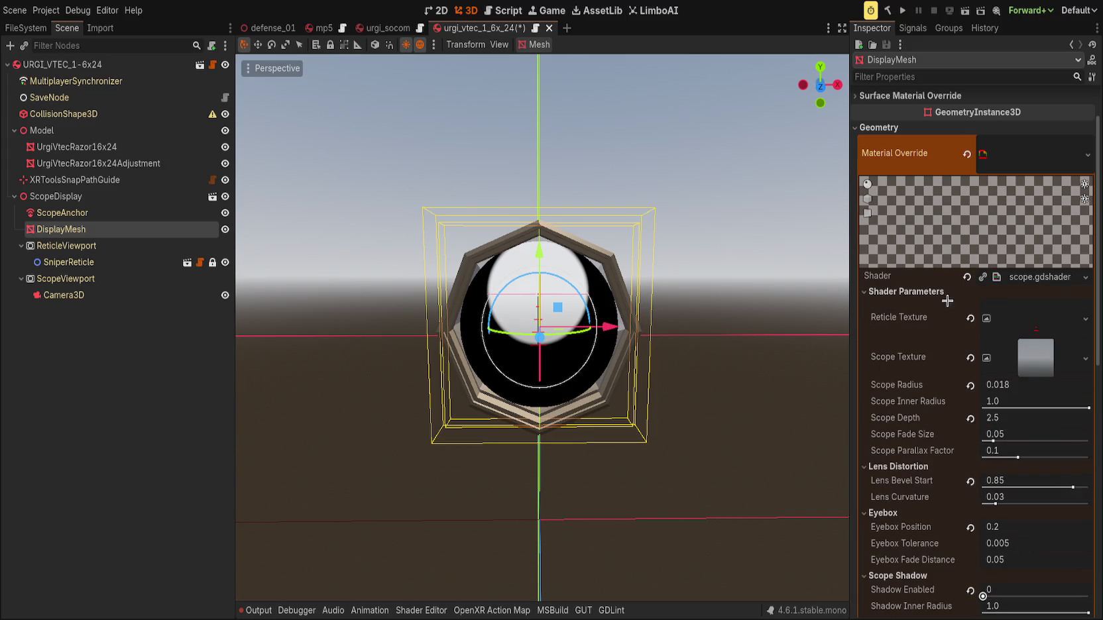
# Undo twice to restore the imported image as the Reticle Texture.
pyautogui.click(1010, 320)
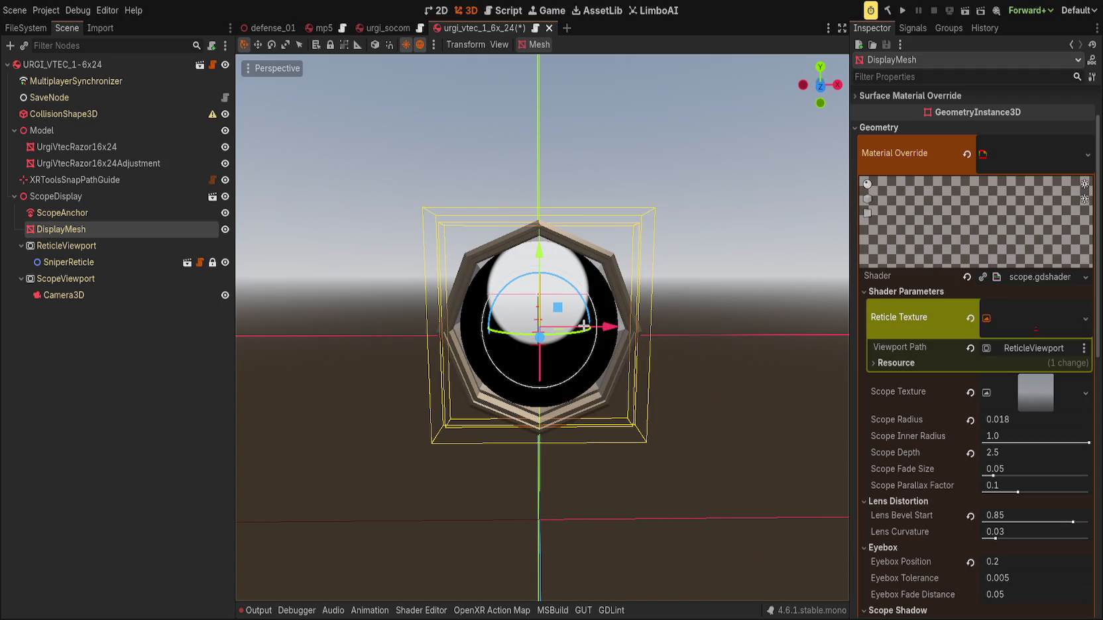
pyautogui.hotkey('ctrl', 'z')
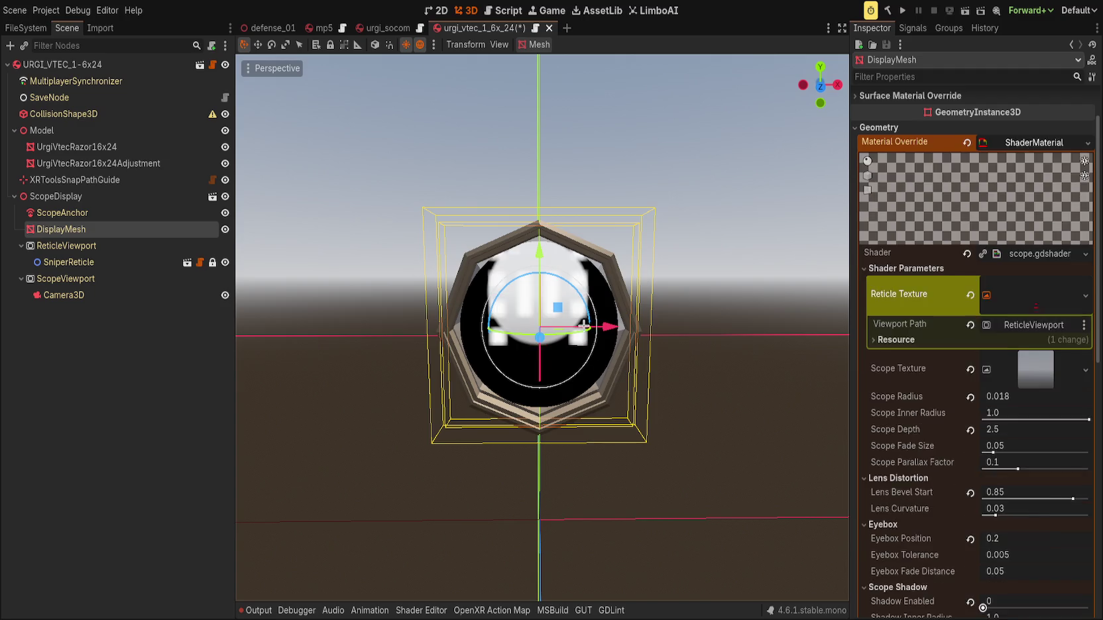
pyautogui.hotkey('ctrl', 'z')
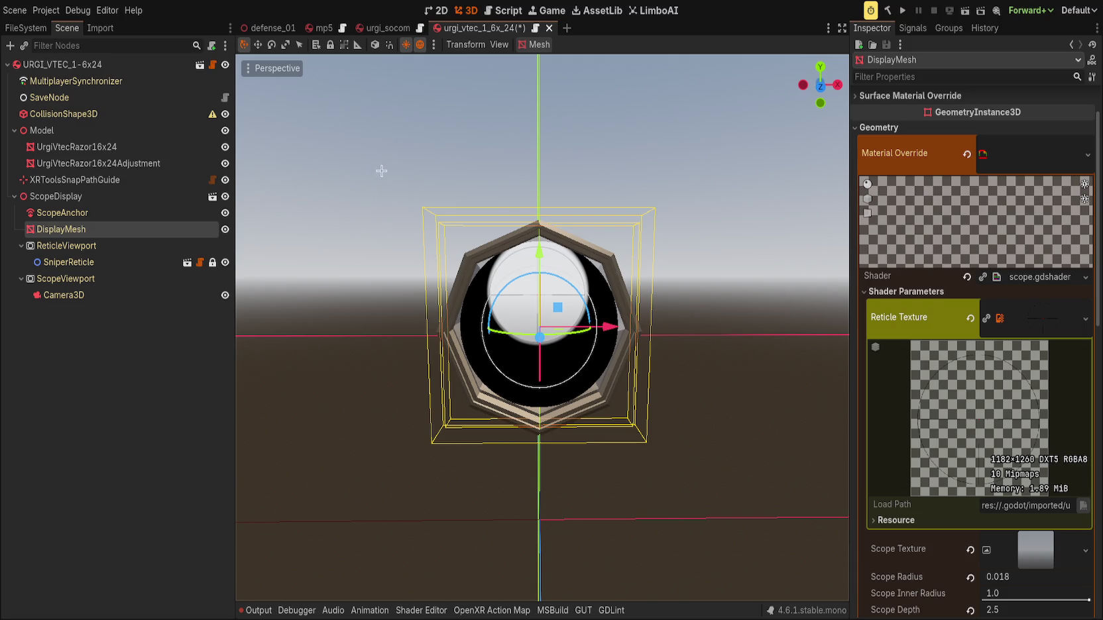
pyautogui.scroll(10, 715, 269)
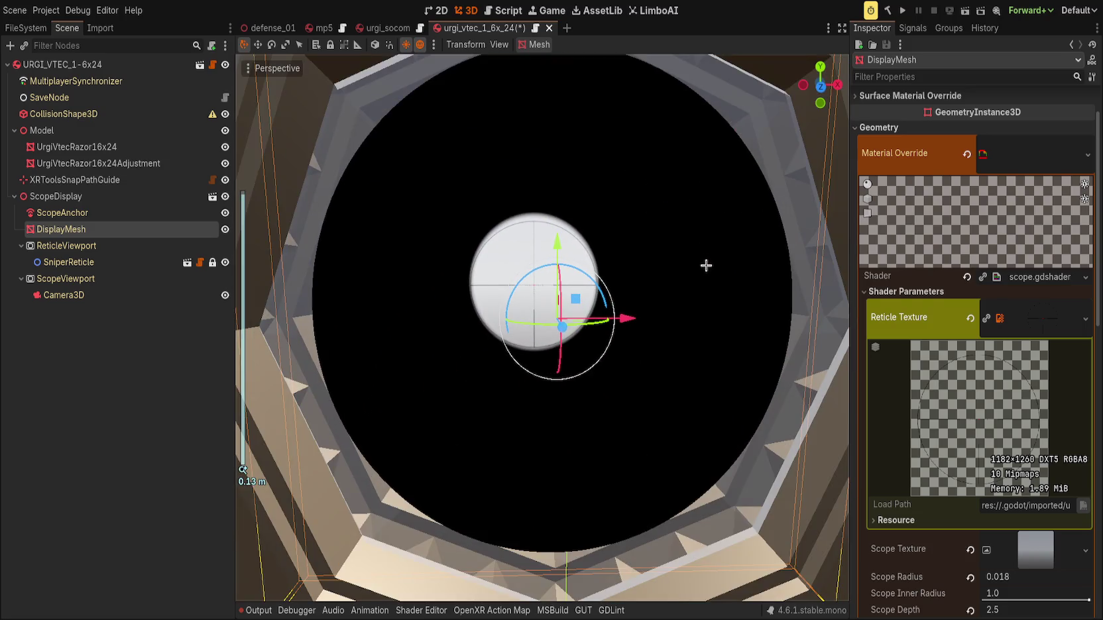
pyautogui.click(1026, 325)
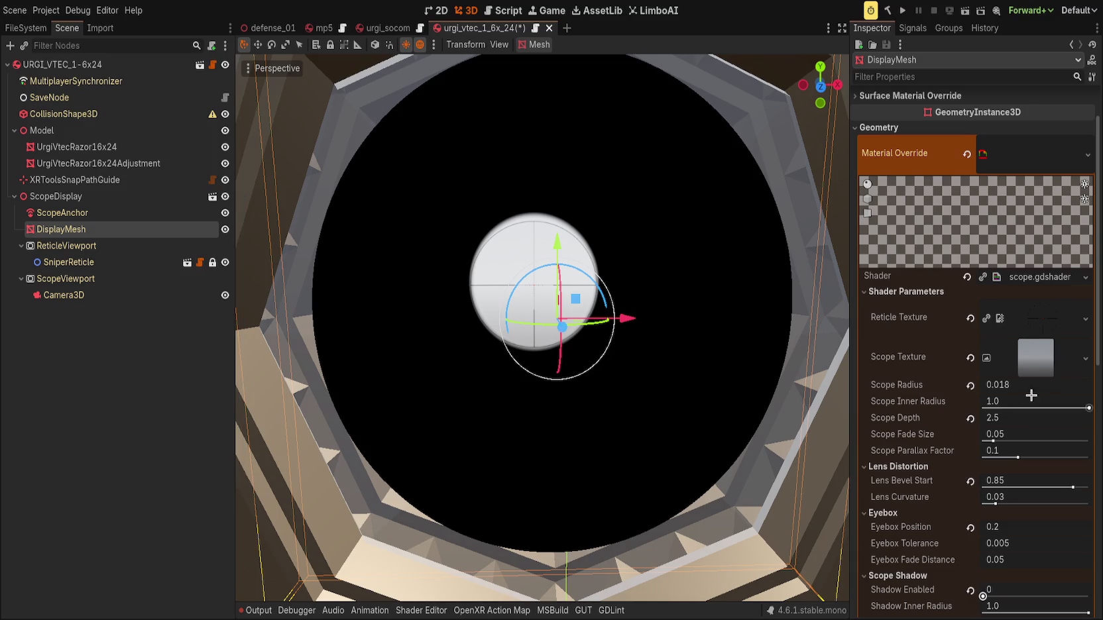
# Set Scope Inner Radius to 0.874 and Scope Radius to 1.076.
pyautogui.moveTo(1089, 408); pyautogui.dragTo(1075, 409)
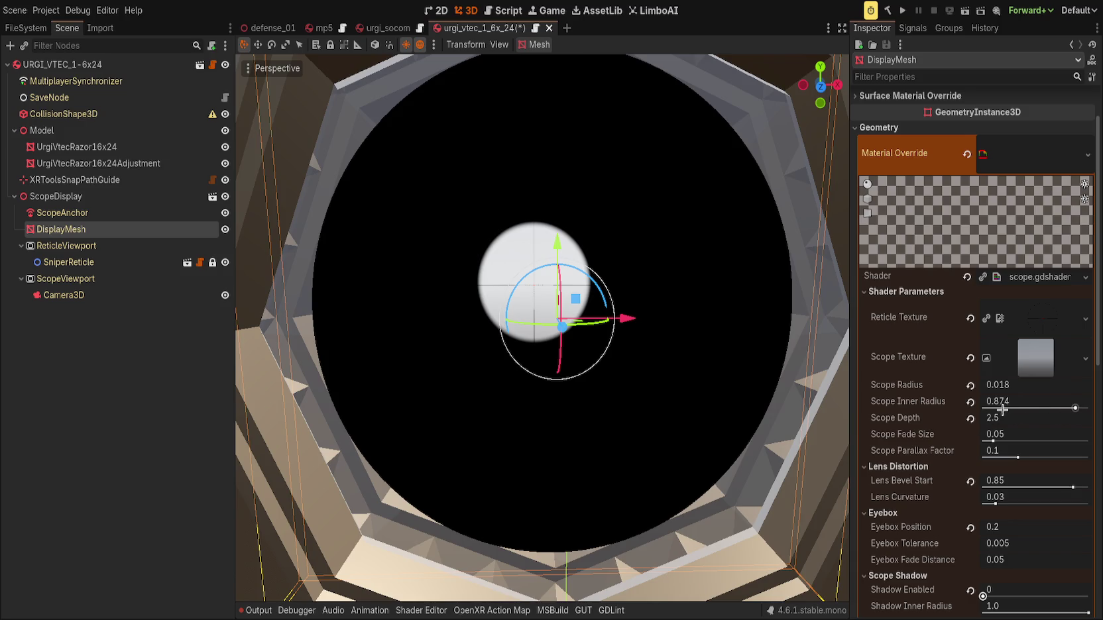
pyautogui.moveTo(1031, 388); pyautogui.dragTo(1060, 388)
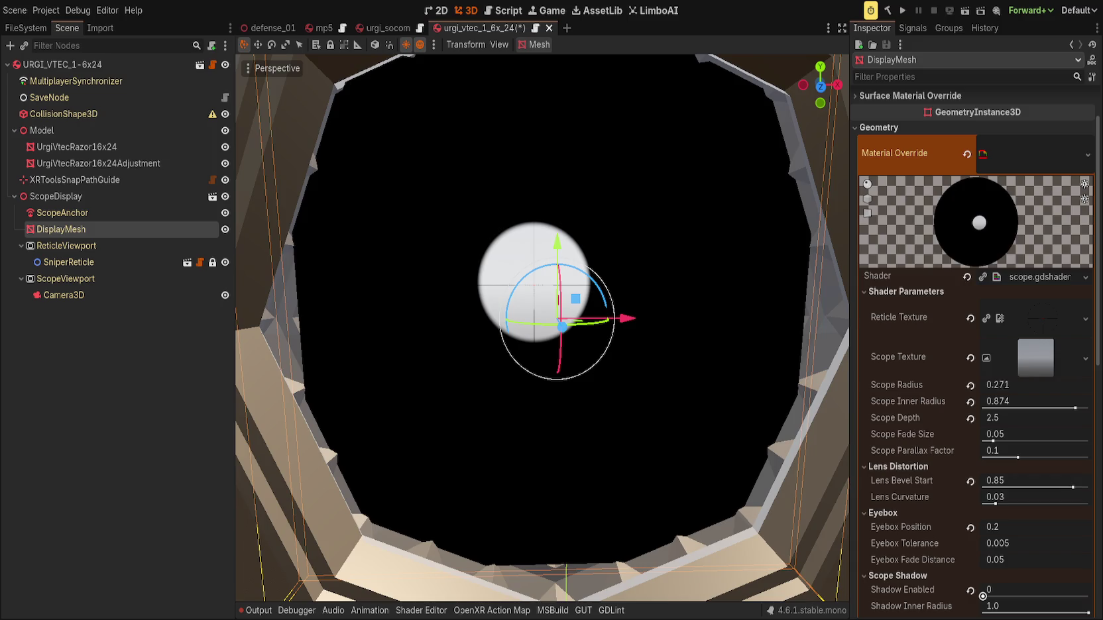
pyautogui.scroll(-5, 450, 311)
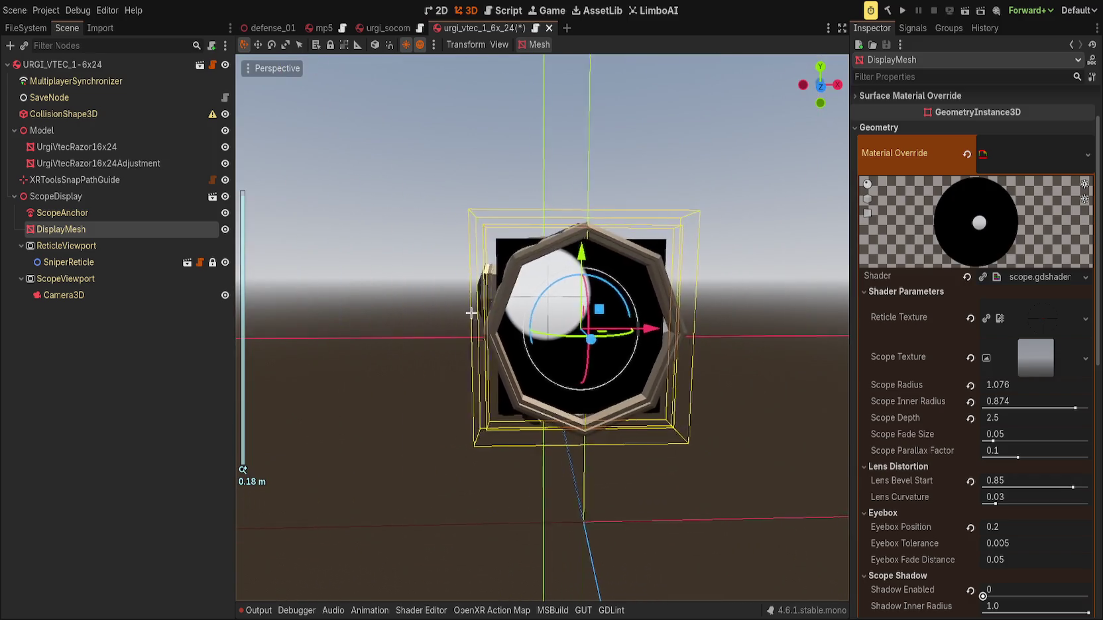
pyautogui.scroll(3, 451, 296)
pyautogui.moveTo(439, 299)
pyautogui.mouseDown()
pyautogui.moveTo(398, 299)
pyautogui.moveTo(477, 300)
pyautogui.moveTo(424, 299)
pyautogui.mouseUp()
pyautogui.scroll(2, 1034, 129)
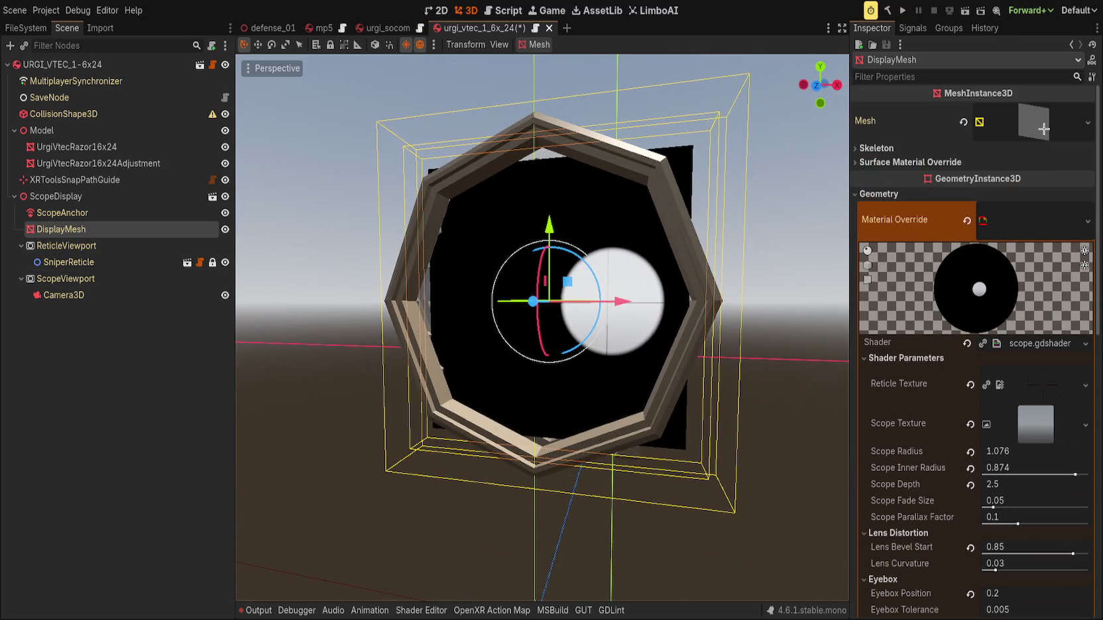
# Try widening the lens quad to 0.039 m, then undo it back to 0.038 m.
pyautogui.click(1034, 122)
pyautogui.click(1053, 244)
pyautogui.click(1053, 241)
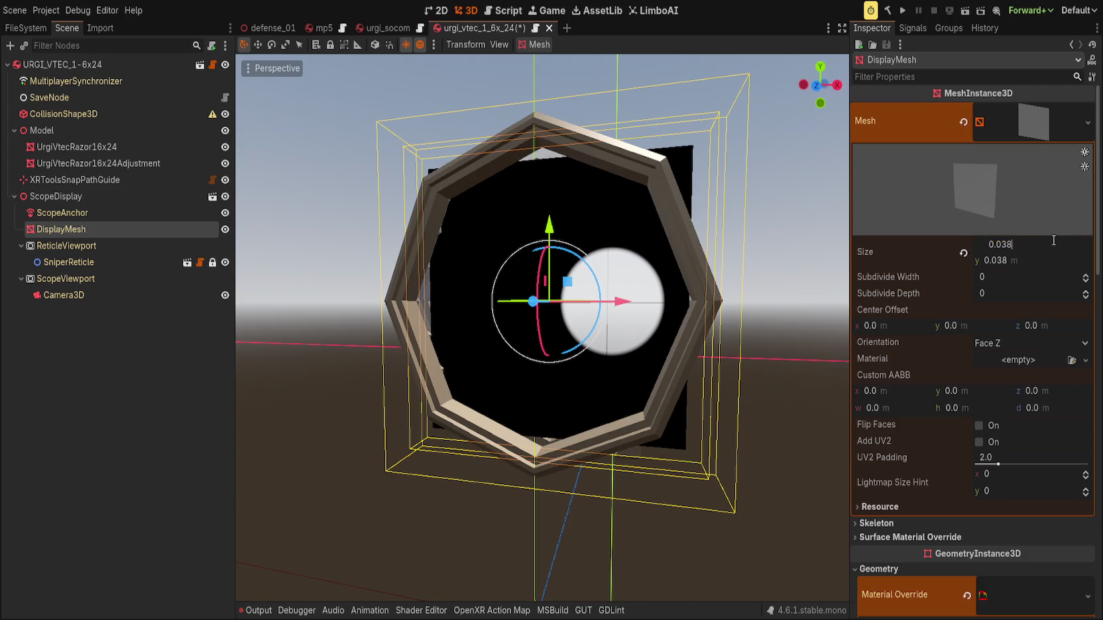
pyautogui.press('Return')
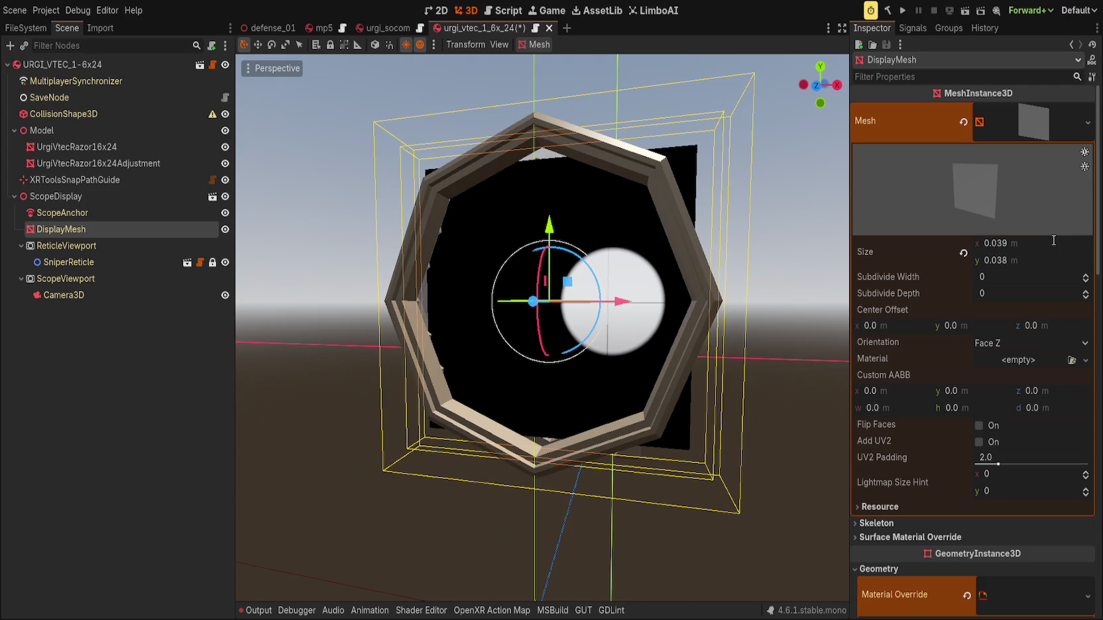
pyautogui.moveTo(584, 305)
pyautogui.mouseDown()
pyautogui.moveTo(471, 304)
pyautogui.moveTo(493, 325)
pyautogui.moveTo(433, 357)
pyautogui.moveTo(394, 330)
pyautogui.mouseUp()
pyautogui.hotkey('ctrl', 'z')
pyautogui.scroll(5, 480, 311)
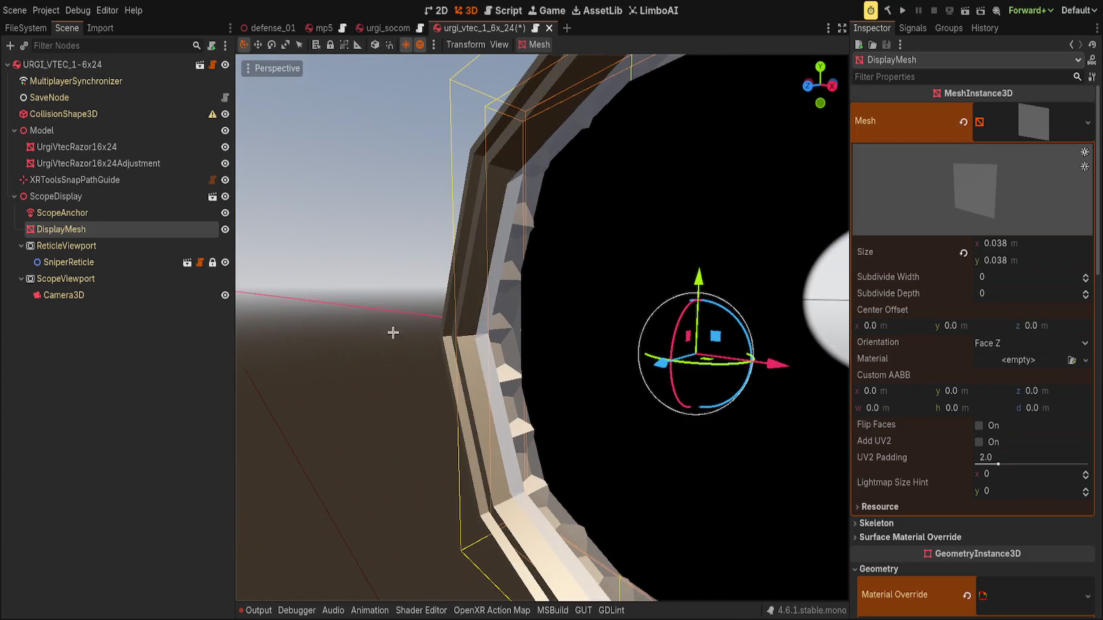
# Nudge ScopeDisplay slightly along its depth axis.
pyautogui.click(99, 196)
pyautogui.scroll(-3, 490, 351)
pyautogui.moveTo(490, 351)
pyautogui.mouseDown()
pyautogui.moveTo(486, 375)
pyautogui.moveTo(424, 384)
pyautogui.mouseUp()
pyautogui.scroll(4, 494, 361)
pyautogui.scroll(-2, 488, 372)
pyautogui.moveTo(429, 383); pyautogui.dragTo(428, 385)
# Set the DisplayMesh quad size to 0.037 by 0.037 m.
pyautogui.click(61, 228)
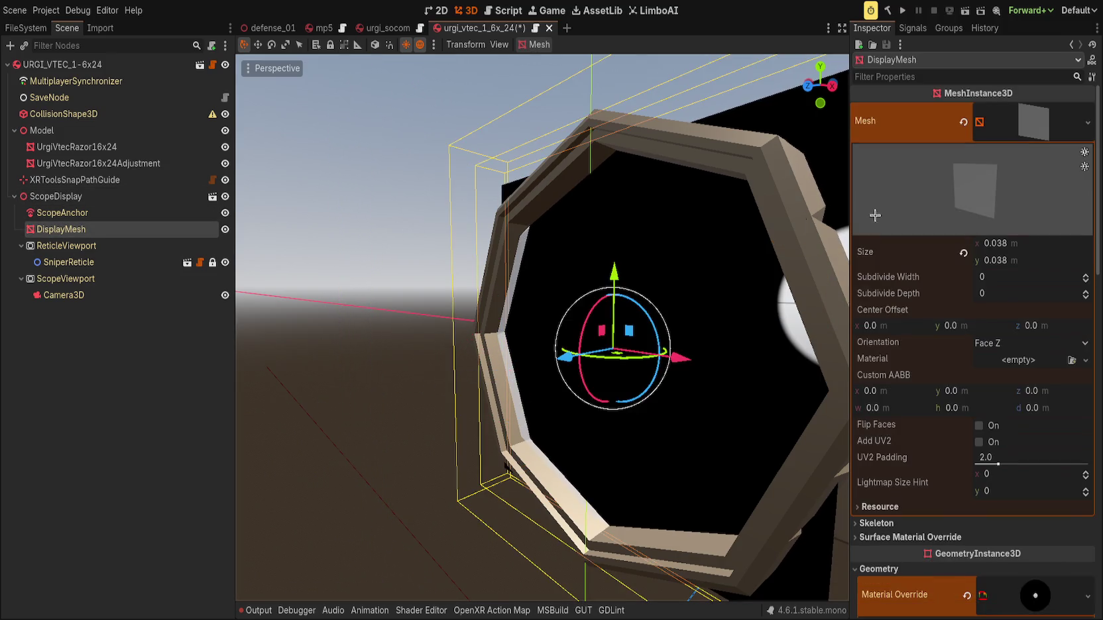
pyautogui.click(1035, 250)
pyautogui.write('0.037')
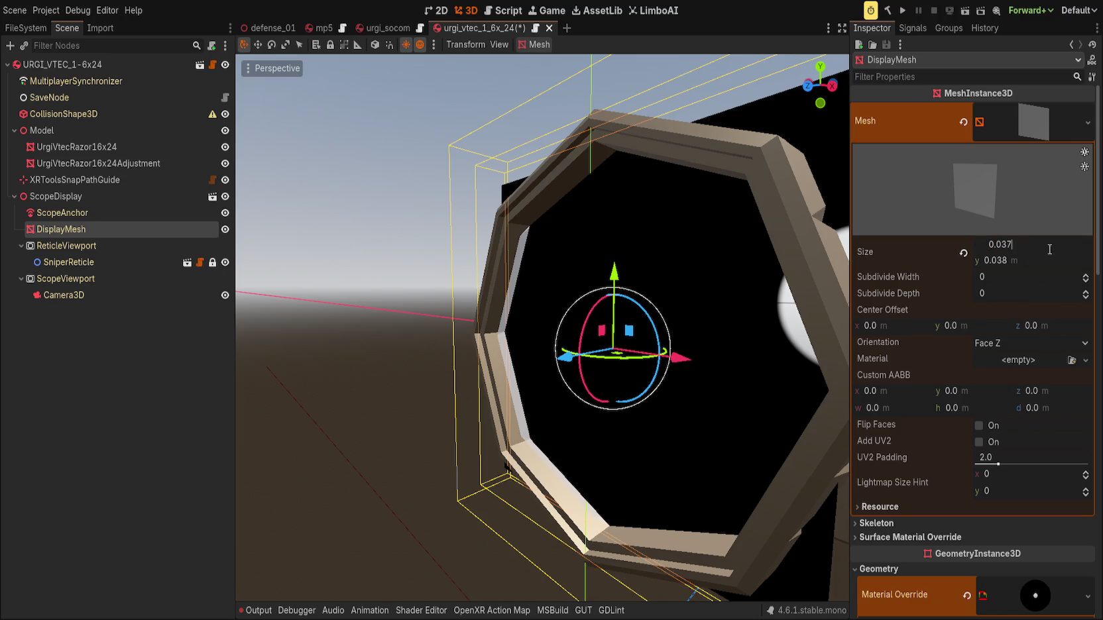
pyautogui.press('Return')
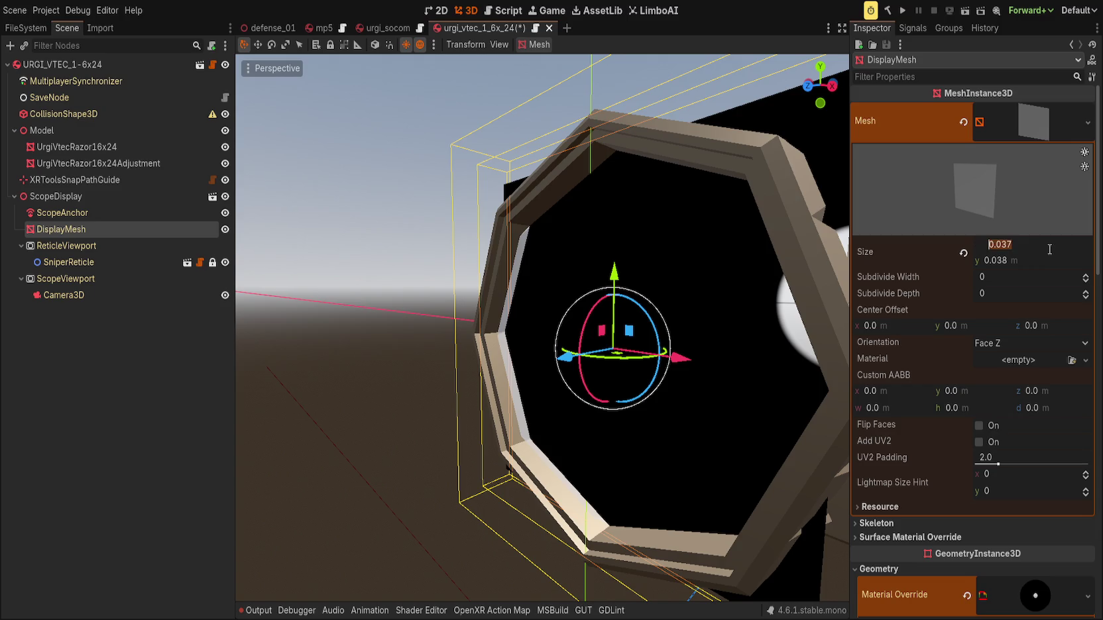
pyautogui.write('0.036')
pyautogui.press('Return')
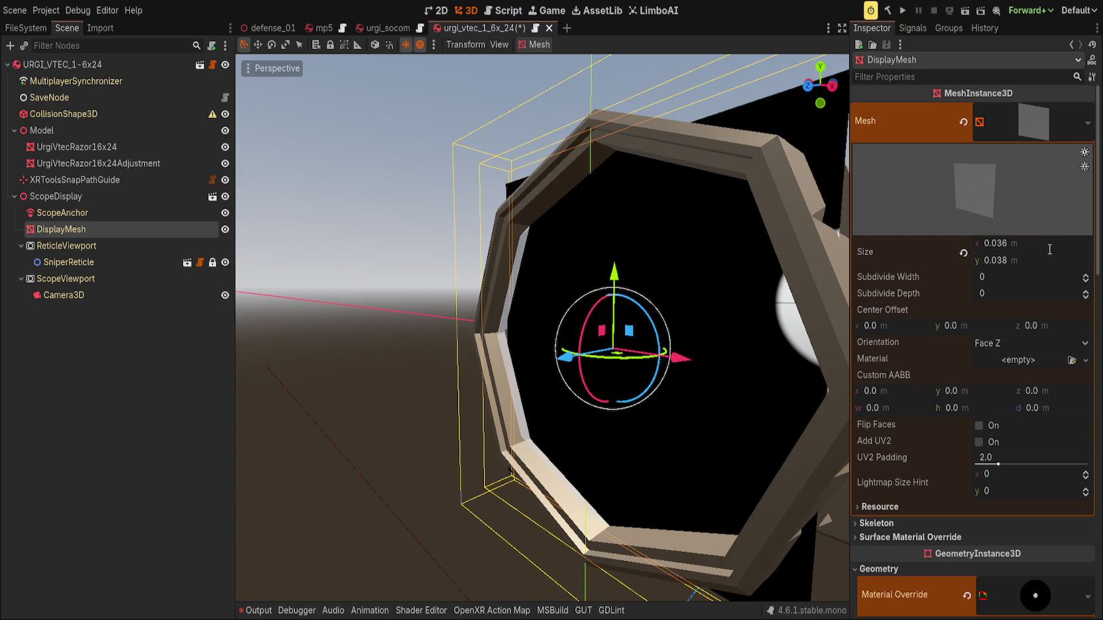
pyautogui.write('7')
pyautogui.press('Tab')
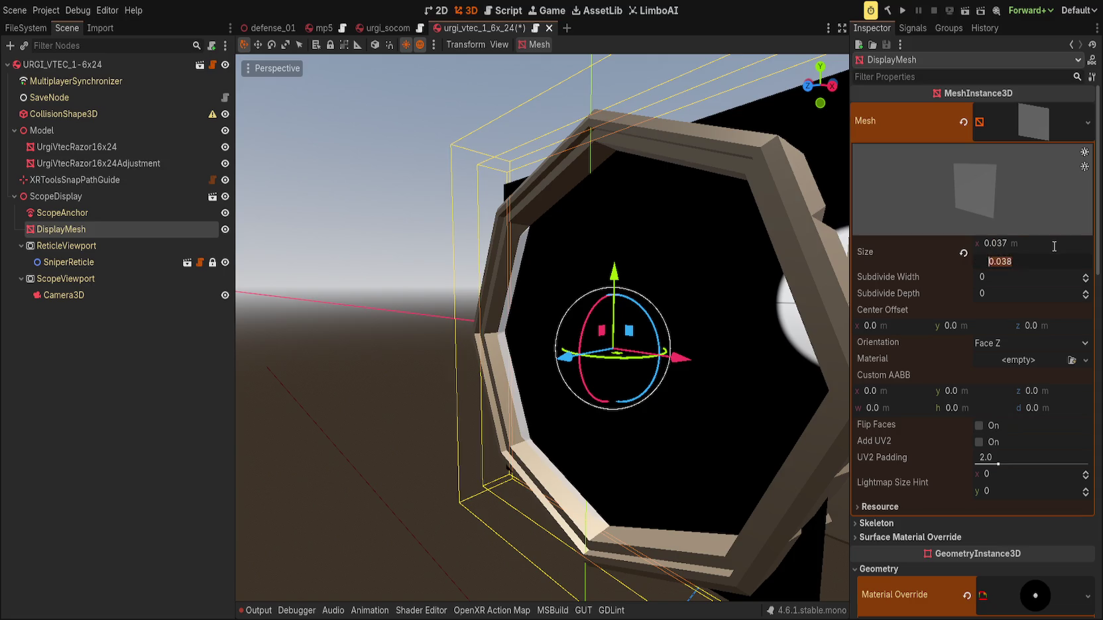
pyautogui.write('0.037')
pyautogui.press('Return')
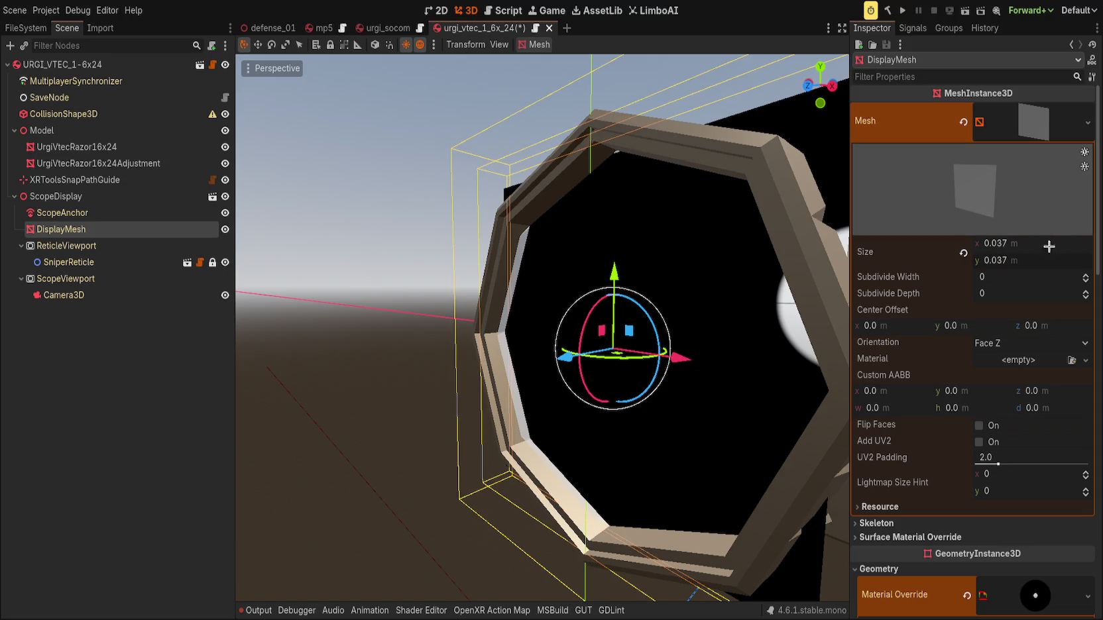
pyautogui.scroll(-3, 619, 336)
pyautogui.scroll(5, 619, 337)
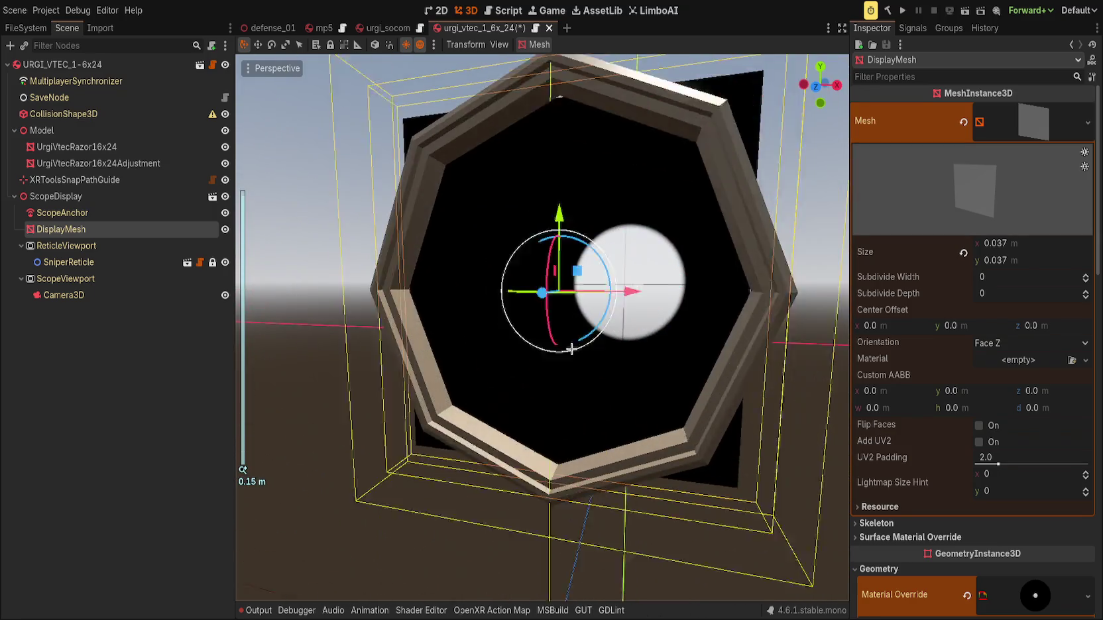
pyautogui.click(157, 196)
pyautogui.click(126, 229)
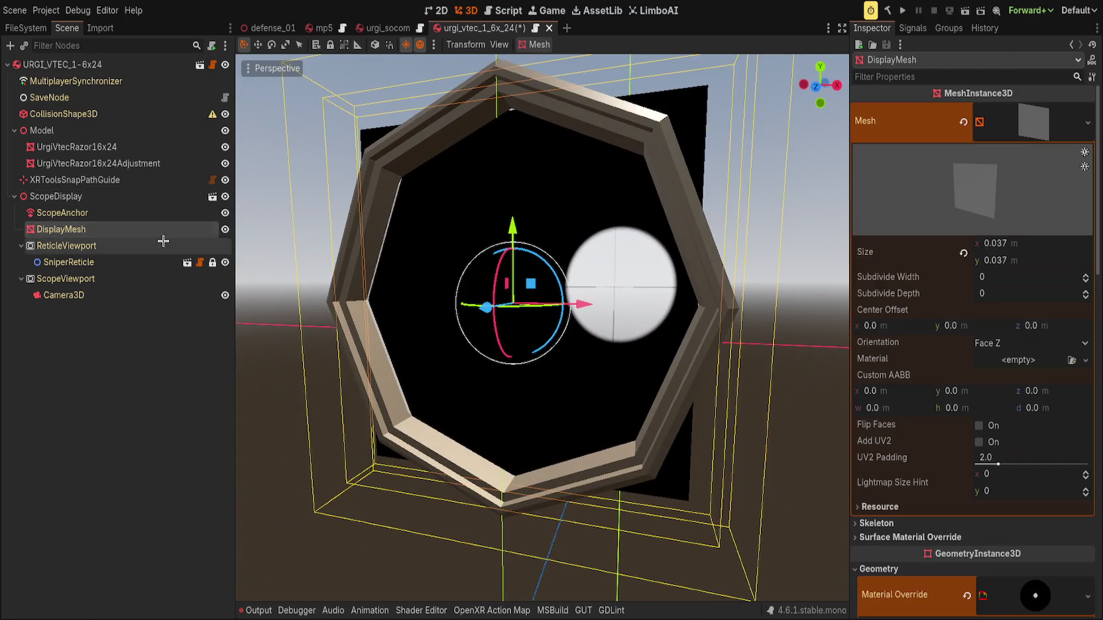
# Lower the Scope Radius to 0.051, keeping Scope Inner Radius at 0.874.
pyautogui.scroll(-5, 905, 444)
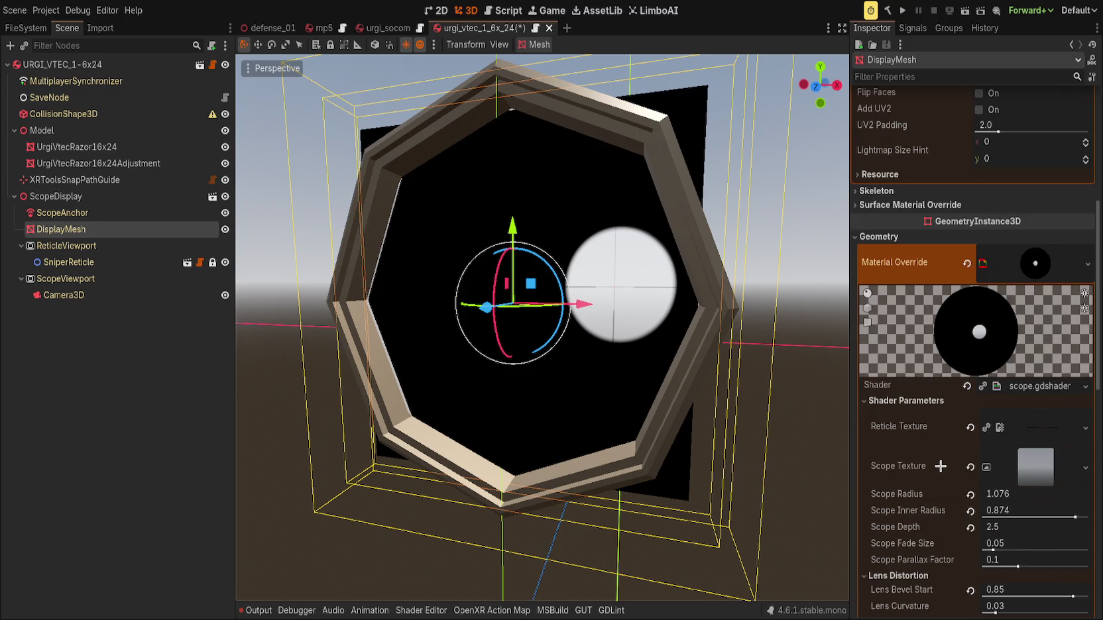
pyautogui.scroll(-2, 966, 330)
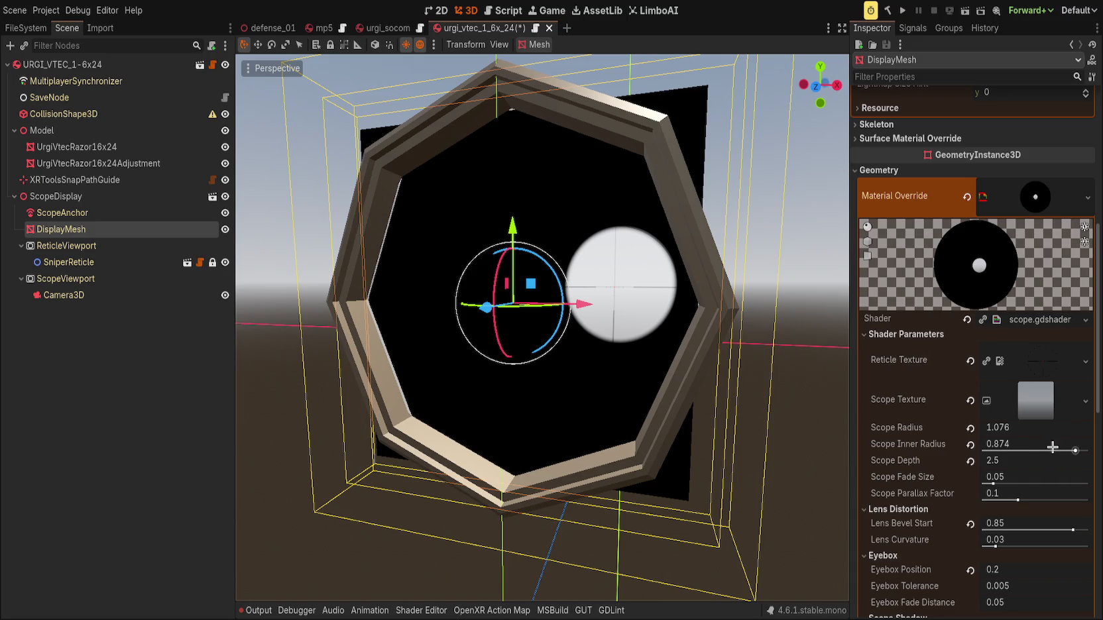
pyautogui.moveTo(1030, 444)
pyautogui.mouseDown()
pyautogui.moveTo(1005, 444)
pyautogui.moveTo(1063, 451)
pyautogui.mouseUp()
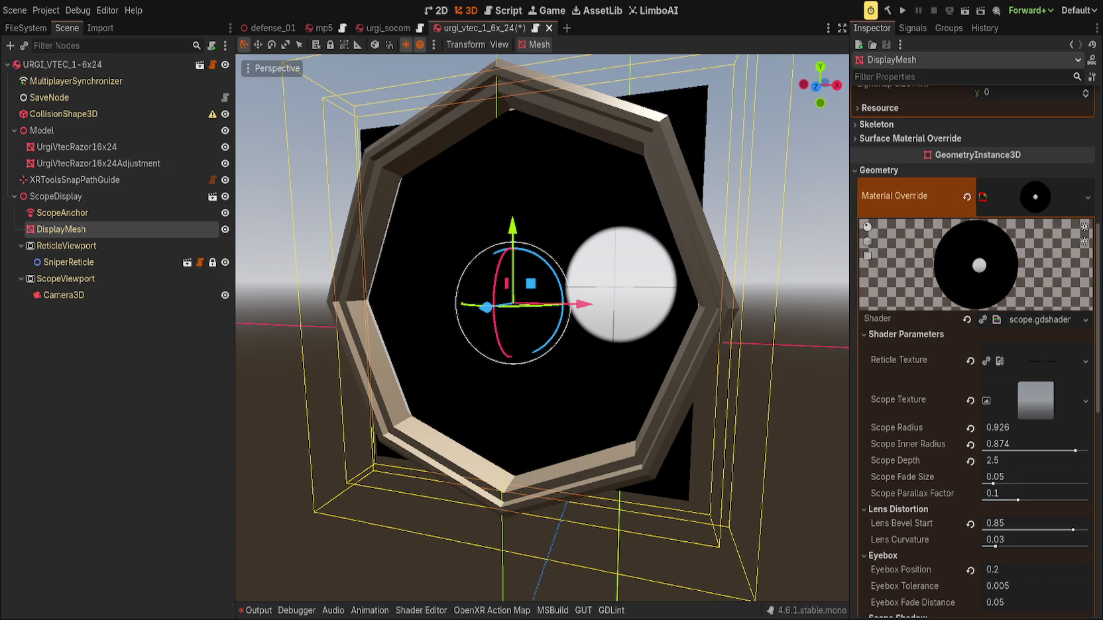
pyautogui.moveTo(1001, 427)
pyautogui.mouseDown()
pyautogui.moveTo(974, 427)
pyautogui.moveTo(1021, 428)
pyautogui.moveTo(1002, 428)
pyautogui.mouseUp()
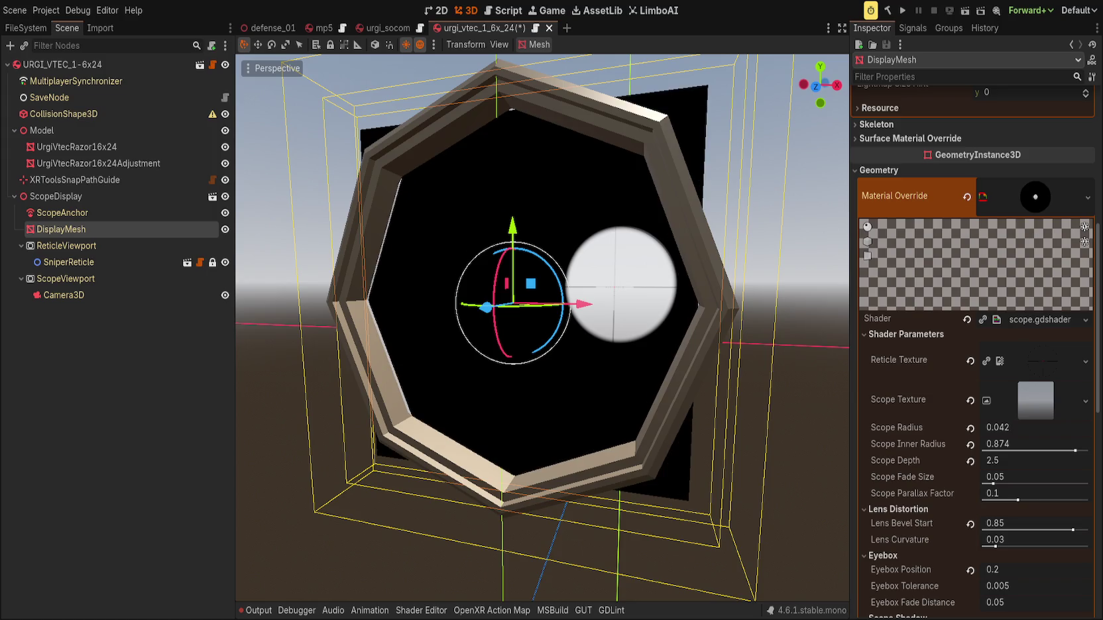
pyautogui.moveTo(549, 311)
pyautogui.mouseDown()
pyautogui.moveTo(505, 315)
pyautogui.moveTo(524, 292)
pyautogui.moveTo(540, 307)
pyautogui.mouseUp()
pyautogui.moveTo(538, 262); pyautogui.dragTo(538, 263)
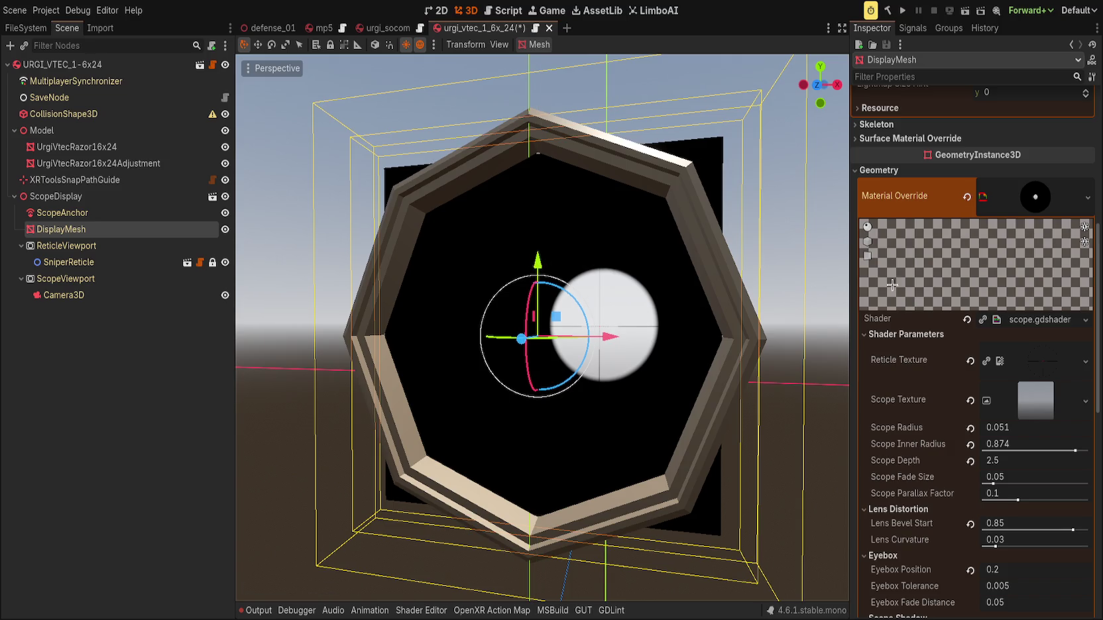
pyautogui.scroll(10, 1011, 201)
# Set the DisplayMesh quad size back to 0.038 by 0.038 m.
pyautogui.doubleClick(1047, 243)
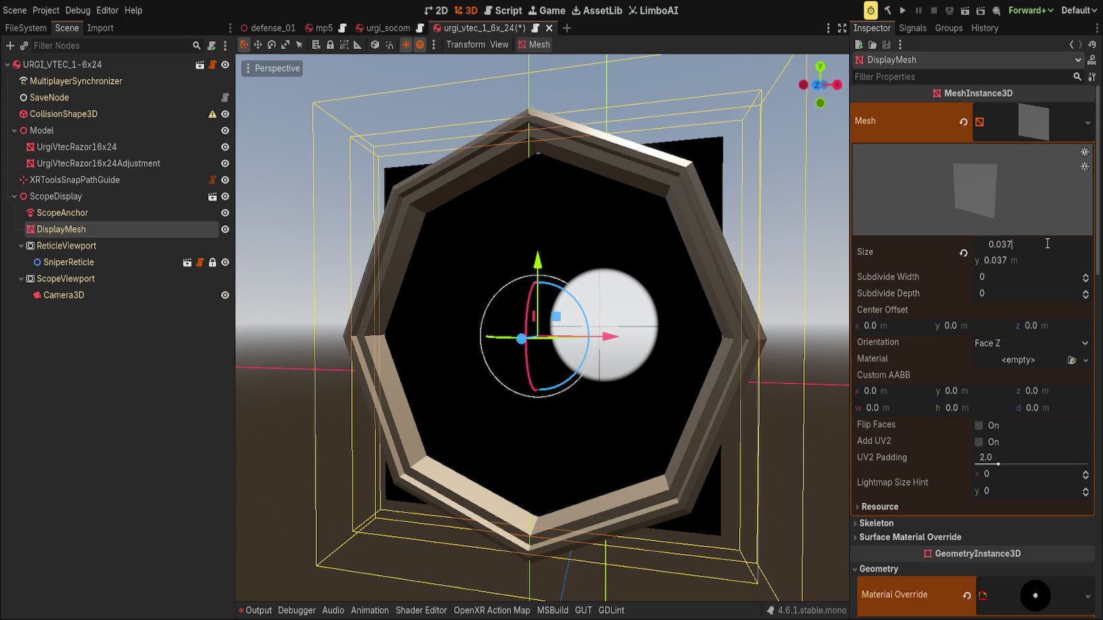
pyautogui.press('BackSpace')
pyautogui.write('8')
pyautogui.press('Tab')
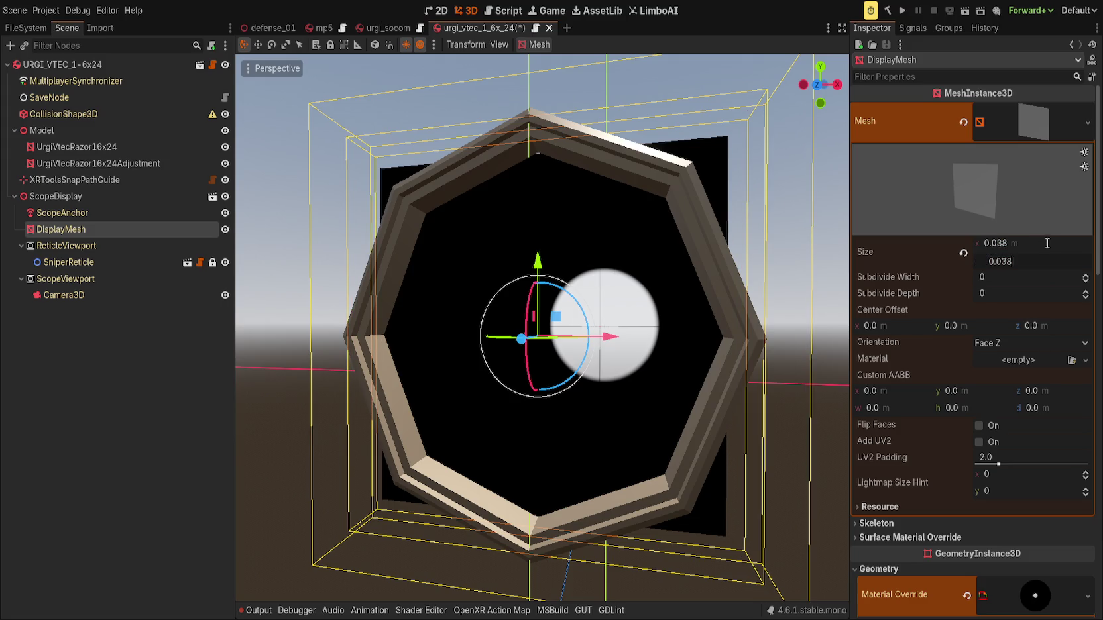
pyautogui.press('Return')
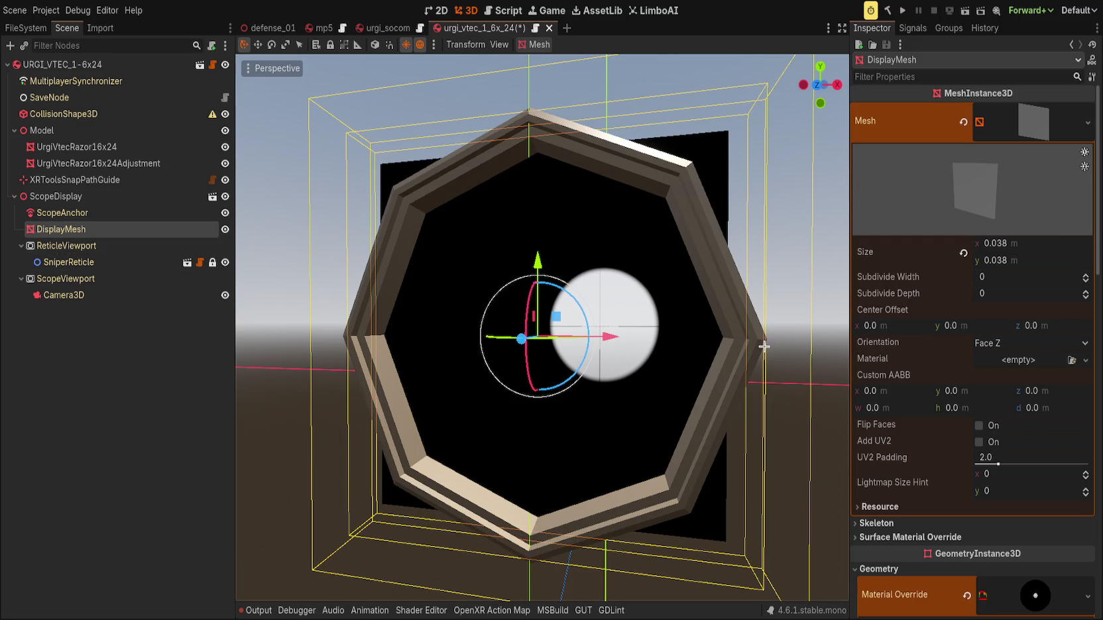
# Lower the scope shader's Scope Radius from 0.051 to 0.019.
pyautogui.scroll(-5, 962, 368)
pyautogui.scroll(-8, 963, 369)
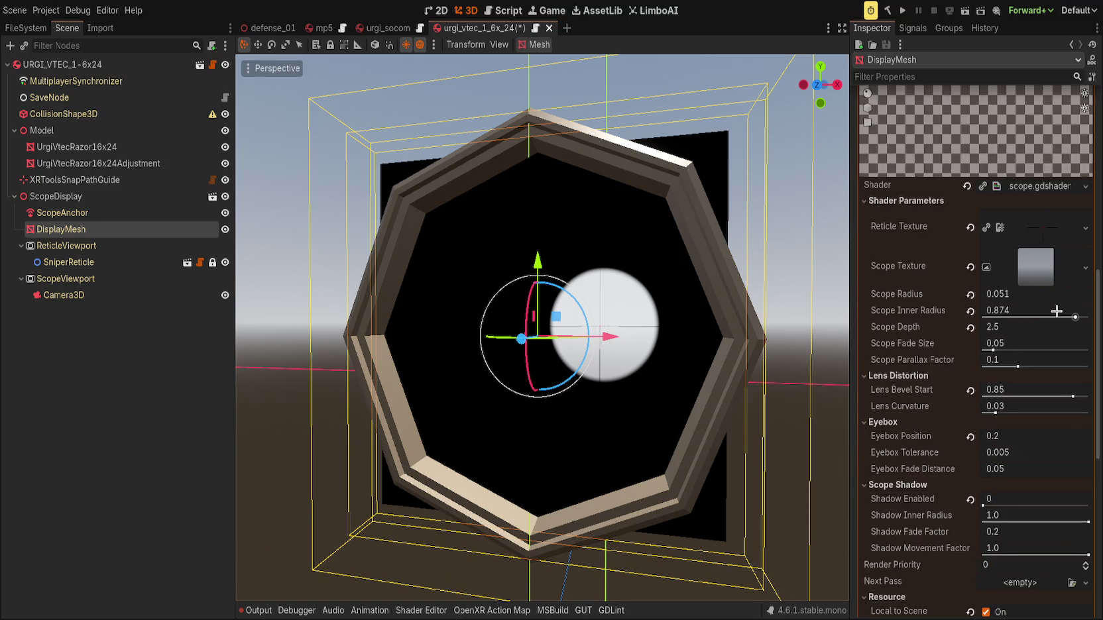
pyautogui.moveTo(1041, 296)
pyautogui.mouseDown()
pyautogui.moveTo(1060, 297)
pyautogui.moveTo(1024, 297)
pyautogui.mouseUp()
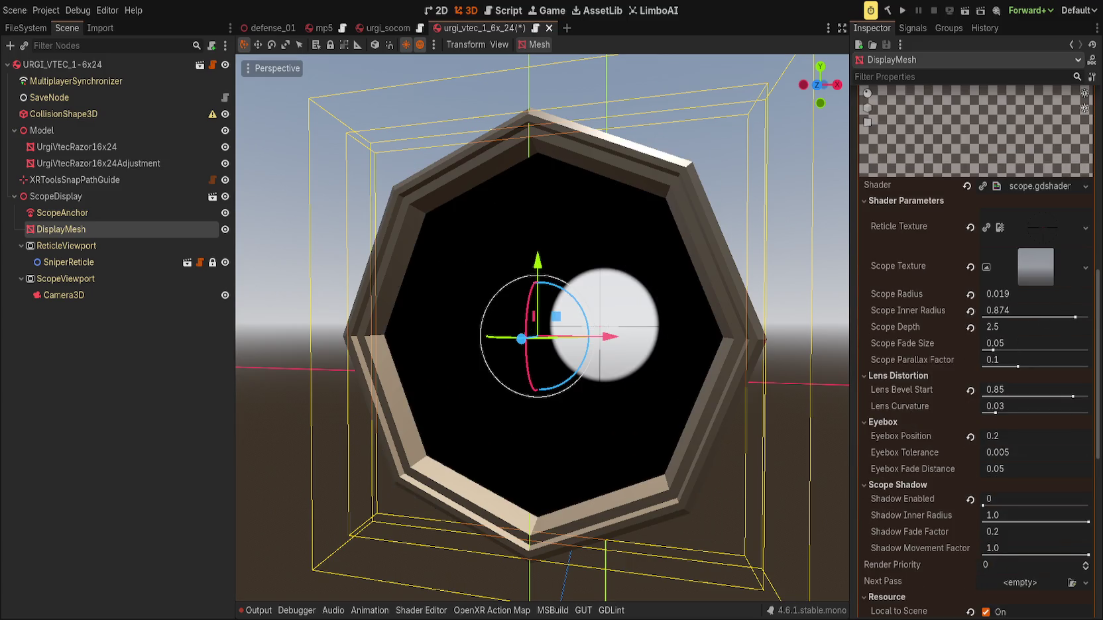
pyautogui.scroll(-8, 725, 363)
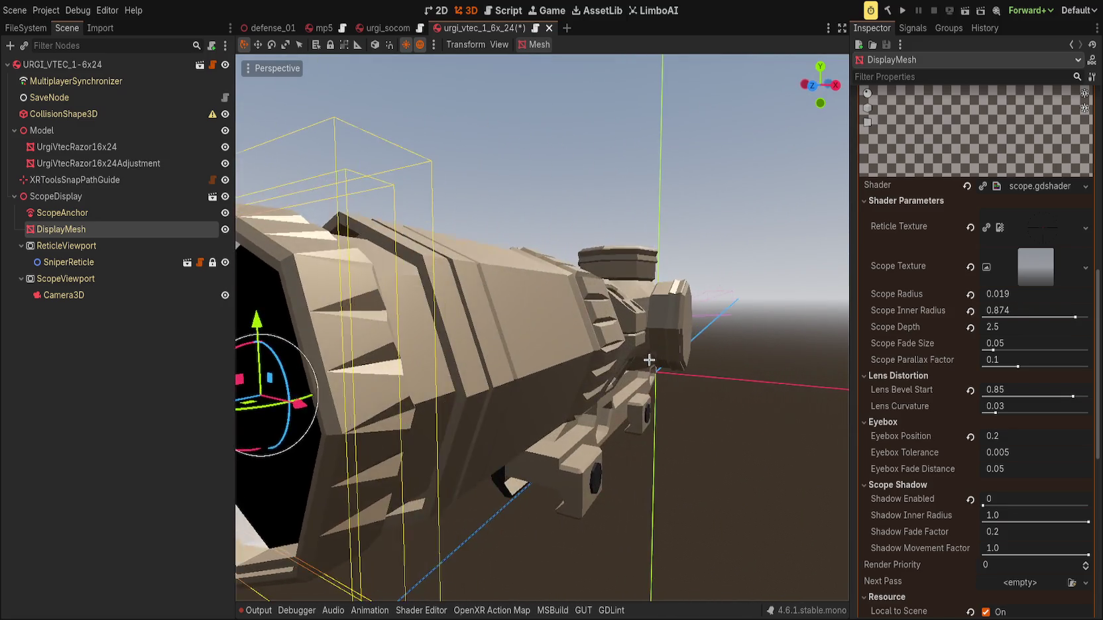
pyautogui.click(725, 363)
pyautogui.moveTo(726, 363)
pyautogui.mouseDown()
pyautogui.moveTo(699, 351)
pyautogui.moveTo(646, 360)
pyautogui.moveTo(721, 355)
pyautogui.moveTo(711, 323)
pyautogui.moveTo(664, 312)
pyautogui.moveTo(720, 327)
pyautogui.moveTo(636, 334)
pyautogui.mouseUp()
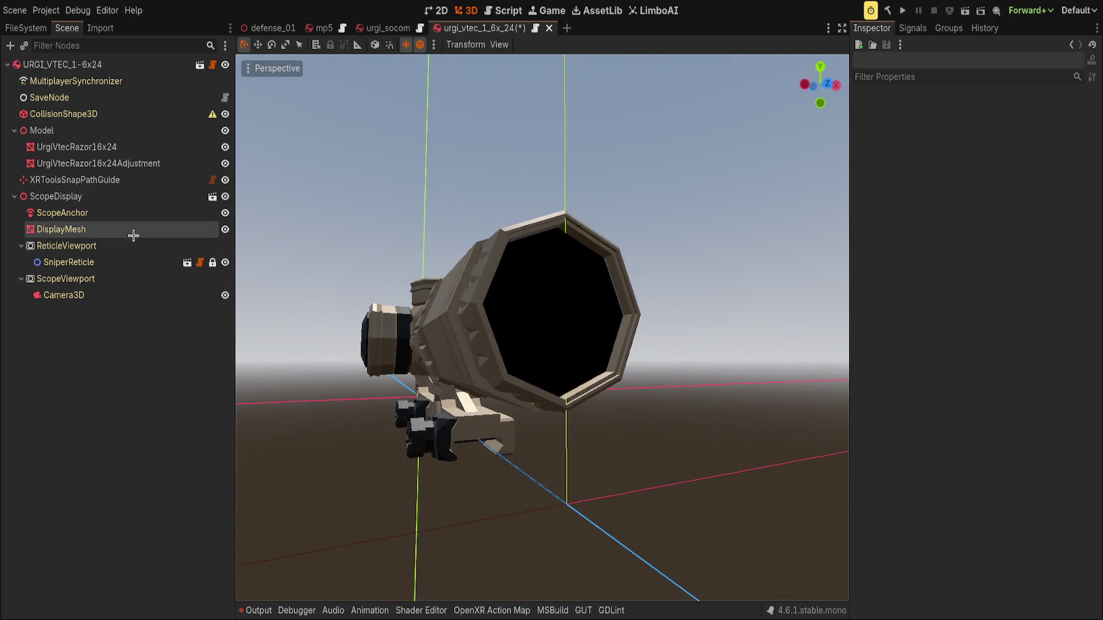
# Put a material into Surface Material Override slot 1 of UrgiVtecRazor16x24Adjustment.
pyautogui.click(14, 197)
pyautogui.click(100, 163)
pyautogui.click(96, 147)
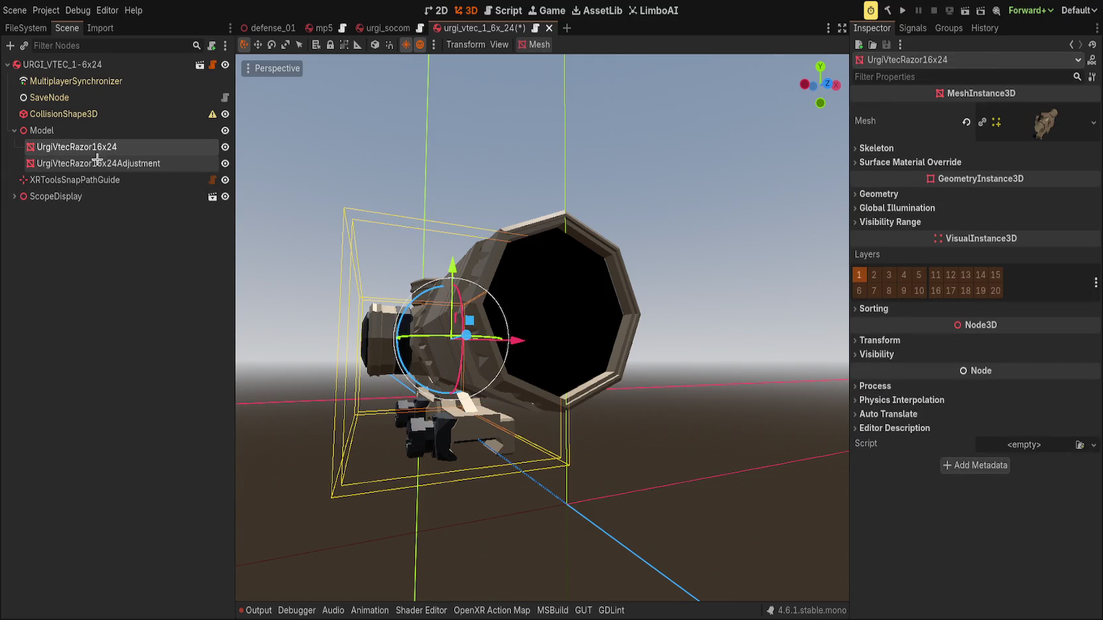
pyautogui.click(134, 166)
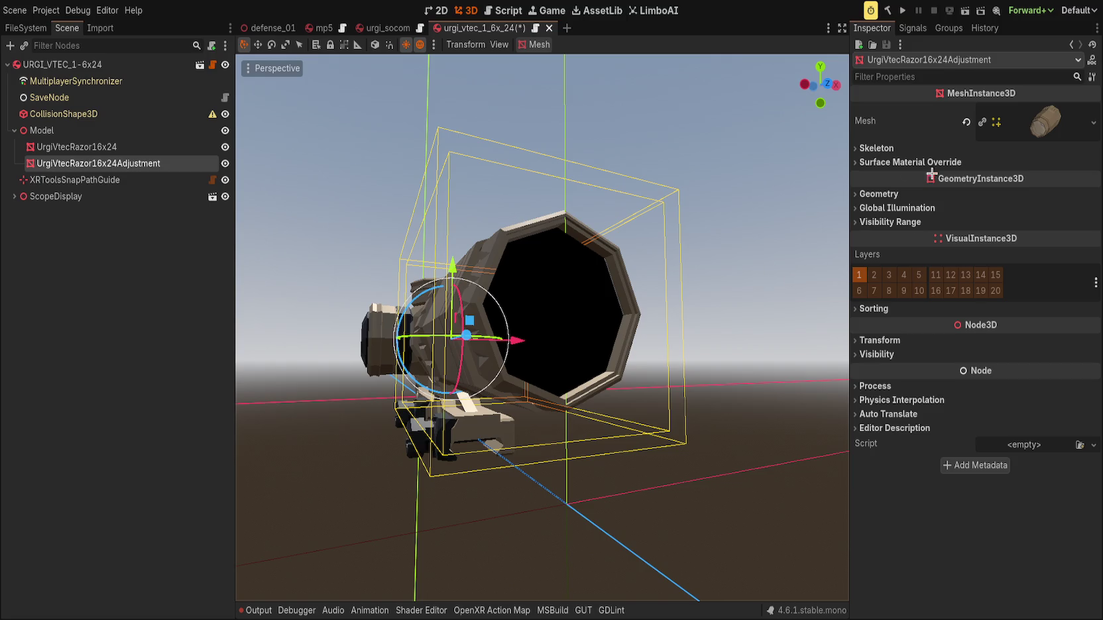
pyautogui.click(888, 162)
pyautogui.click(878, 148)
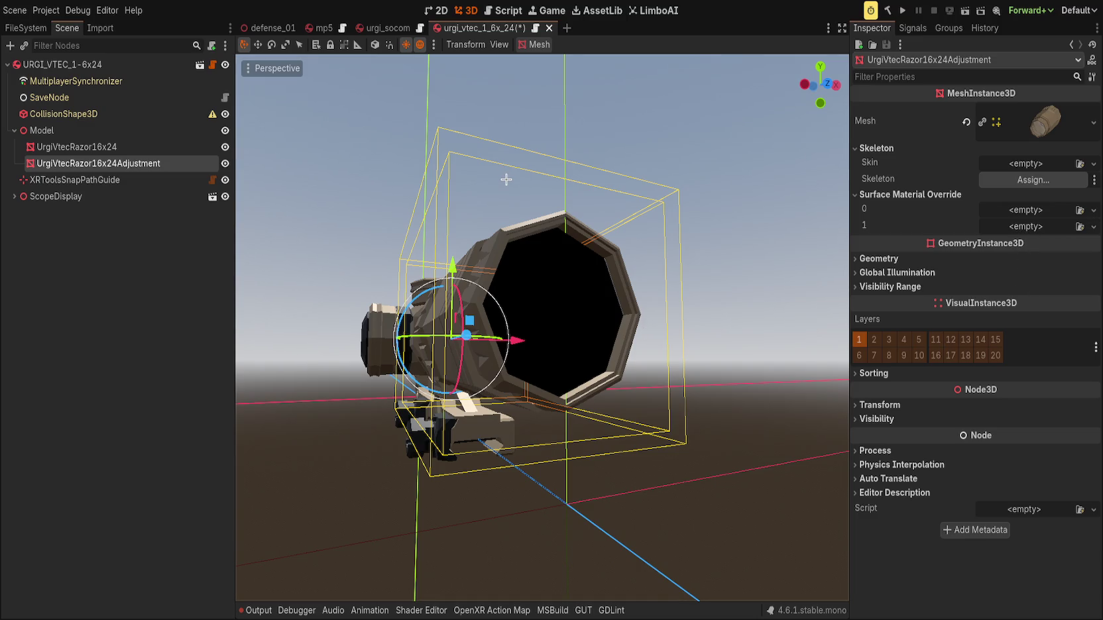
pyautogui.moveTo(655, 243); pyautogui.dragTo(526, 442)
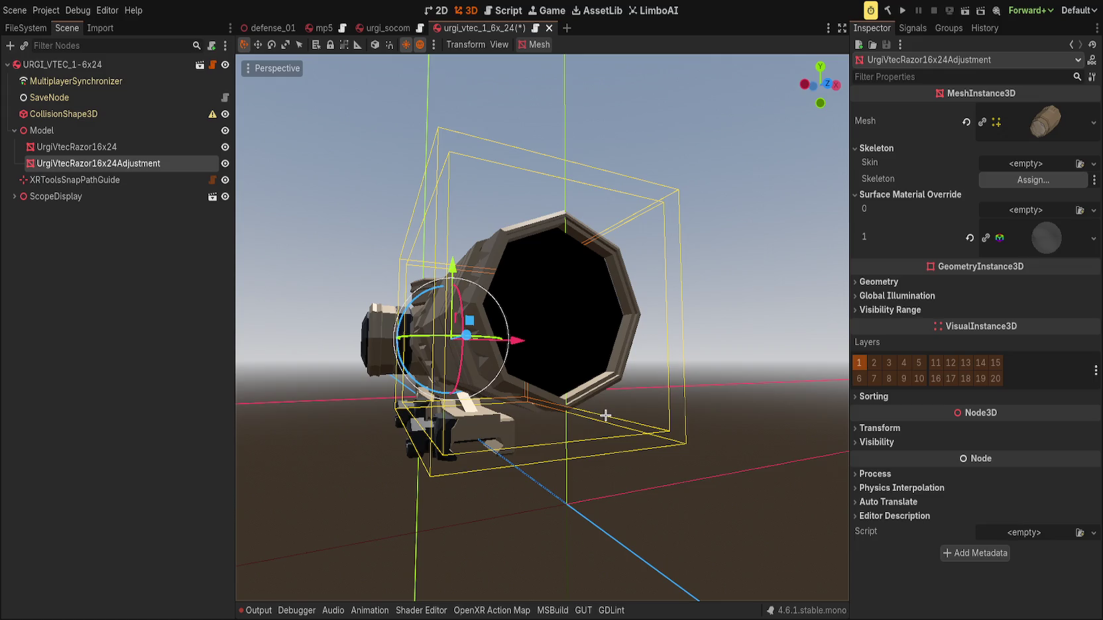
pyautogui.moveTo(362, 414)
pyautogui.mouseDown()
pyautogui.moveTo(699, 263)
pyautogui.moveTo(762, 246)
pyautogui.mouseUp()
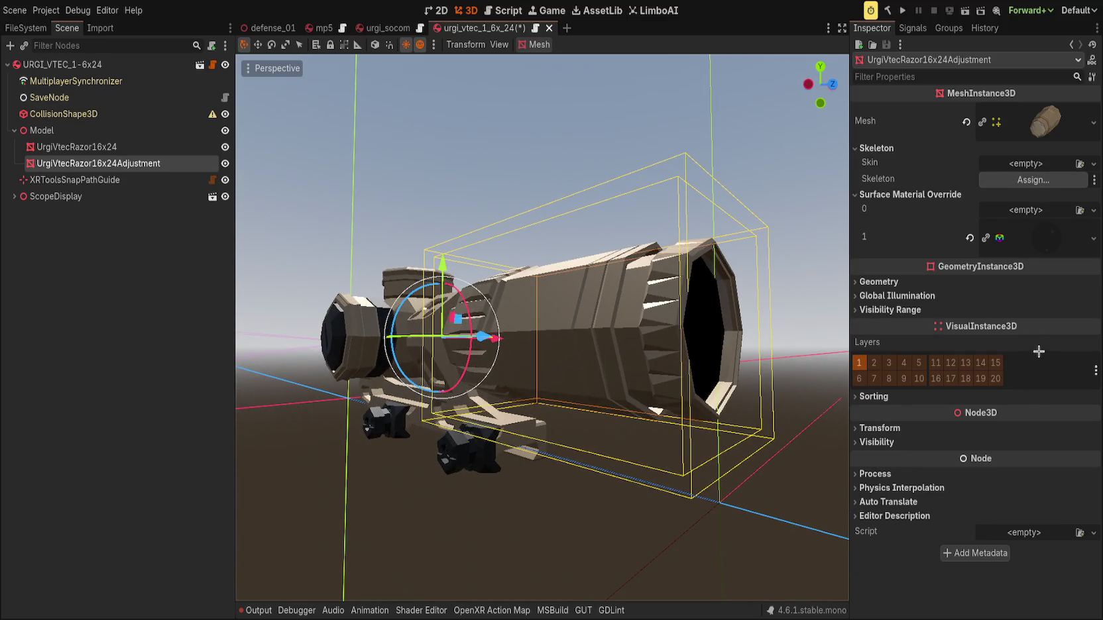
# Set the slot 1 material's transparency blend mode to Add.
pyautogui.click(1046, 237)
pyautogui.scroll(-4, 930, 366)
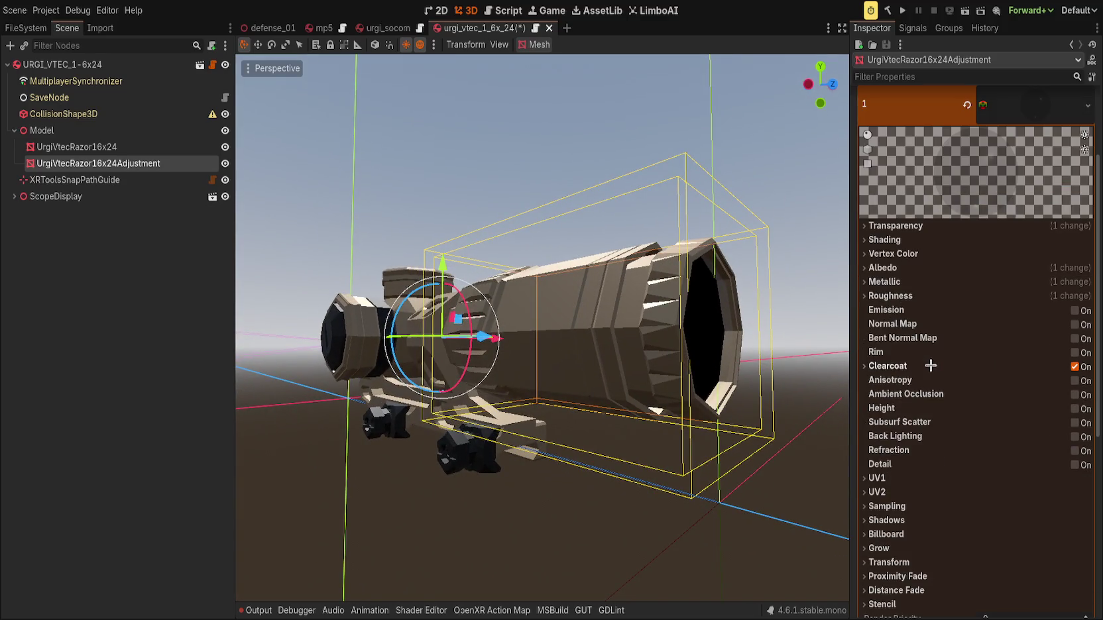
pyautogui.click(885, 268)
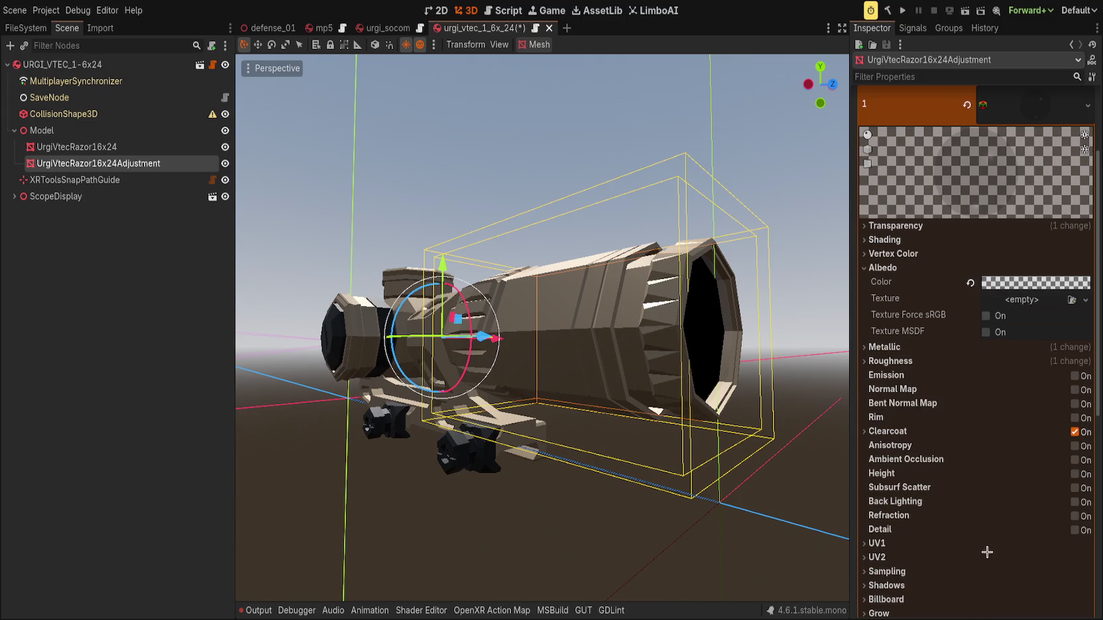
pyautogui.moveTo(714, 393); pyautogui.dragTo(727, 405)
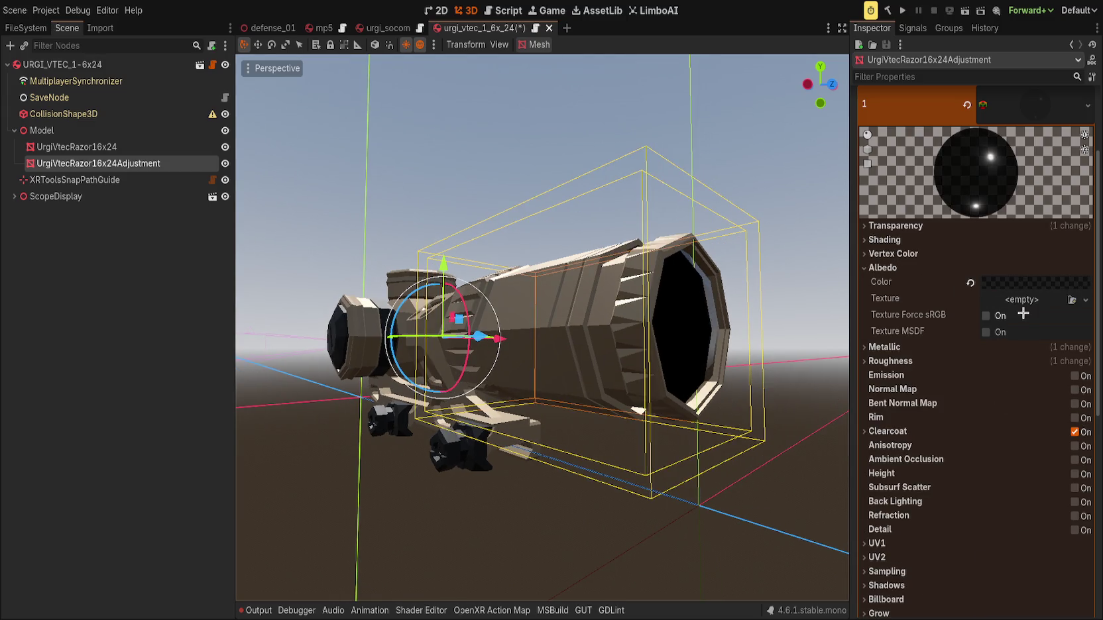
pyautogui.moveTo(779, 230)
pyautogui.mouseDown()
pyautogui.moveTo(706, 229)
pyautogui.moveTo(788, 236)
pyautogui.moveTo(696, 241)
pyautogui.moveTo(776, 285)
pyautogui.mouseUp()
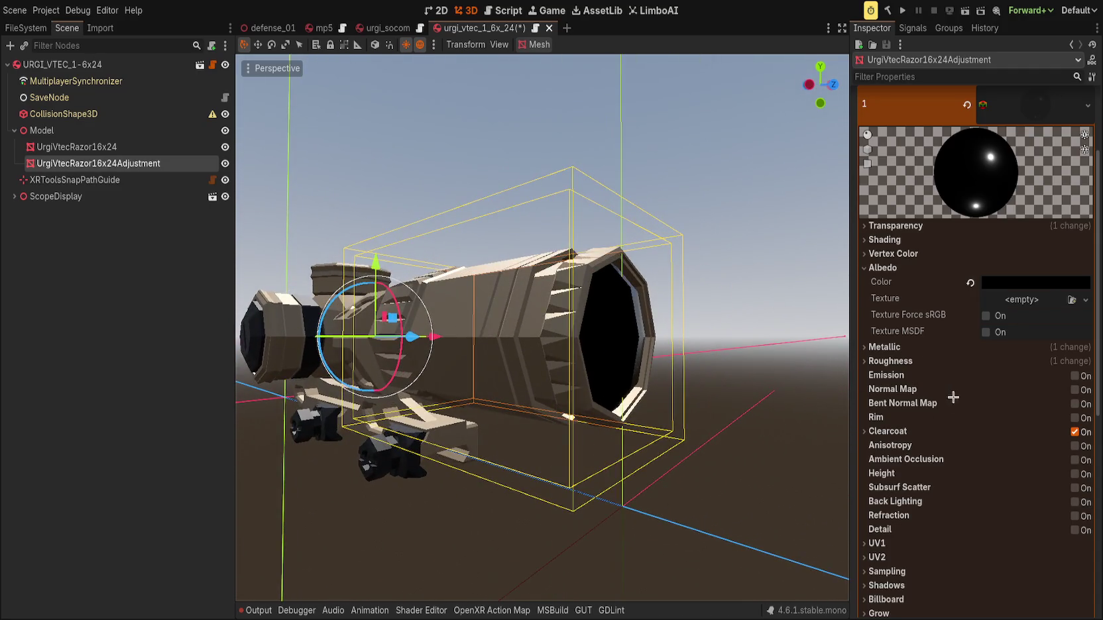
pyautogui.click(892, 266)
pyautogui.click(894, 226)
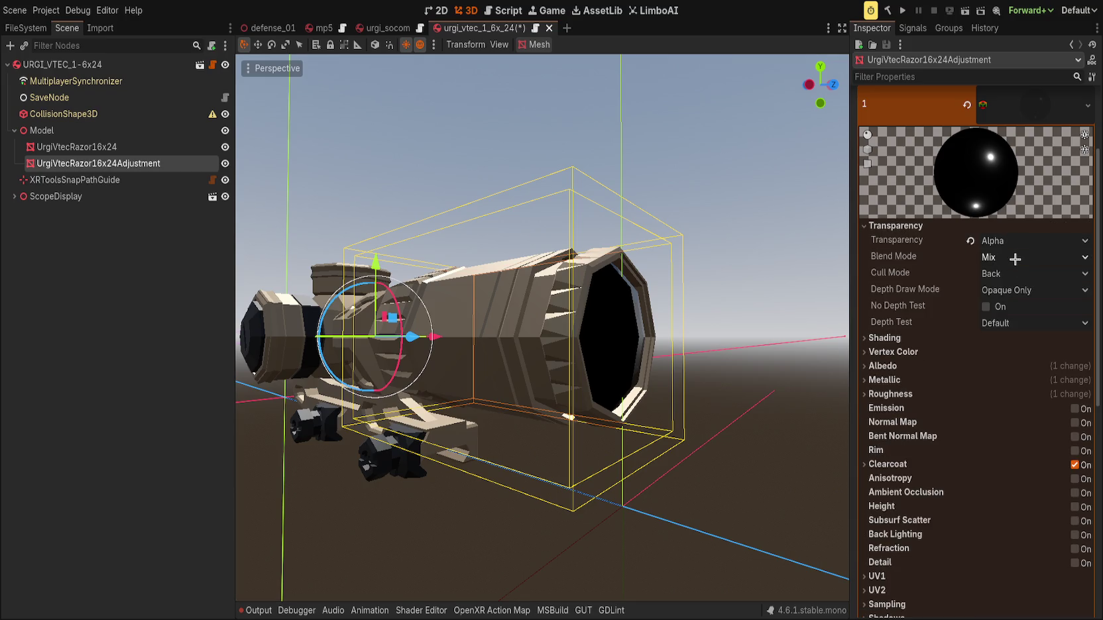
pyautogui.click(1017, 286)
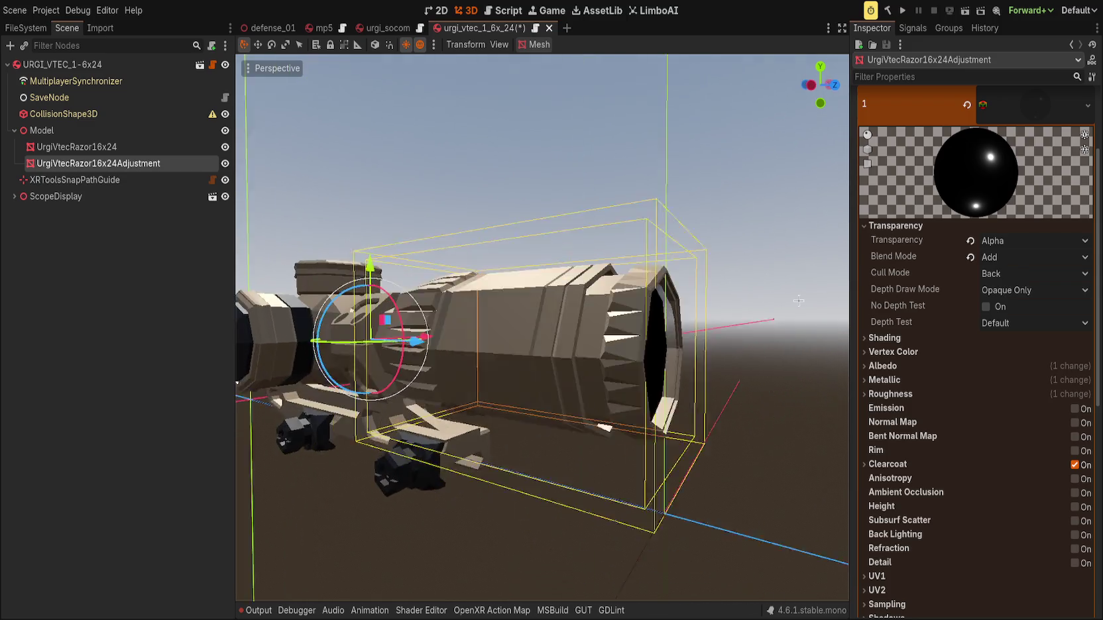
# Set the material's cull mode to Back, checking the lens from front and oblique views.
pyautogui.moveTo(839, 284)
pyautogui.mouseDown()
pyautogui.moveTo(697, 288)
pyautogui.moveTo(618, 305)
pyautogui.moveTo(769, 298)
pyautogui.mouseUp()
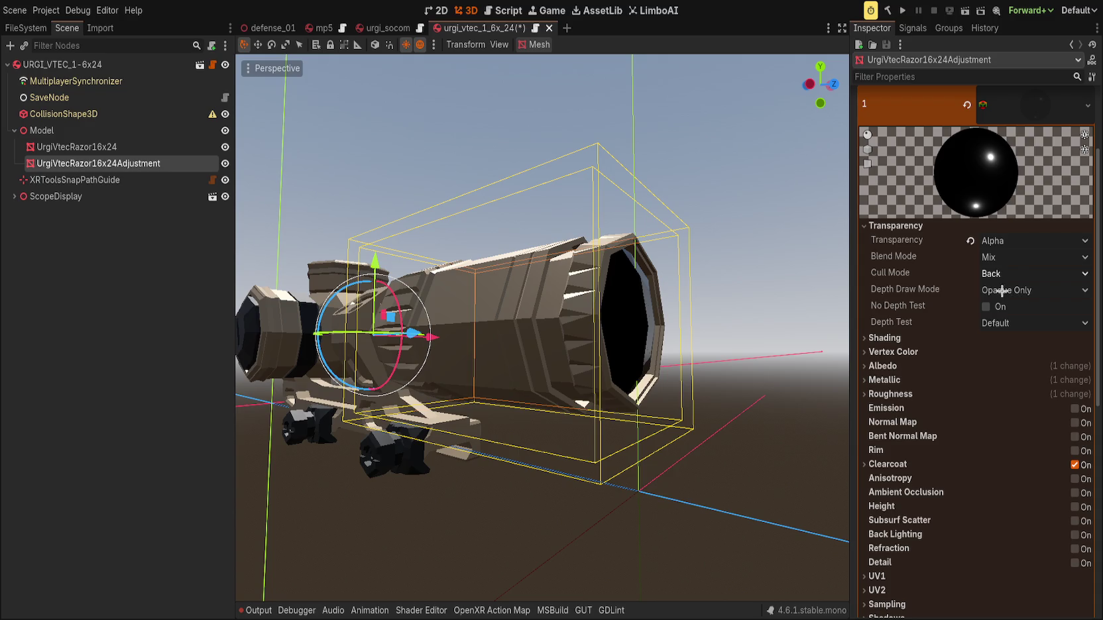
pyautogui.scroll(-1, 998, 275)
pyautogui.moveTo(762, 218)
pyautogui.mouseDown()
pyautogui.moveTo(669, 205)
pyautogui.moveTo(508, 250)
pyautogui.moveTo(725, 302)
pyautogui.moveTo(634, 236)
pyautogui.mouseUp()
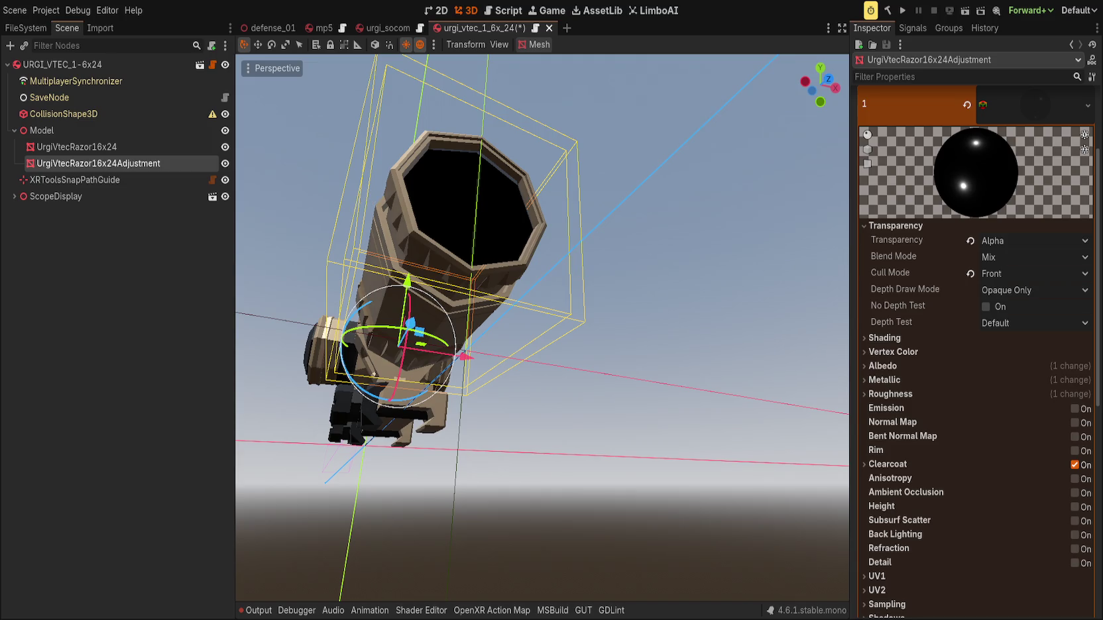
pyautogui.press('KP_1')
pyautogui.scroll(-2, 543, 342)
pyautogui.press('KP_1')
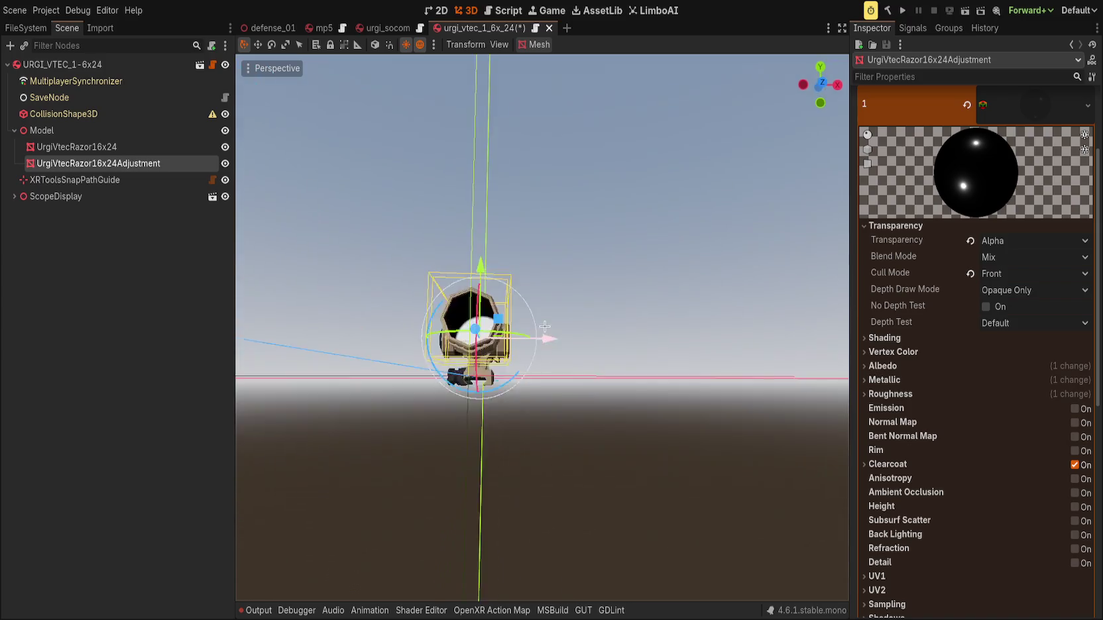
pyautogui.click(970, 274)
pyautogui.press('KP_8')
pyautogui.press('KP_4')
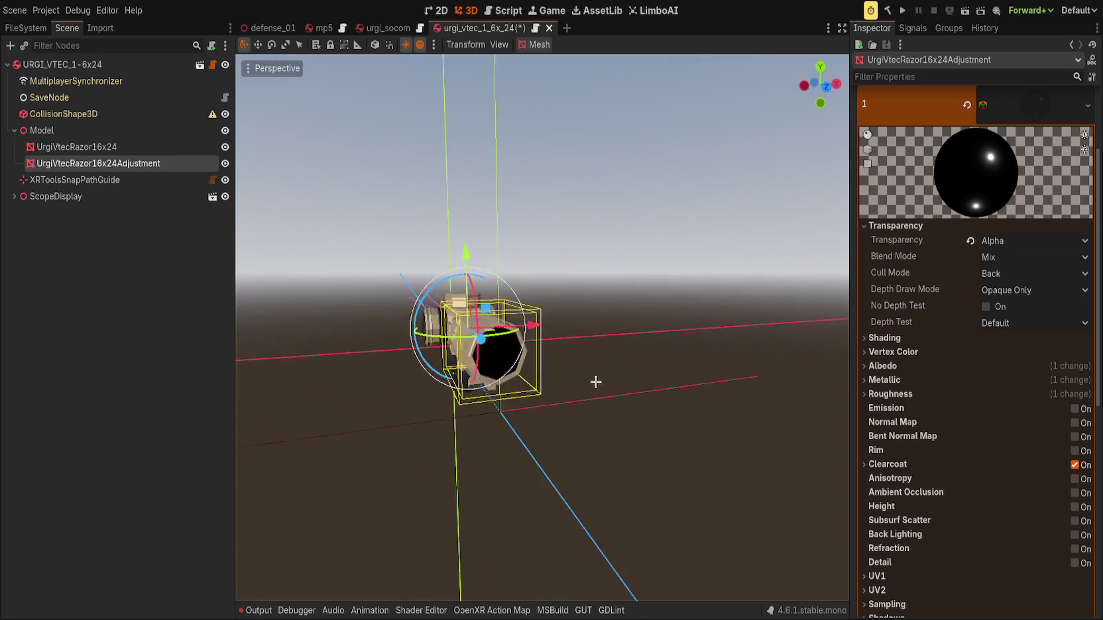
pyautogui.press('KP_1')
pyautogui.press('KP_8')
pyautogui.press('KP_4')
pyautogui.moveTo(535, 393)
pyautogui.mouseDown()
pyautogui.moveTo(679, 453)
pyautogui.moveTo(815, 376)
pyautogui.moveTo(307, 364)
pyautogui.moveTo(494, 345)
pyautogui.moveTo(450, 344)
pyautogui.moveTo(469, 349)
pyautogui.mouseUp()
pyautogui.scroll(3, 494, 345)
pyautogui.scroll(-1, 469, 349)
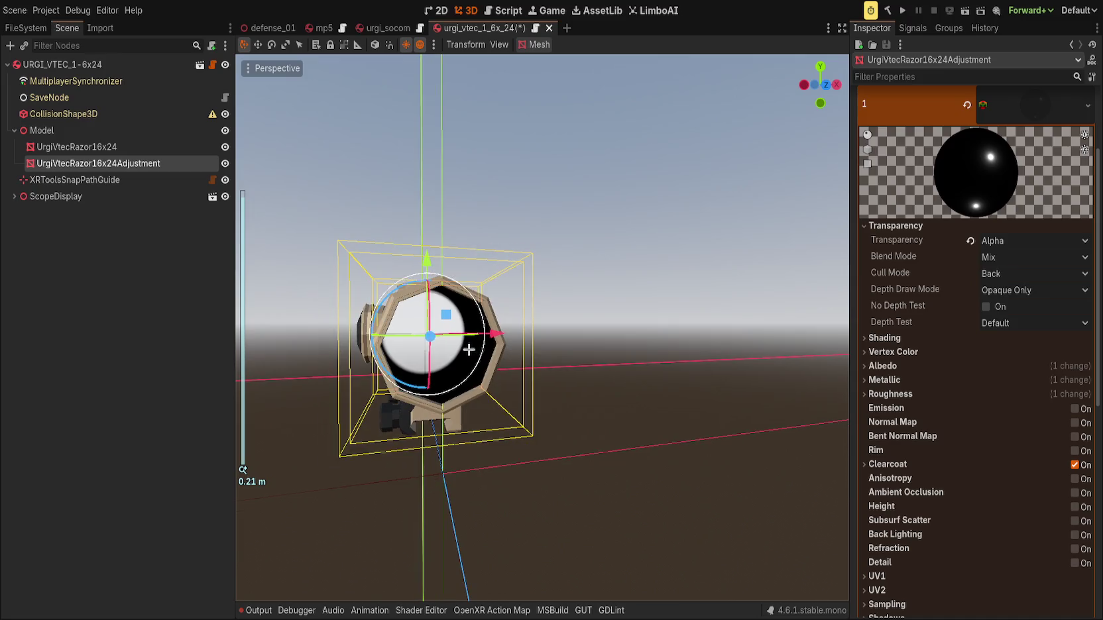
# Set the material's Transparency to Disabled so the lens renders opaque.
pyautogui.click(970, 241)
pyautogui.moveTo(689, 292)
pyautogui.mouseDown()
pyautogui.moveTo(658, 290)
pyautogui.moveTo(650, 258)
pyautogui.moveTo(564, 334)
pyautogui.moveTo(689, 339)
pyautogui.moveTo(658, 362)
pyautogui.moveTo(548, 375)
pyautogui.moveTo(623, 344)
pyautogui.moveTo(379, 328)
pyautogui.moveTo(618, 307)
pyautogui.moveTo(483, 317)
pyautogui.moveTo(756, 320)
pyautogui.moveTo(672, 312)
pyautogui.moveTo(694, 322)
pyautogui.moveTo(477, 232)
pyautogui.mouseUp()
pyautogui.scroll(3, 650, 259)
pyautogui.click(583, 325)
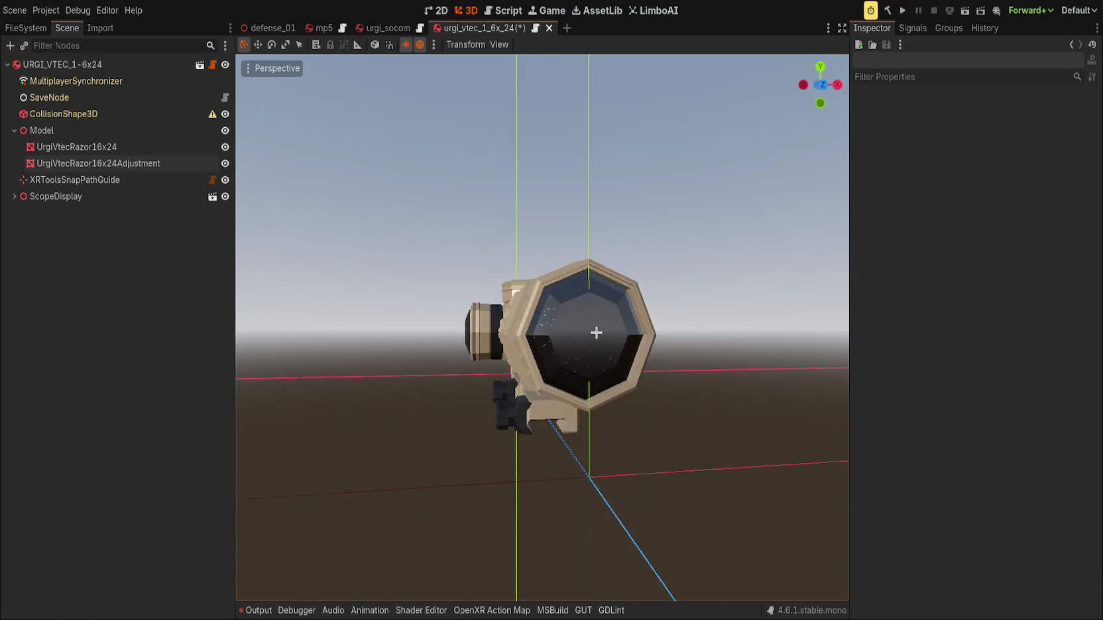
pyautogui.scroll(-2, 689, 339)
pyautogui.scroll(3, 549, 374)
pyautogui.click(494, 333)
pyautogui.scroll(-2, 493, 334)
pyautogui.scroll(3, 550, 261)
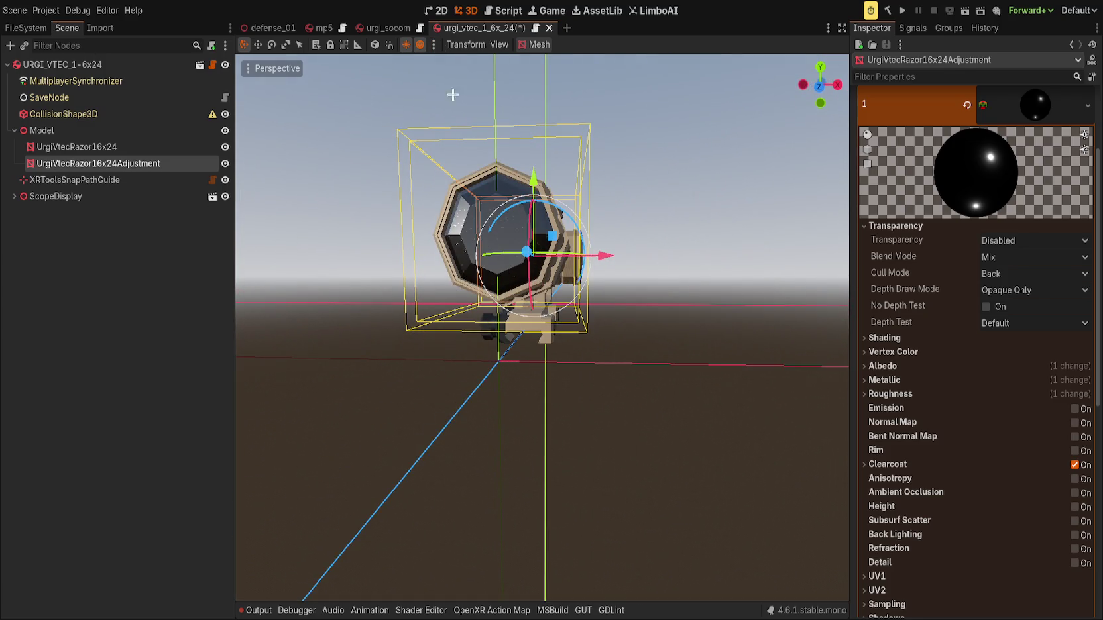
pyautogui.scroll(-3, 655, 296)
pyautogui.moveTo(691, 289)
pyautogui.mouseDown()
pyautogui.moveTo(792, 245)
pyautogui.moveTo(347, 330)
pyautogui.moveTo(486, 307)
pyautogui.moveTo(529, 343)
pyautogui.mouseUp()
pyautogui.scroll(3, 486, 308)
pyautogui.click(1032, 112)
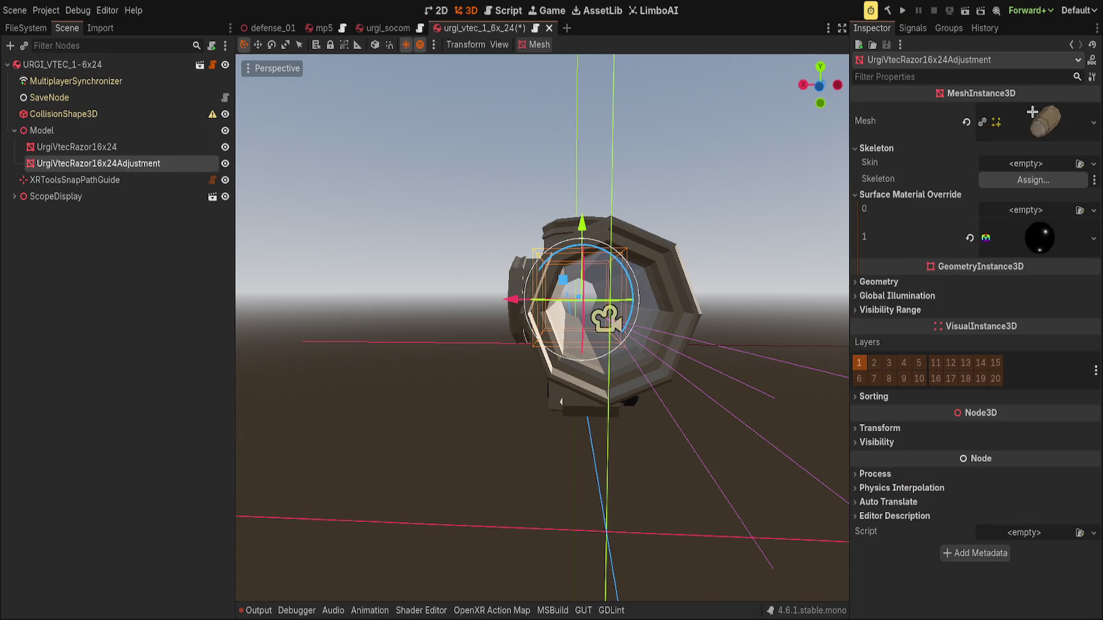
# Try copying the slot 1 material into slot 0, then undo that assignment.
pyautogui.moveTo(1024, 239); pyautogui.dragTo(1026, 211)
pyautogui.moveTo(597, 278)
pyautogui.mouseDown()
pyautogui.moveTo(413, 237)
pyautogui.moveTo(435, 288)
pyautogui.mouseUp()
pyautogui.hotkey('ctrl', 'z')
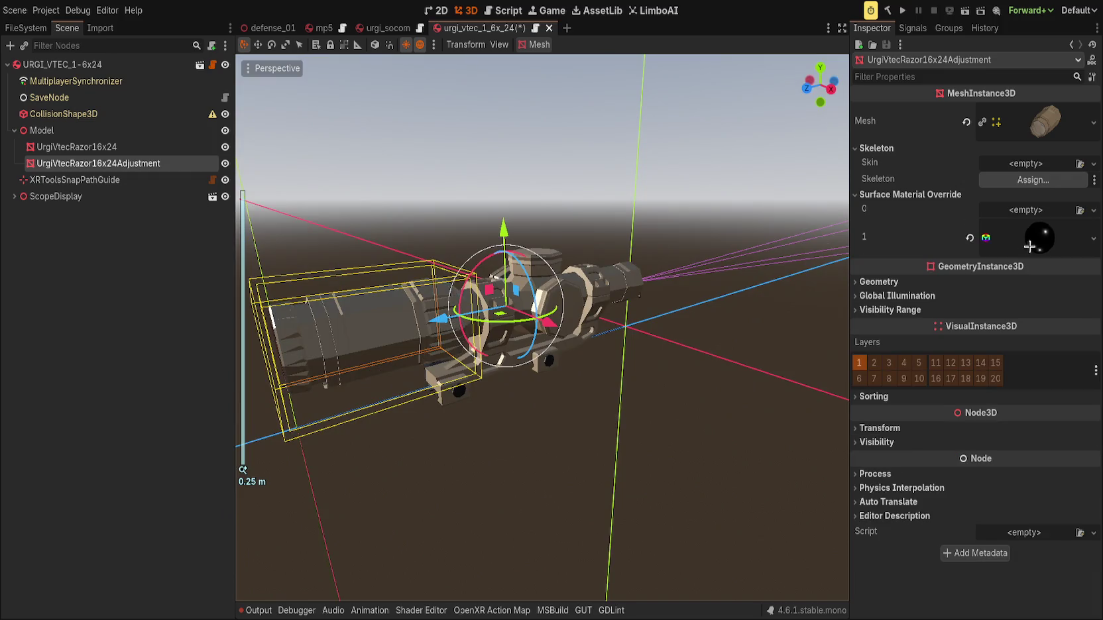
# Select UrgiVtecRazor16x24 and reveal its Surface Material Override slots.
pyautogui.click(151, 146)
pyautogui.click(901, 162)
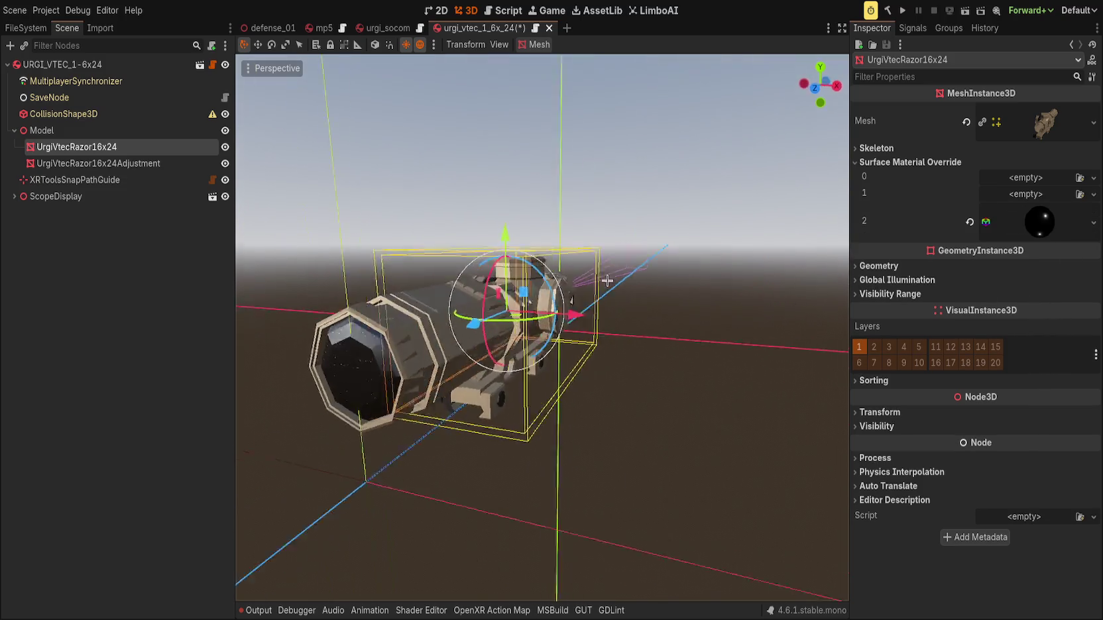
pyautogui.scroll(3, 384, 329)
pyautogui.click(384, 329)
pyautogui.moveTo(384, 329)
pyautogui.mouseDown()
pyautogui.moveTo(418, 273)
pyautogui.moveTo(530, 265)
pyautogui.moveTo(640, 239)
pyautogui.mouseUp()
pyautogui.scroll(3, 641, 238)
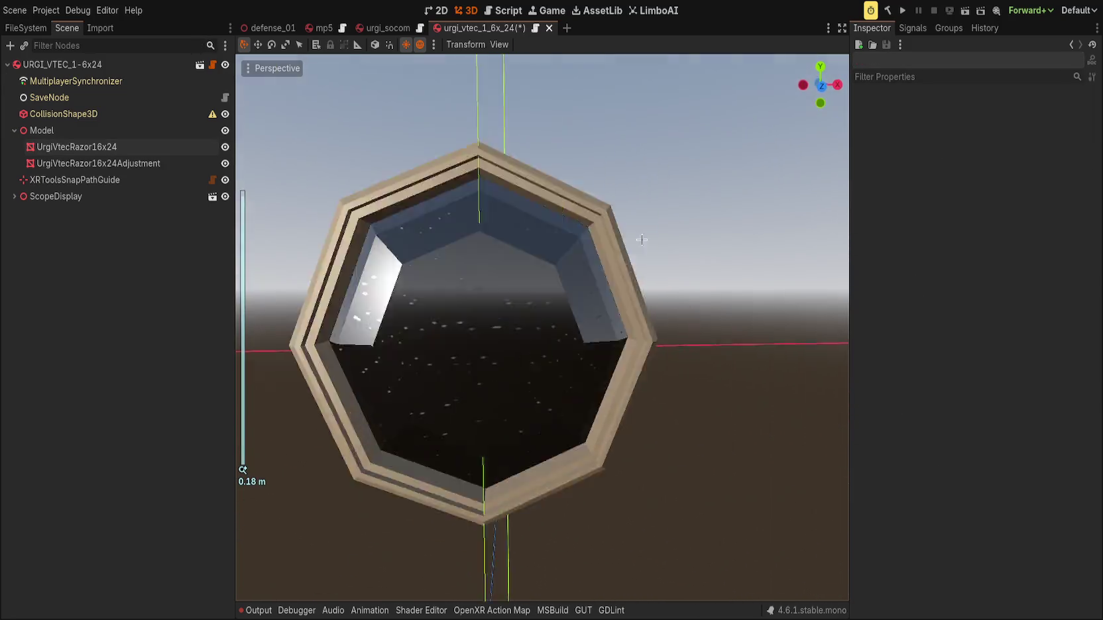
pyautogui.scroll(-1, 504, 261)
# Inspect the dark lens material on surface slot 2, then collapse its properties.
pyautogui.click(152, 153)
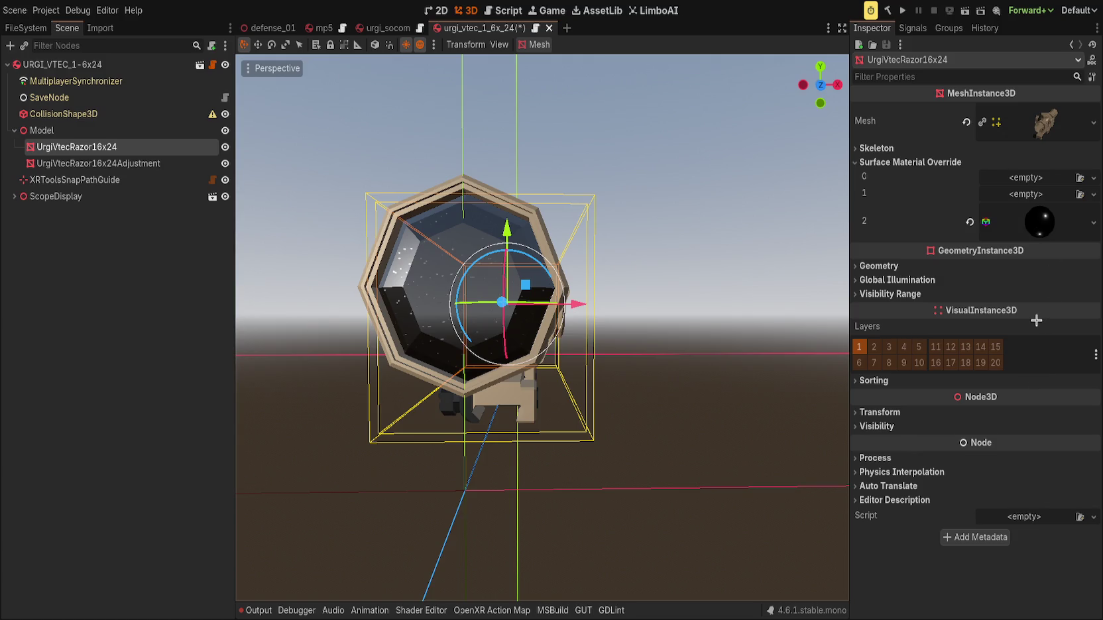
pyautogui.click(1042, 217)
pyautogui.scroll(-5, 980, 302)
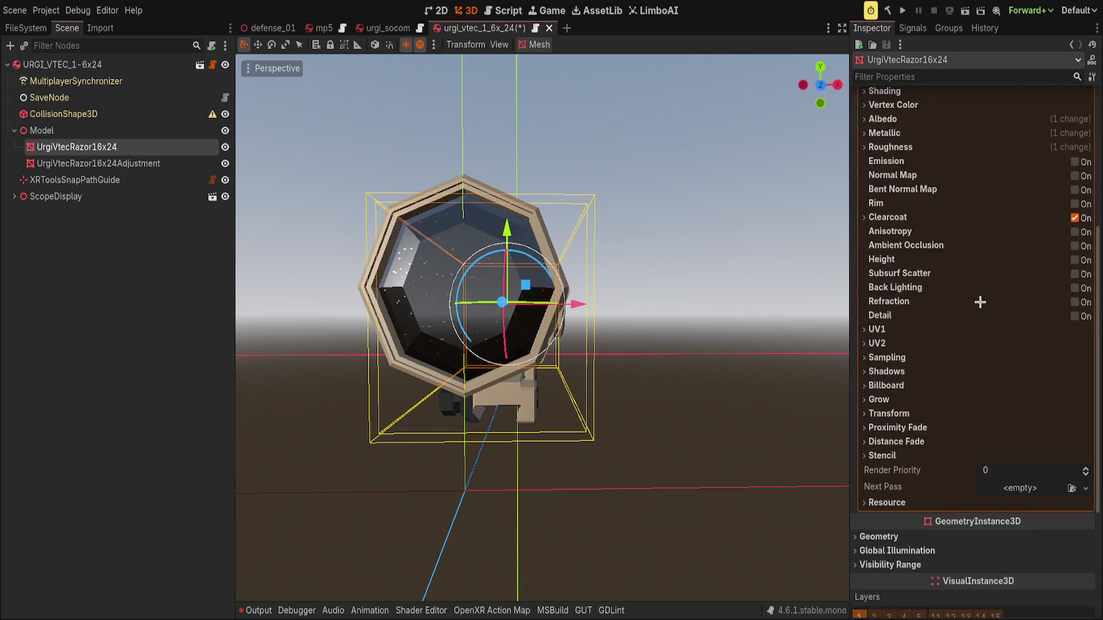
pyautogui.scroll(5, 897, 499)
pyautogui.click(1040, 225)
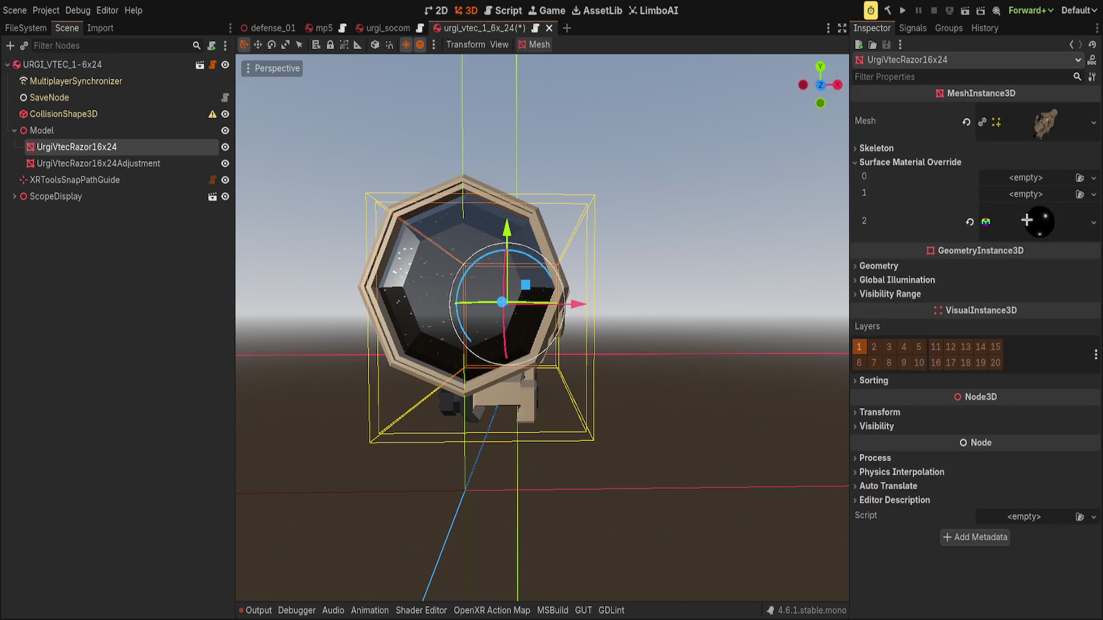
pyautogui.scroll(2, 387, 236)
pyautogui.click(388, 236)
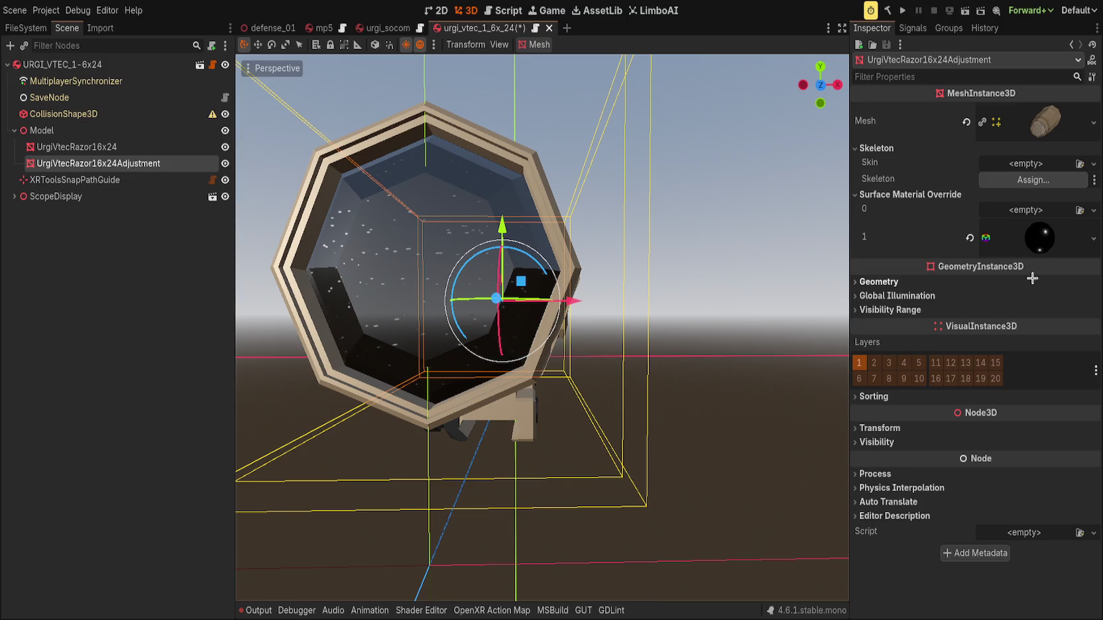
# Open the surface 1 lens material properties and frame the adjustment mesh.
pyautogui.click(1040, 250)
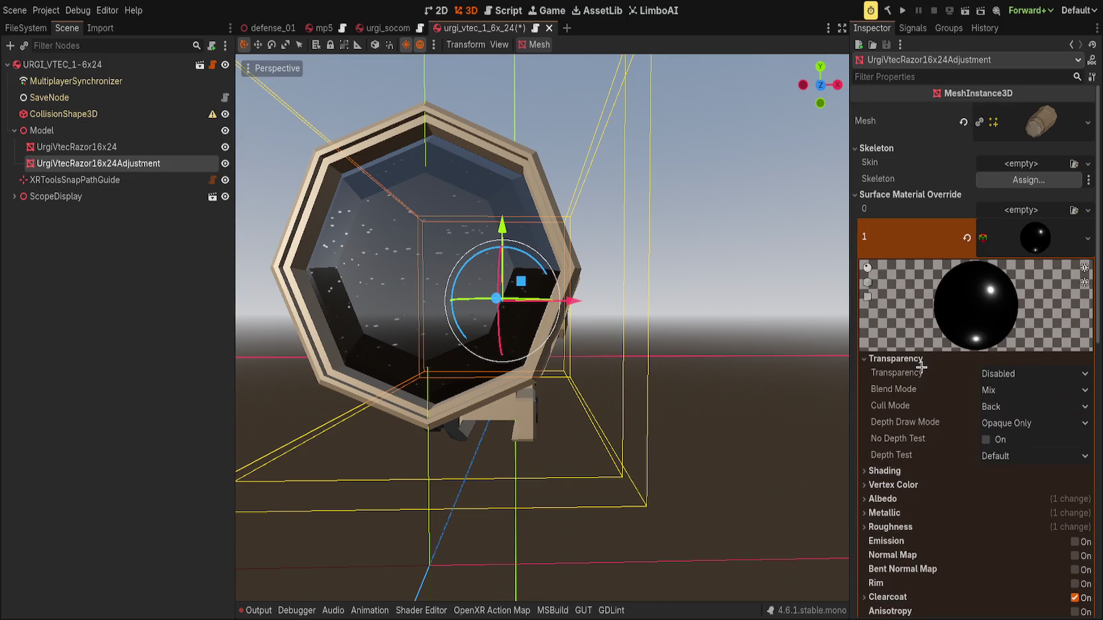
pyautogui.scroll(-2, 921, 367)
pyautogui.scroll(-2, 955, 438)
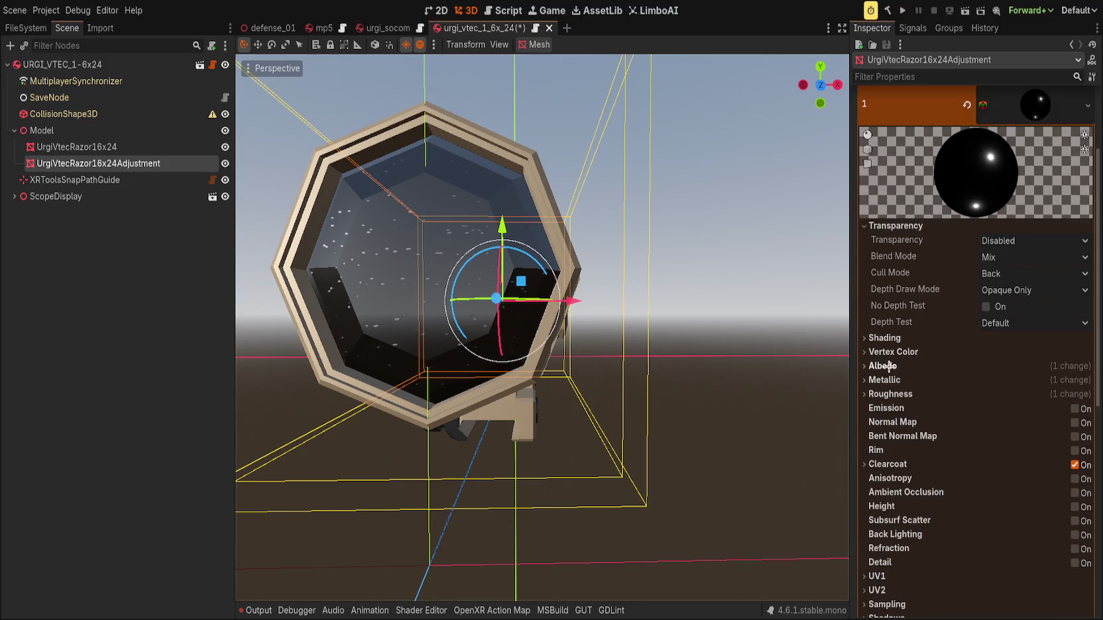
pyautogui.scroll(4, 889, 349)
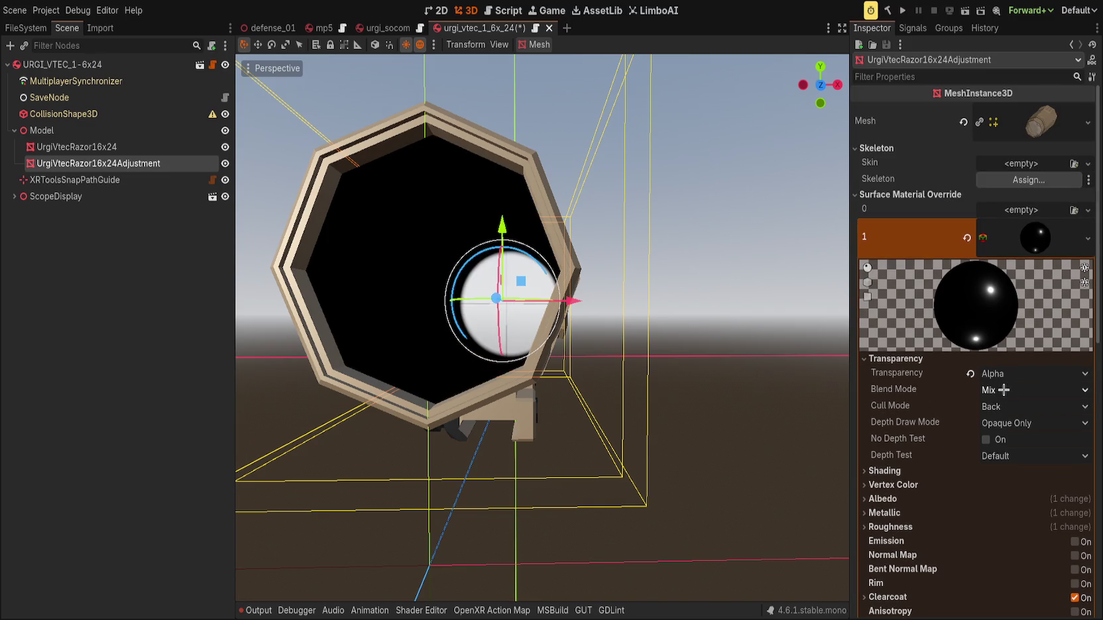
pyautogui.press('f')
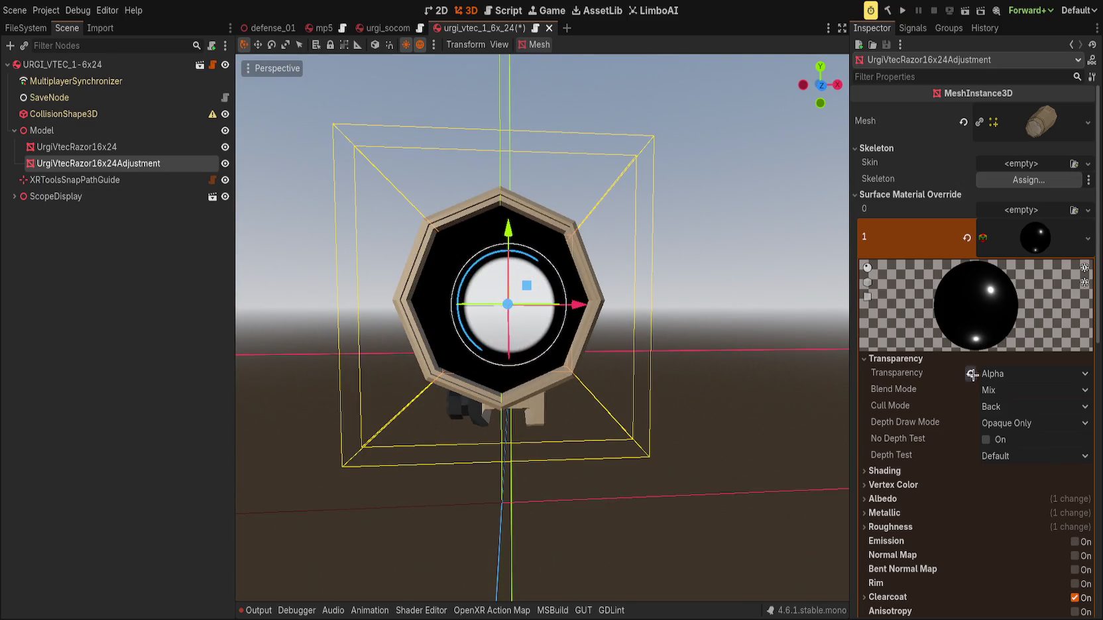
# Reset the lens material's Transparency, then set it to Alpha.
pyautogui.click(971, 374)
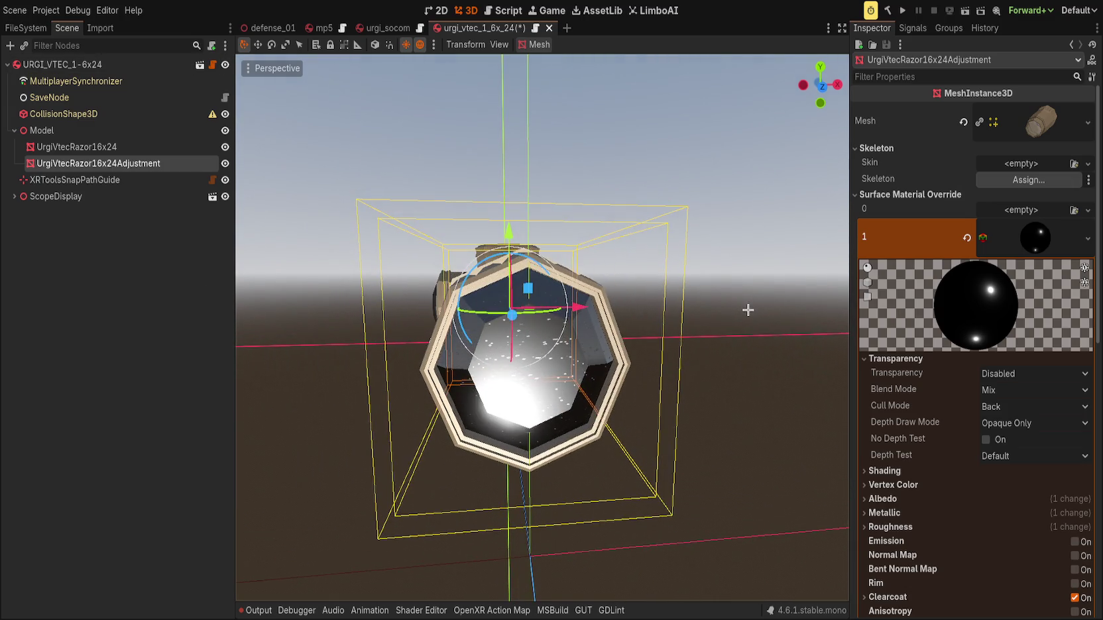
pyautogui.click(1004, 381)
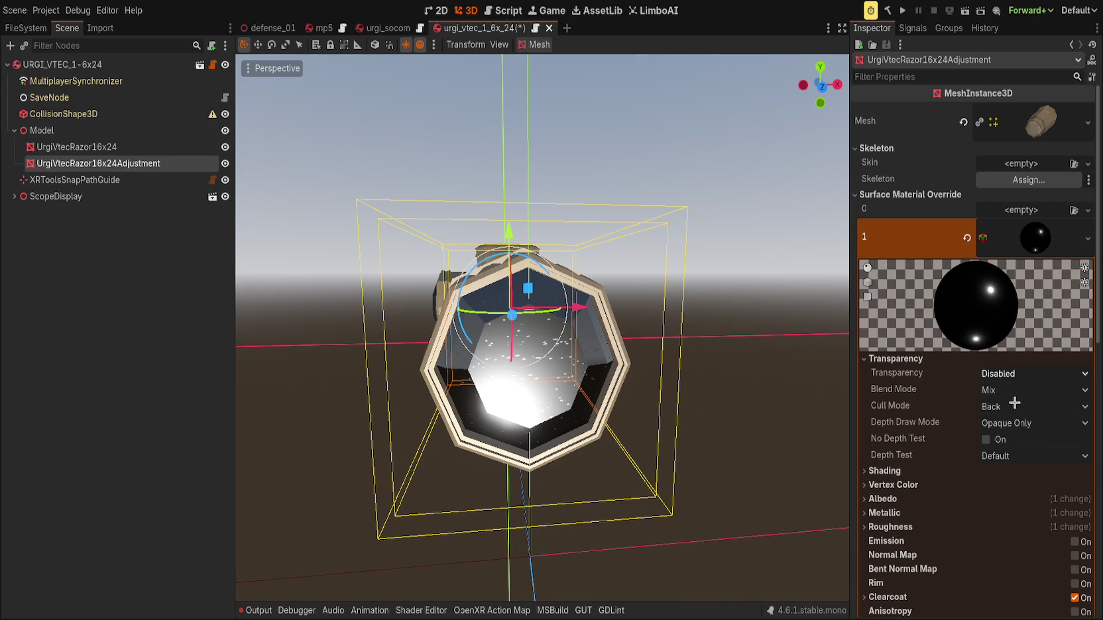
pyautogui.click(1014, 403)
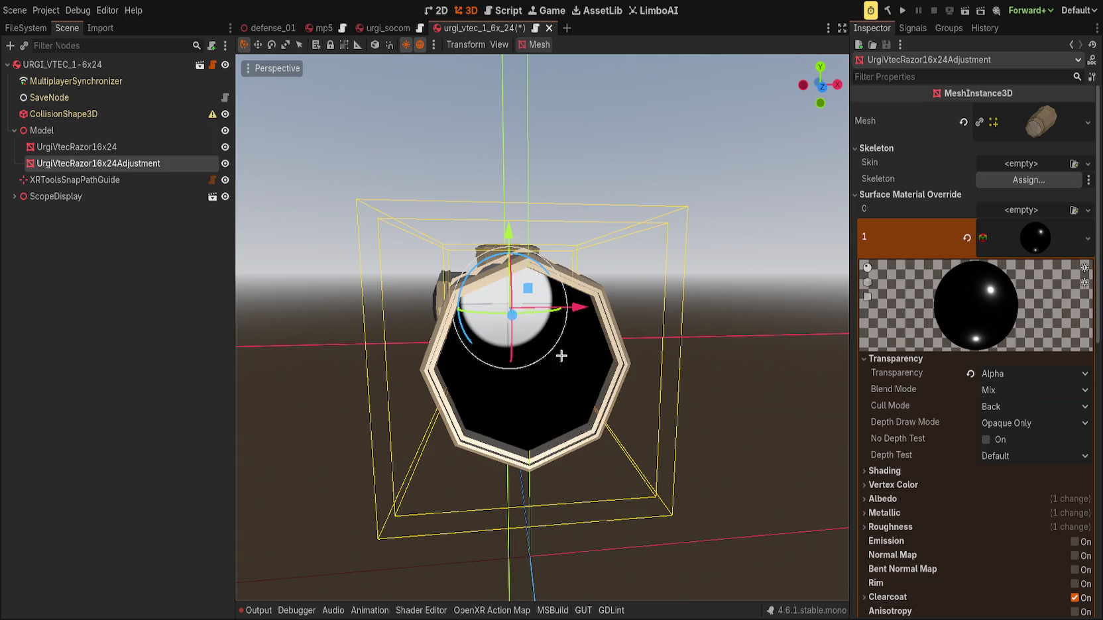
pyautogui.click(14, 197)
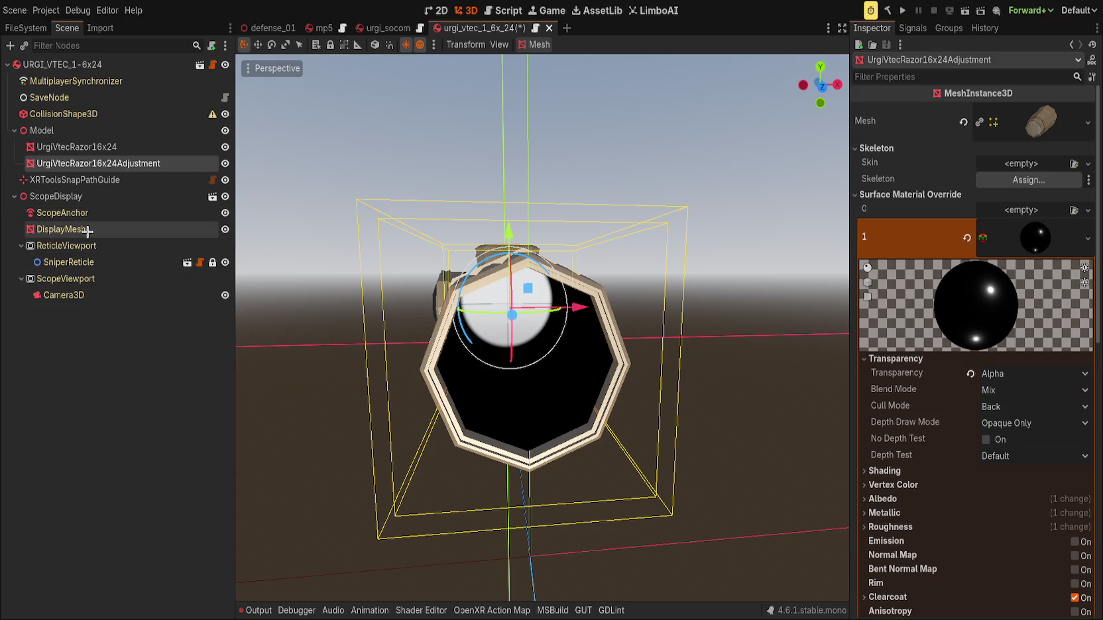
# Select DisplayMesh and nudge it along its Z axis with the gizmo arrow.
pyautogui.click(61, 229)
pyautogui.moveTo(532, 380)
pyautogui.mouseDown()
pyautogui.moveTo(514, 362)
pyautogui.moveTo(510, 379)
pyautogui.moveTo(703, 388)
pyautogui.mouseUp()
pyautogui.moveTo(778, 401)
pyautogui.mouseDown()
pyautogui.moveTo(812, 440)
pyautogui.moveTo(469, 378)
pyautogui.moveTo(364, 327)
pyautogui.moveTo(389, 351)
pyautogui.moveTo(711, 439)
pyautogui.moveTo(916, 525)
pyautogui.moveTo(836, 512)
pyautogui.moveTo(800, 493)
pyautogui.moveTo(729, 498)
pyautogui.mouseUp()
# Check the DisplayMesh Transform position in the Inspector.
pyautogui.scroll(-5, 907, 505)
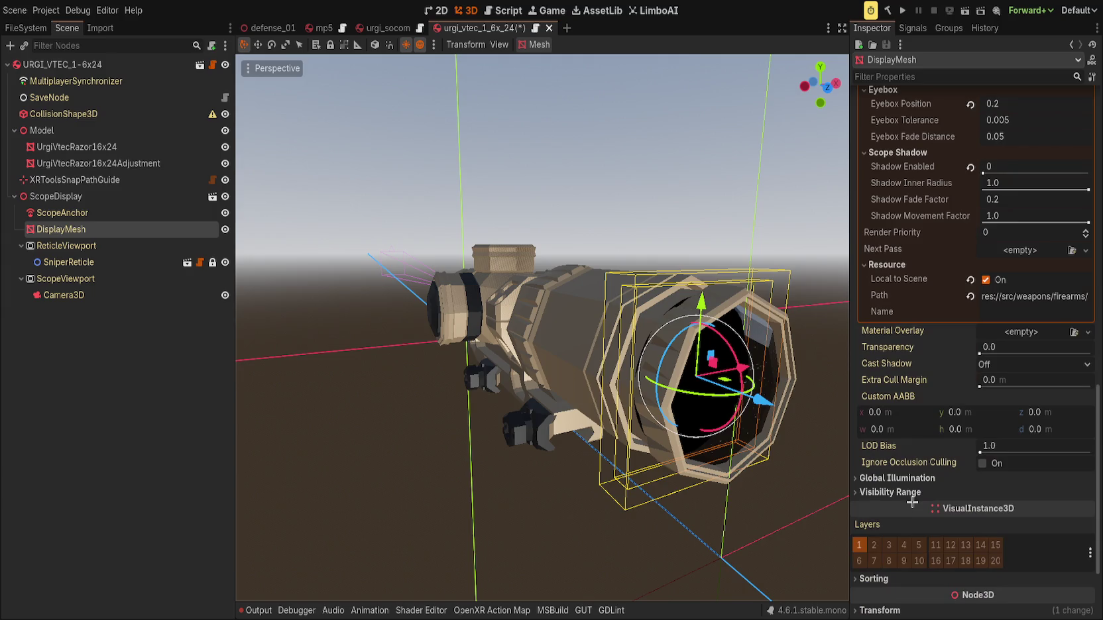
pyautogui.scroll(-2, 914, 502)
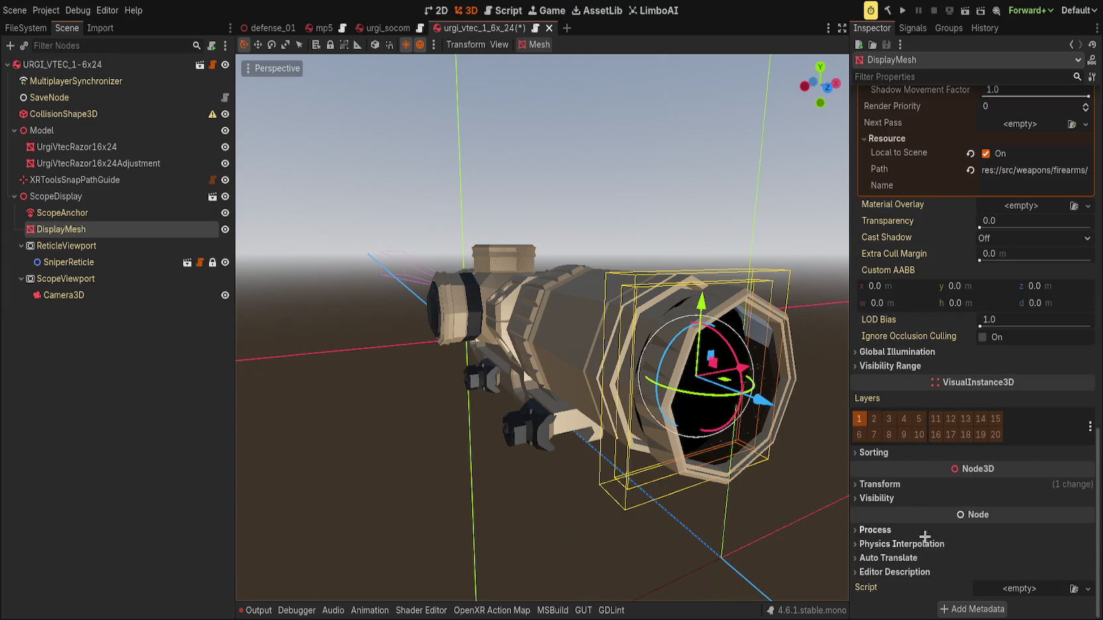
pyautogui.click(886, 501)
pyautogui.click(888, 484)
pyautogui.click(889, 483)
pyautogui.click(876, 500)
pyautogui.click(874, 453)
pyautogui.click(874, 452)
# Refine the DisplayMesh position along Z with G then Z, then deselect it.
pyautogui.moveTo(765, 424); pyautogui.dragTo(701, 412)
pyautogui.press('g')
pyautogui.press('z')
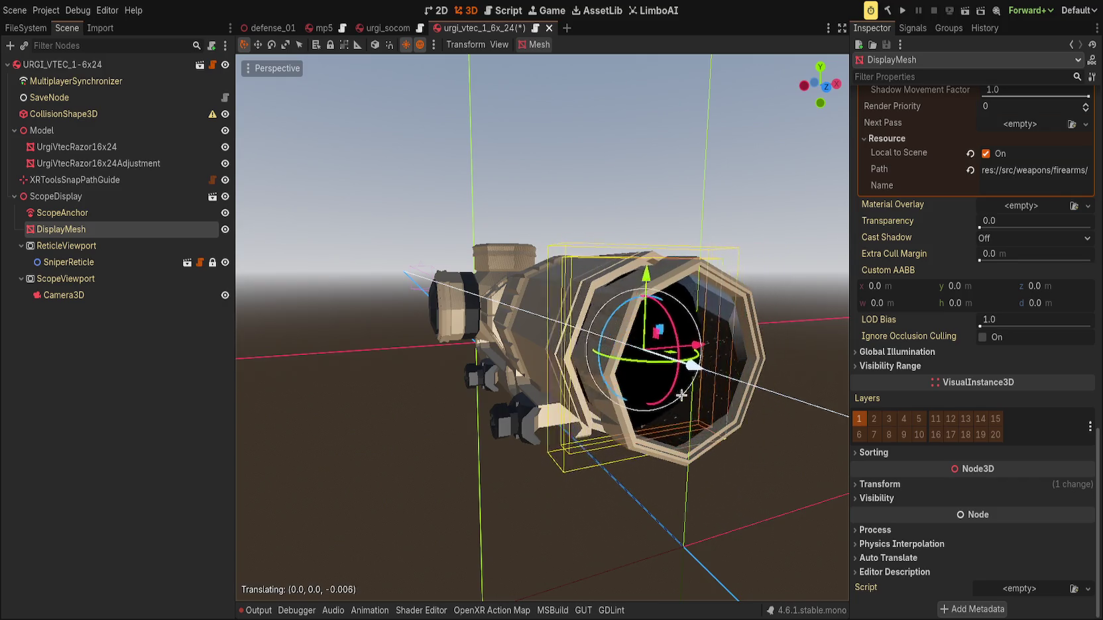
pyautogui.click(749, 375)
pyautogui.moveTo(749, 375)
pyautogui.mouseDown()
pyautogui.moveTo(758, 326)
pyautogui.moveTo(702, 333)
pyautogui.moveTo(751, 346)
pyautogui.mouseUp()
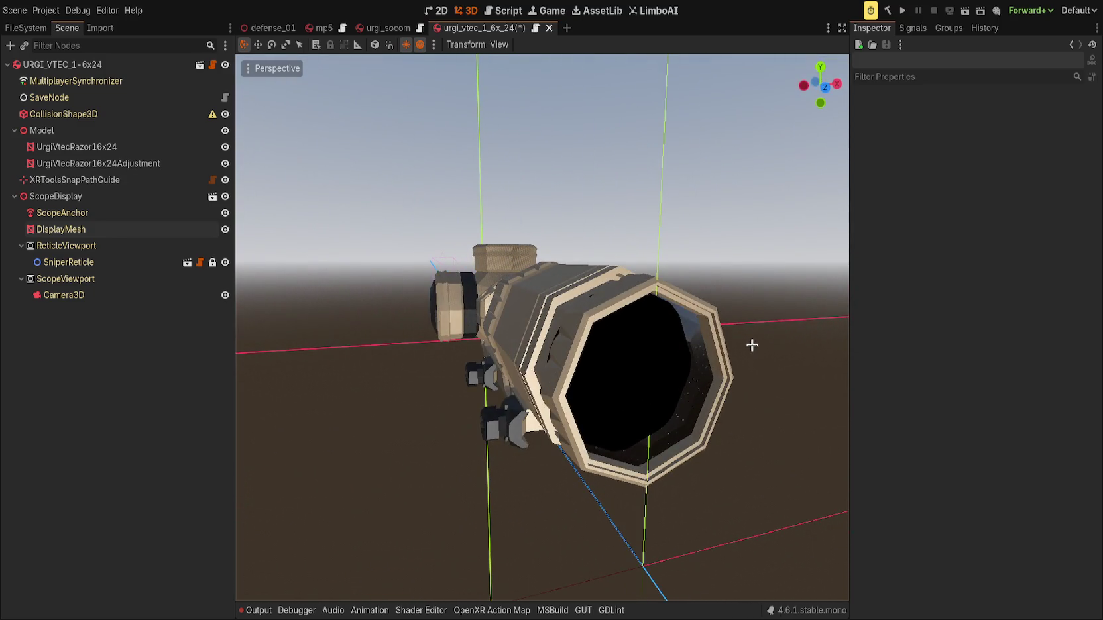
pyautogui.click(136, 163)
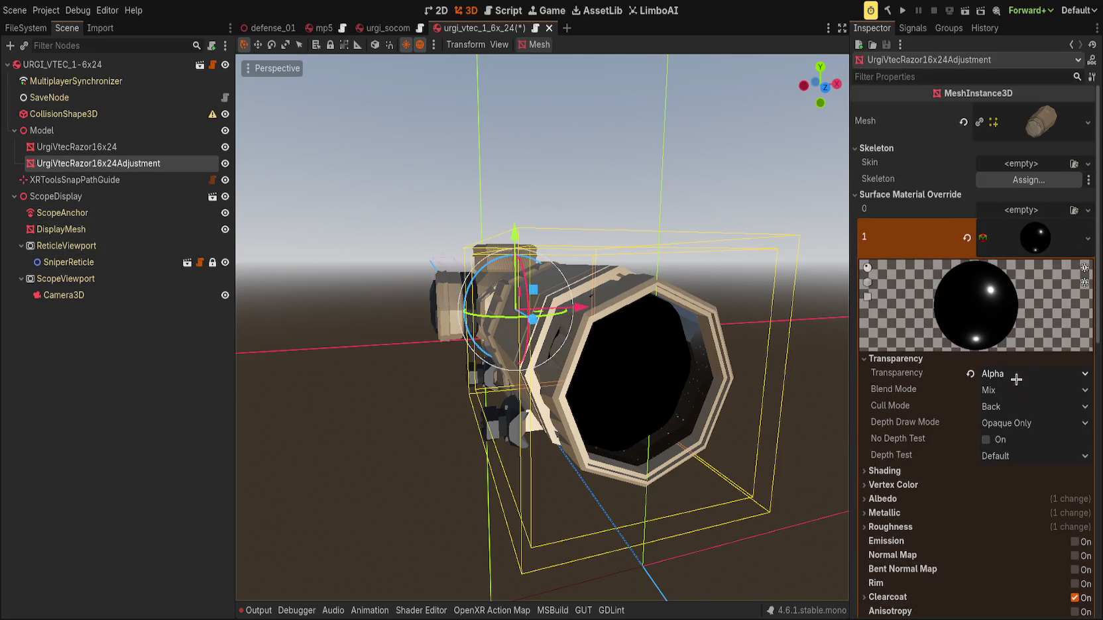
# Try Add blending on the lens material and revert its Cull Mode to Back.
pyautogui.click(991, 390)
pyautogui.click(994, 420)
pyautogui.moveTo(828, 341)
pyautogui.mouseDown()
pyautogui.moveTo(731, 348)
pyautogui.moveTo(790, 348)
pyautogui.mouseUp()
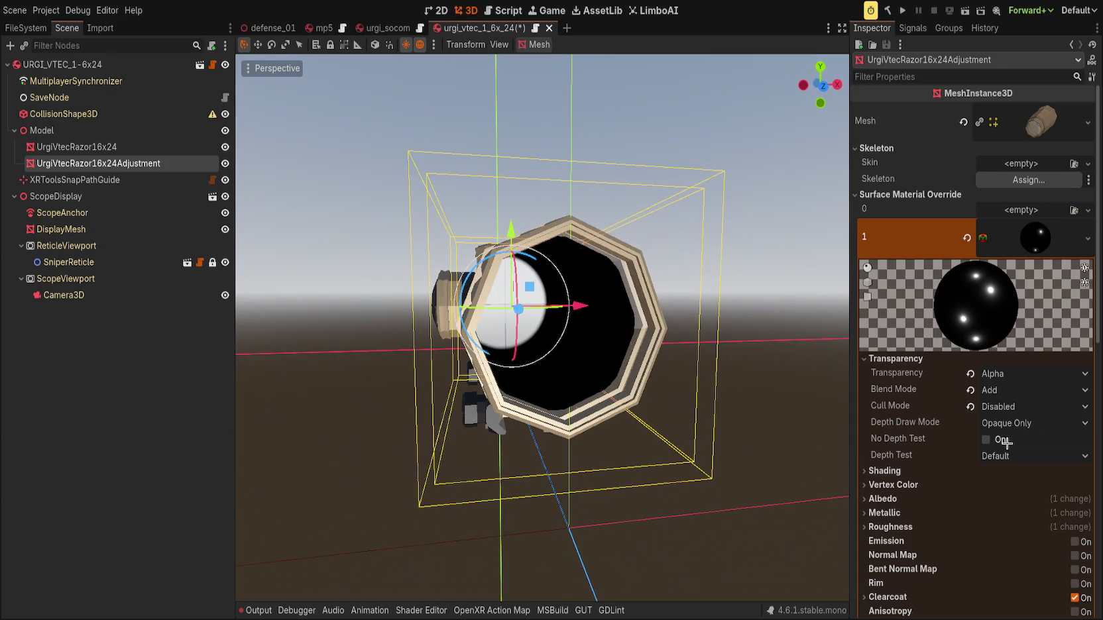
pyautogui.click(971, 407)
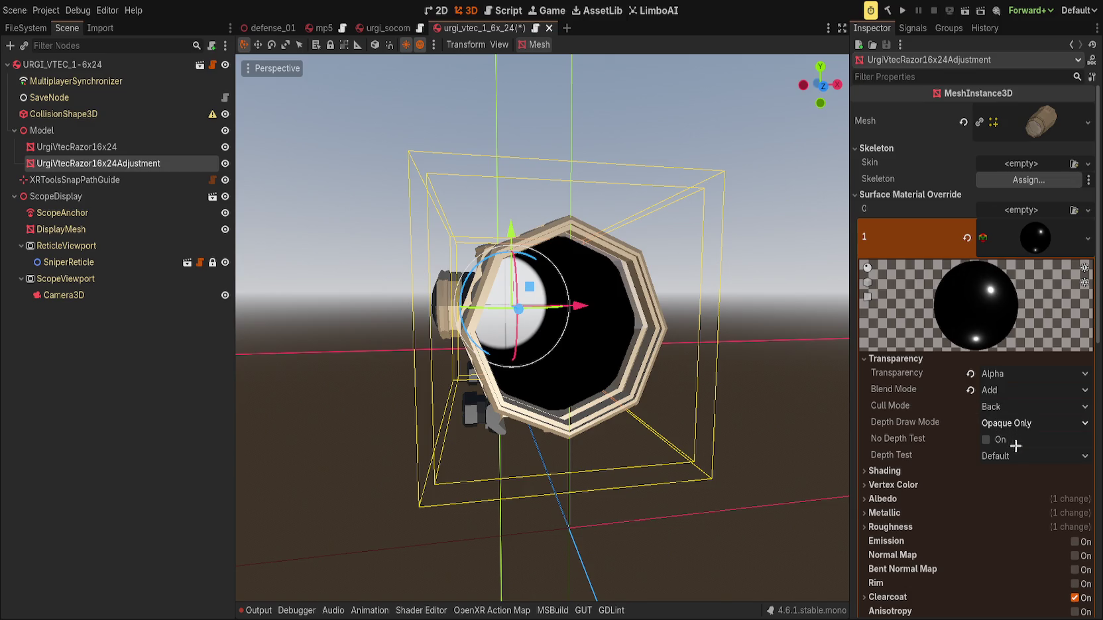
pyautogui.scroll(-1, 977, 424)
pyautogui.moveTo(761, 367); pyautogui.dragTo(760, 366)
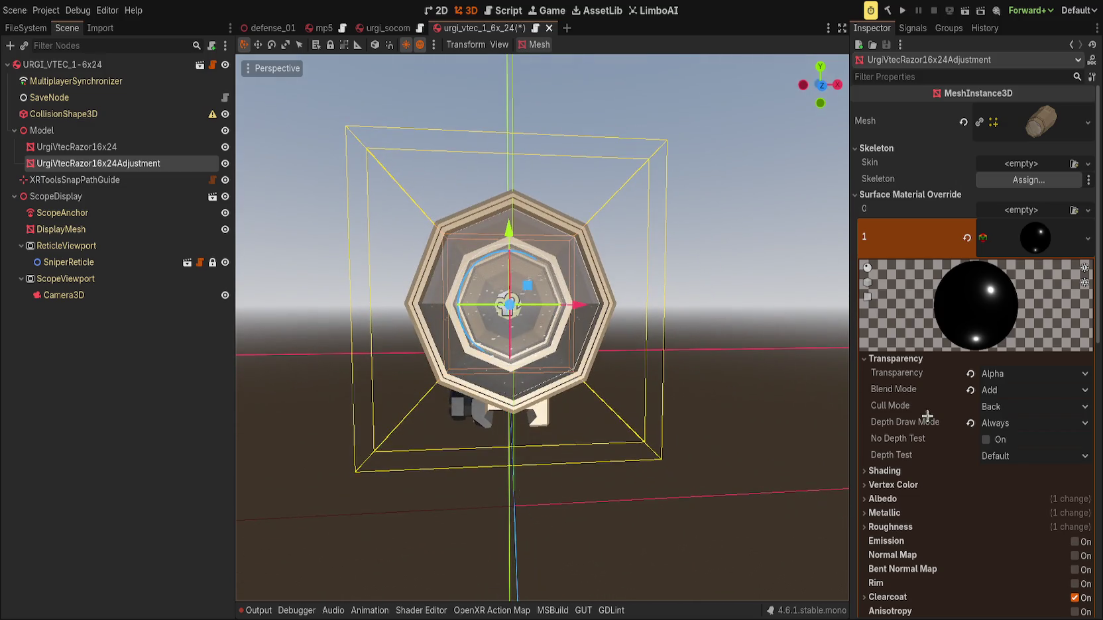
pyautogui.scroll(-1, 1004, 424)
pyautogui.moveTo(742, 318); pyautogui.dragTo(815, 317)
pyautogui.scroll(-1, 975, 424)
# Toggle No Depth Test on and off for the lens material to compare.
pyautogui.click(986, 440)
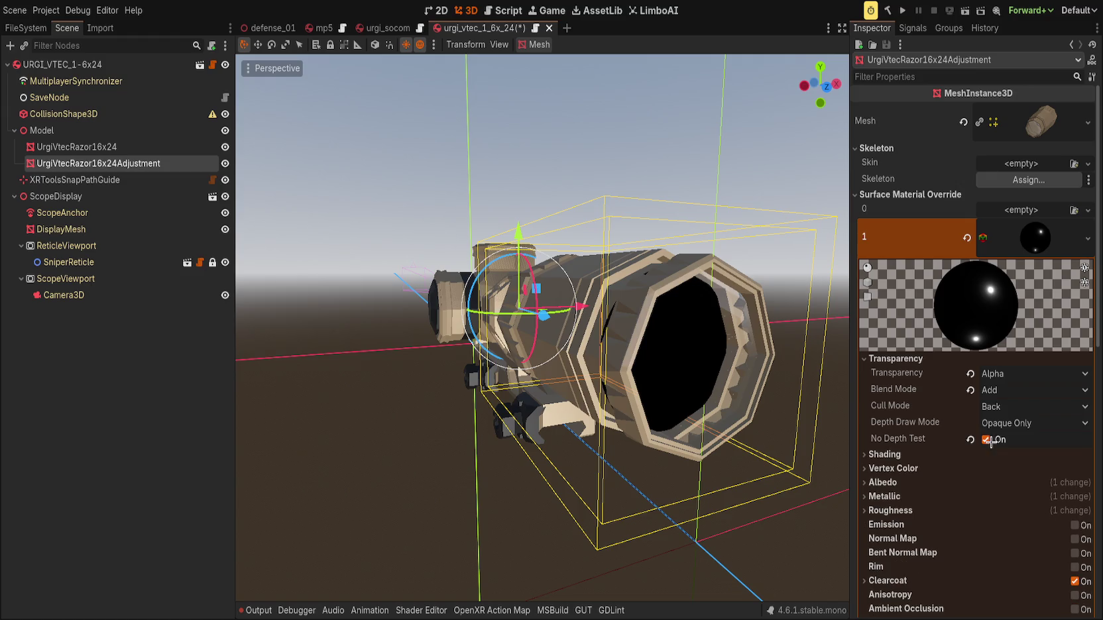
pyautogui.moveTo(702, 365)
pyautogui.mouseDown()
pyautogui.moveTo(811, 363)
pyautogui.moveTo(796, 365)
pyautogui.mouseUp()
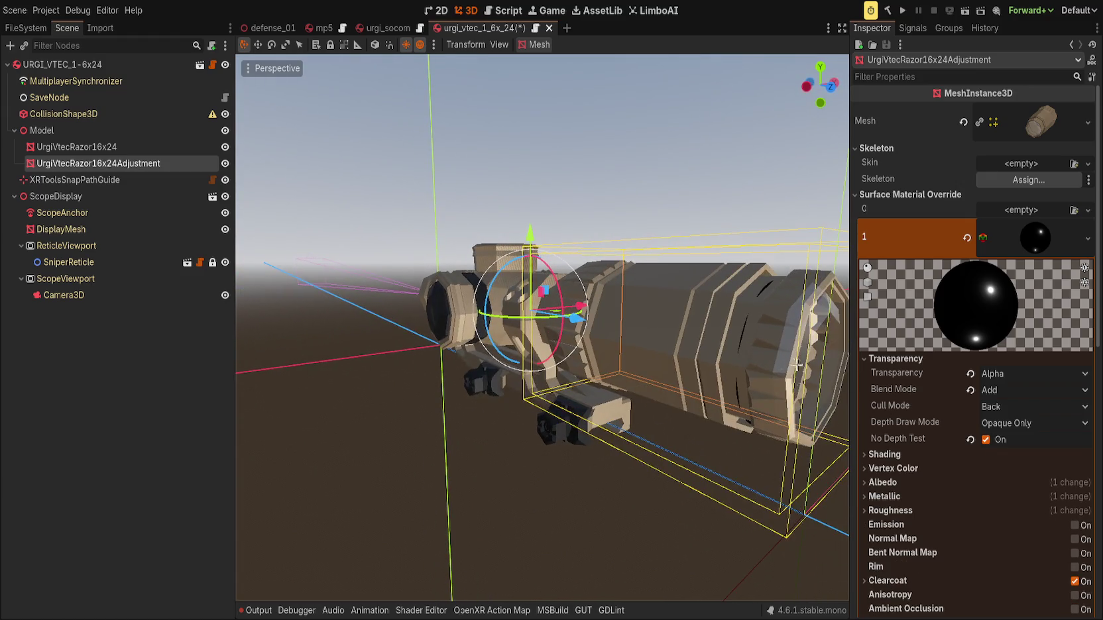
pyautogui.click(986, 439)
pyautogui.moveTo(840, 406)
pyautogui.mouseDown()
pyautogui.moveTo(741, 393)
pyautogui.moveTo(782, 404)
pyautogui.mouseUp()
# Review the lens material's Shading, Vertex Color, Albedo, Roughness and Clearcoat sections.
pyautogui.click(886, 470)
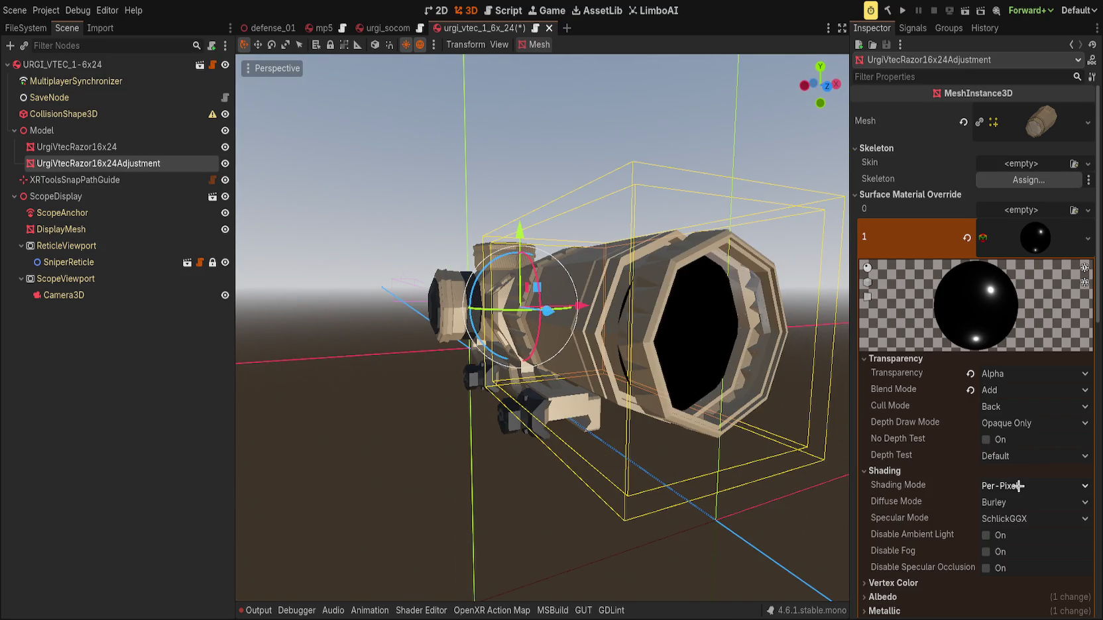
pyautogui.click(888, 471)
pyautogui.click(891, 485)
pyautogui.click(891, 485)
pyautogui.click(893, 498)
pyautogui.click(893, 498)
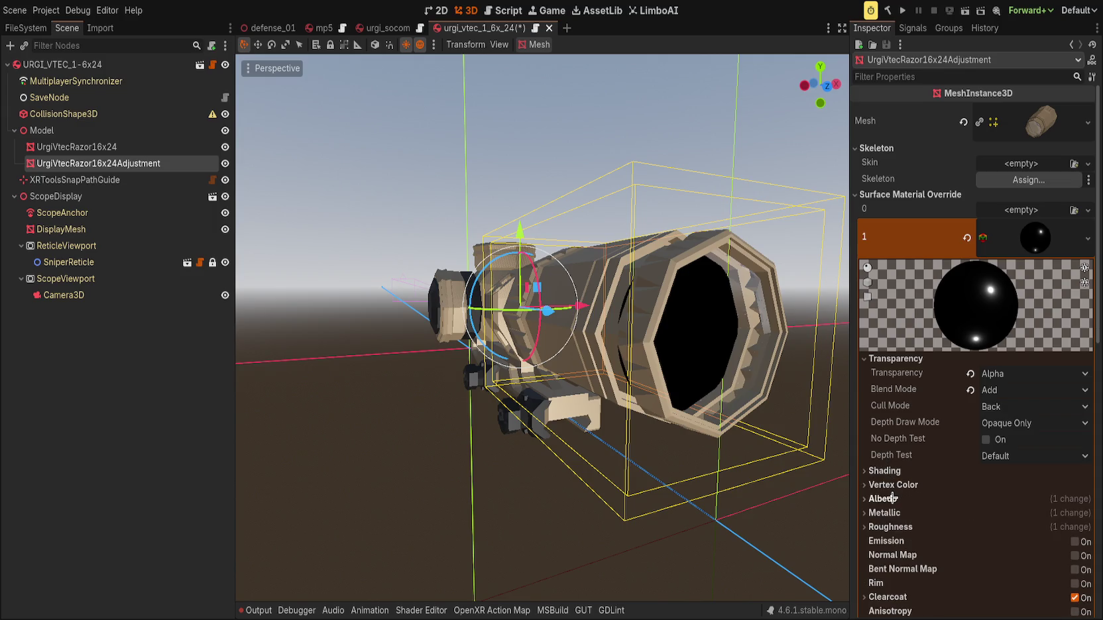
pyautogui.click(890, 525)
pyautogui.click(890, 525)
pyautogui.click(890, 524)
pyautogui.click(890, 525)
pyautogui.scroll(-2, 881, 497)
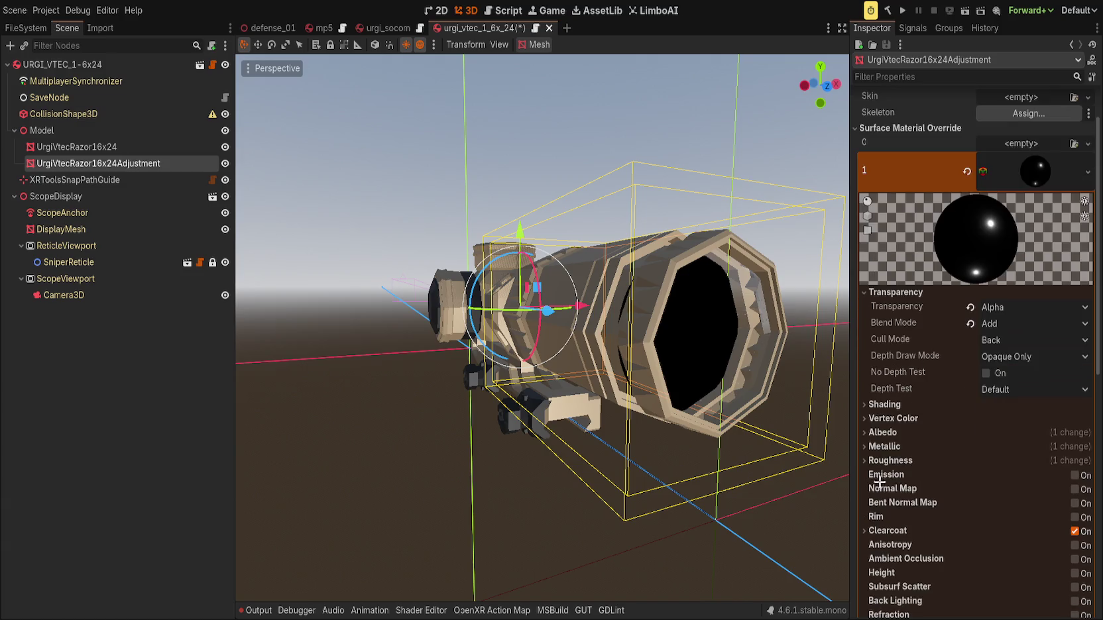
pyautogui.click(891, 530)
pyautogui.click(892, 530)
pyautogui.scroll(-2, 907, 534)
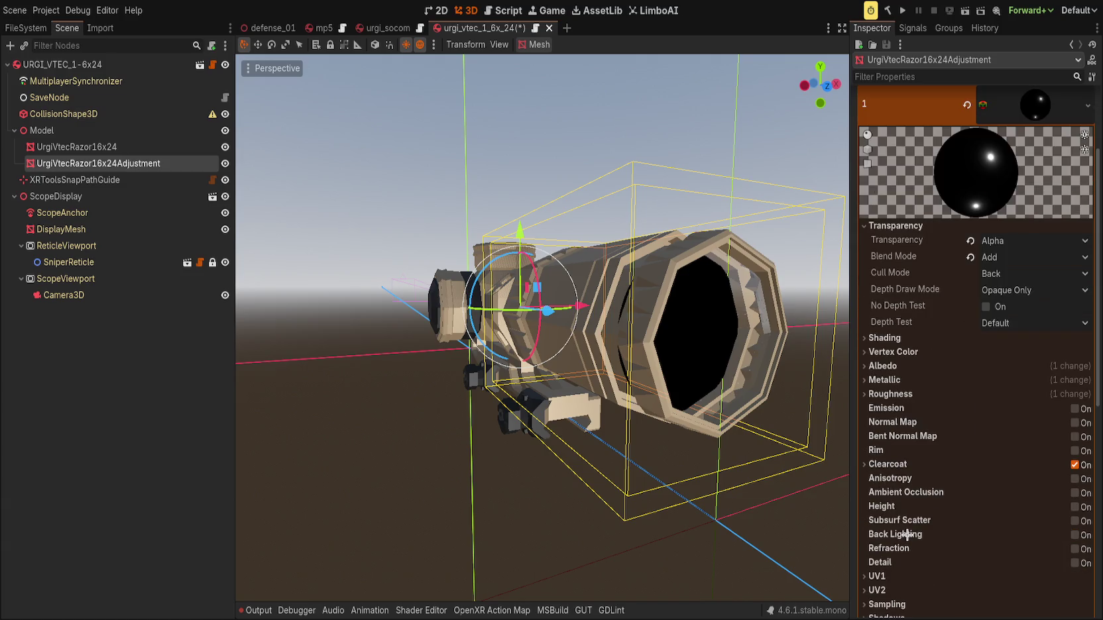
pyautogui.scroll(-2, 907, 534)
pyautogui.scroll(6, 906, 535)
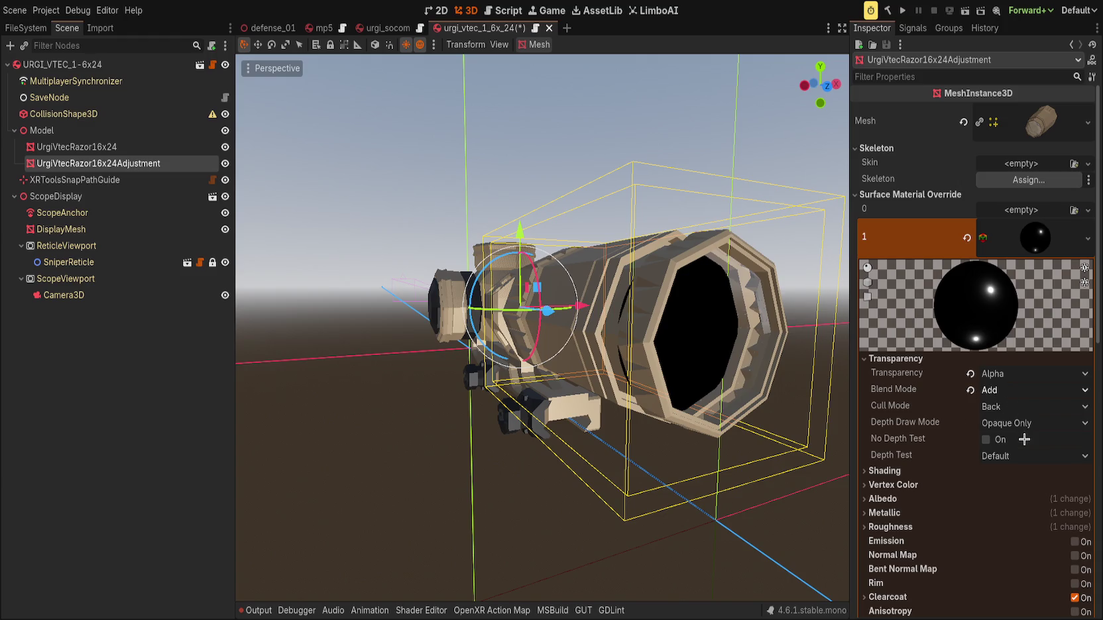
# Toggle DisplayMesh visibility from front and angled views to compare the lens.
pyautogui.moveTo(783, 388)
pyautogui.mouseDown()
pyautogui.moveTo(737, 376)
pyautogui.moveTo(743, 385)
pyautogui.mouseUp()
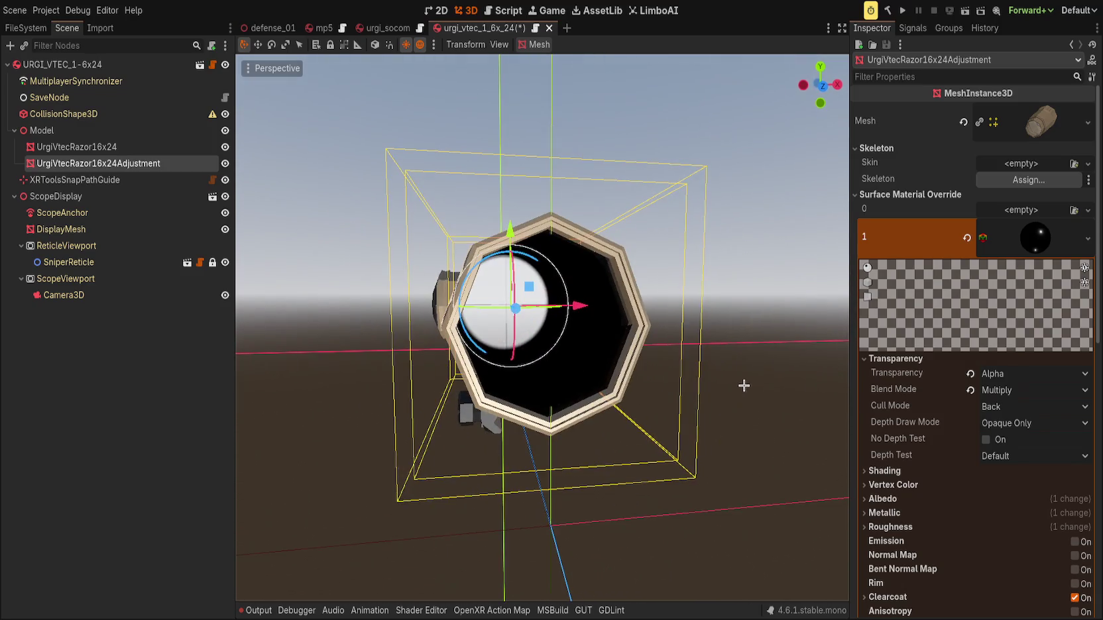
pyautogui.click(225, 229)
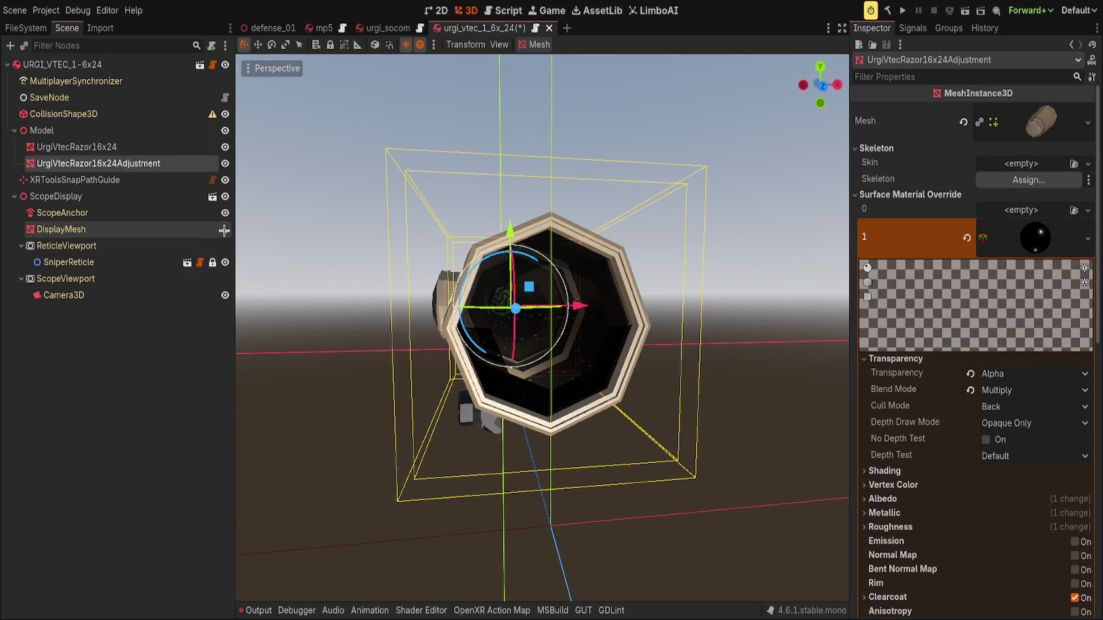
pyautogui.press('KP_1')
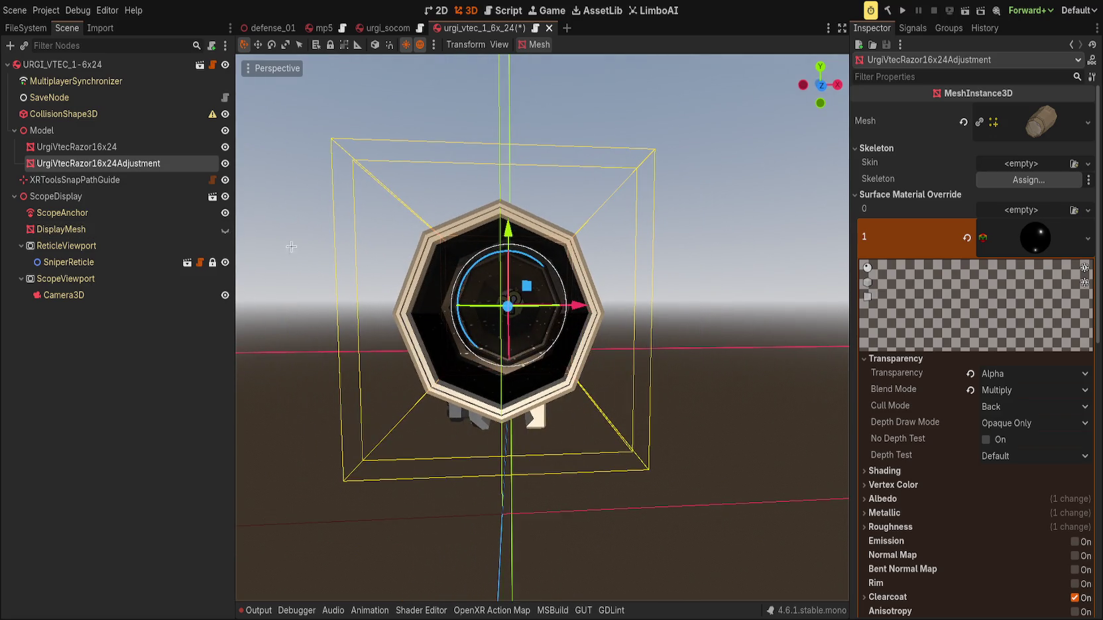
pyautogui.click(224, 230)
pyautogui.press('KP_4')
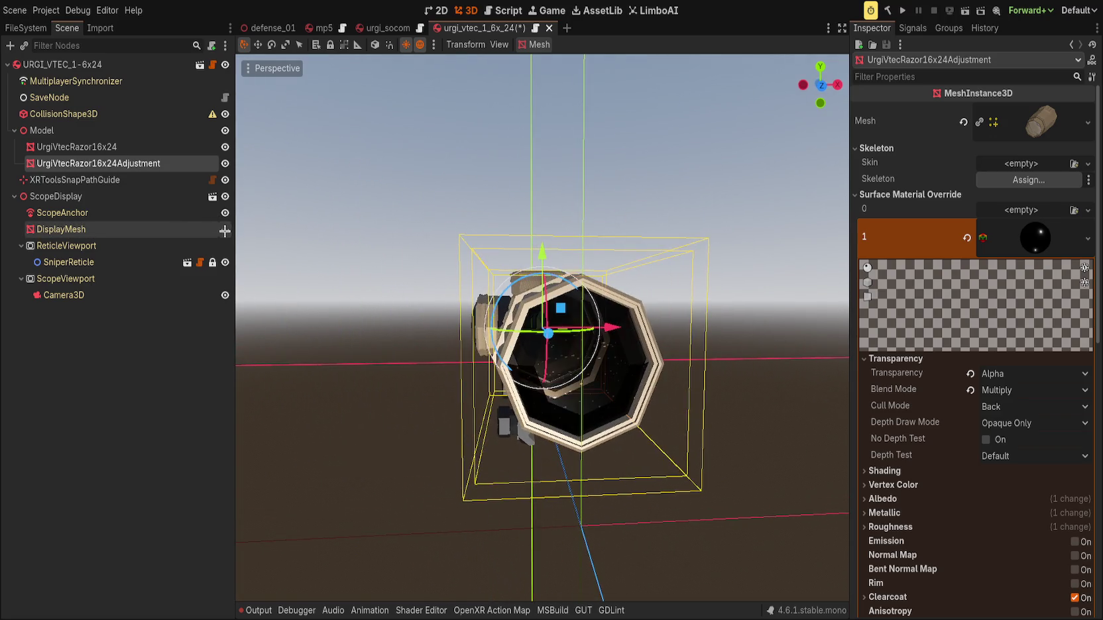
pyautogui.click(225, 229)
pyautogui.click(177, 229)
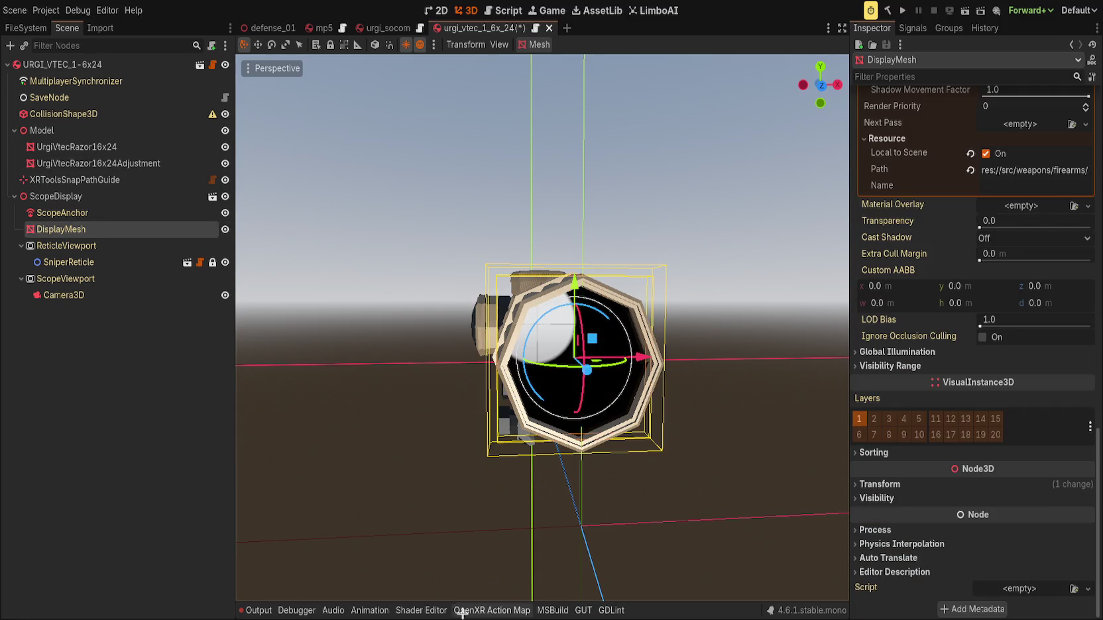
# Open scope.gdshader in the Shader Editor.
pyautogui.click(421, 610)
pyautogui.click(281, 309)
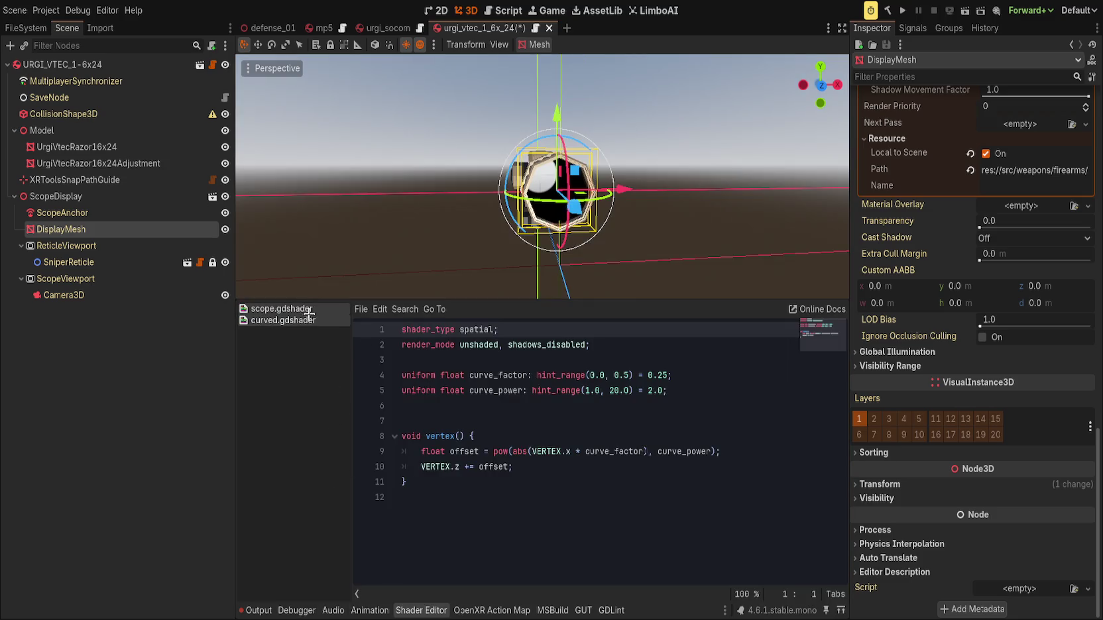
pyautogui.scroll(-3, 588, 453)
pyautogui.scroll(3, 588, 452)
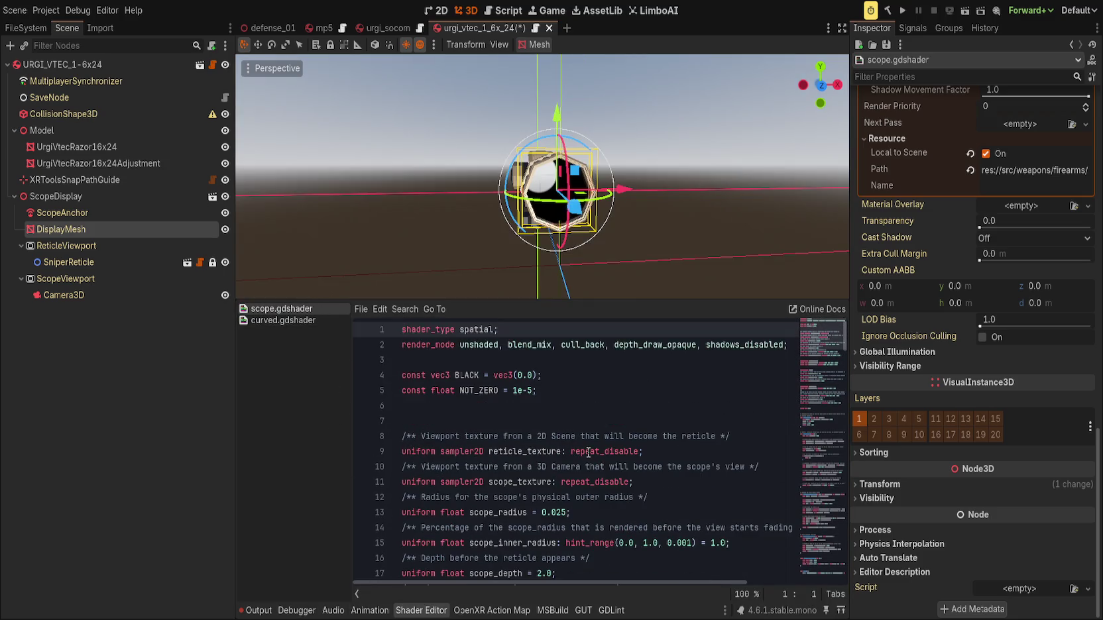
pyautogui.scroll(-20, 782, 378)
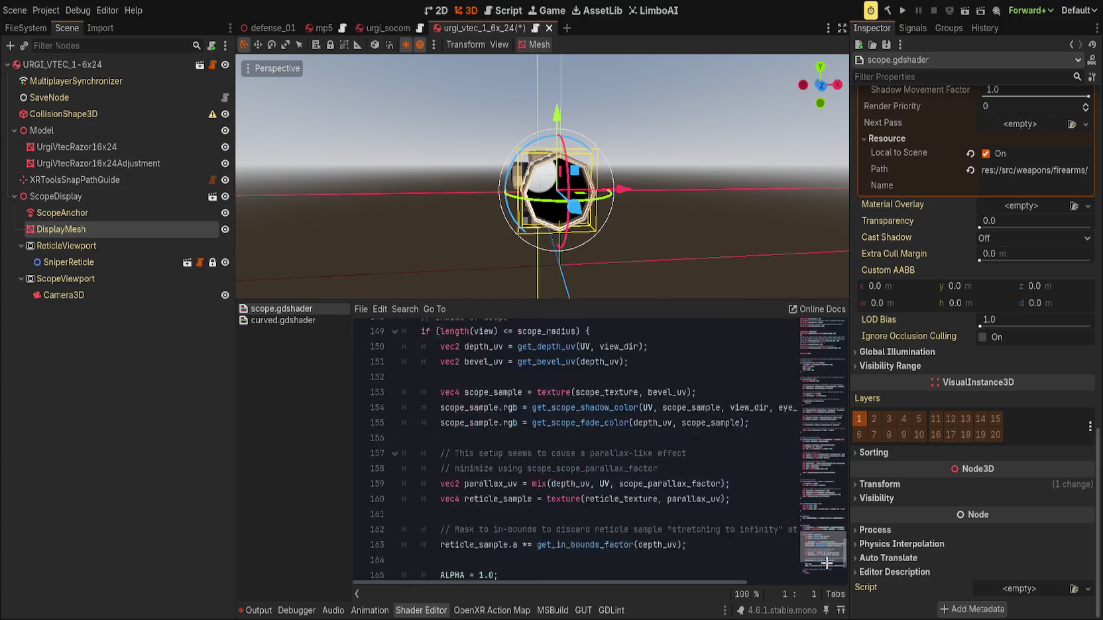
pyautogui.moveTo(849, 525)
pyautogui.mouseDown()
pyautogui.moveTo(982, 530)
pyautogui.moveTo(701, 344)
pyautogui.mouseUp()
pyautogui.scroll(6, 956, 536)
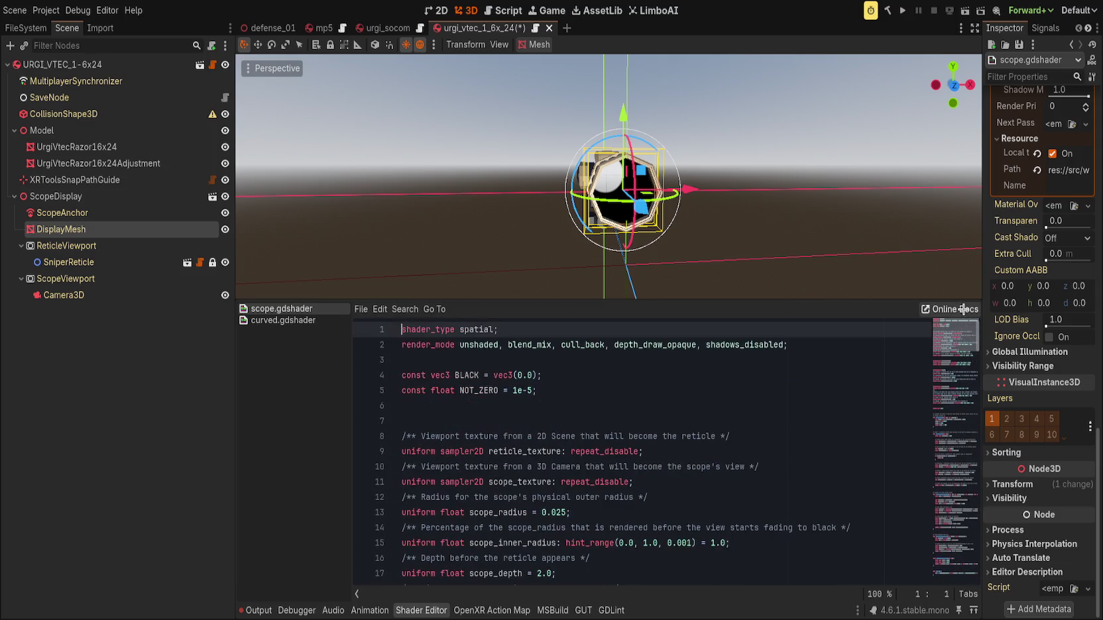
# Delete unshaded and depth_draw_opaque from the render_mode line.
pyautogui.doubleClick(474, 347)
pyautogui.write('shaded')
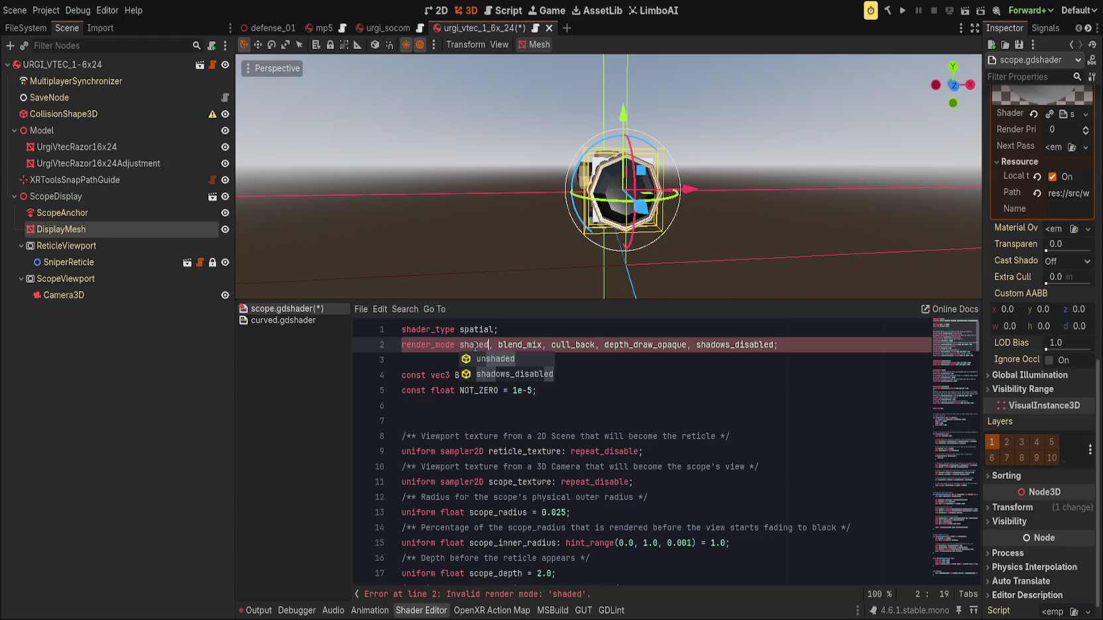
pyautogui.hotkey('ctrl', 'BackSpace')
pyautogui.press('Delete')
pyautogui.press('Delete')
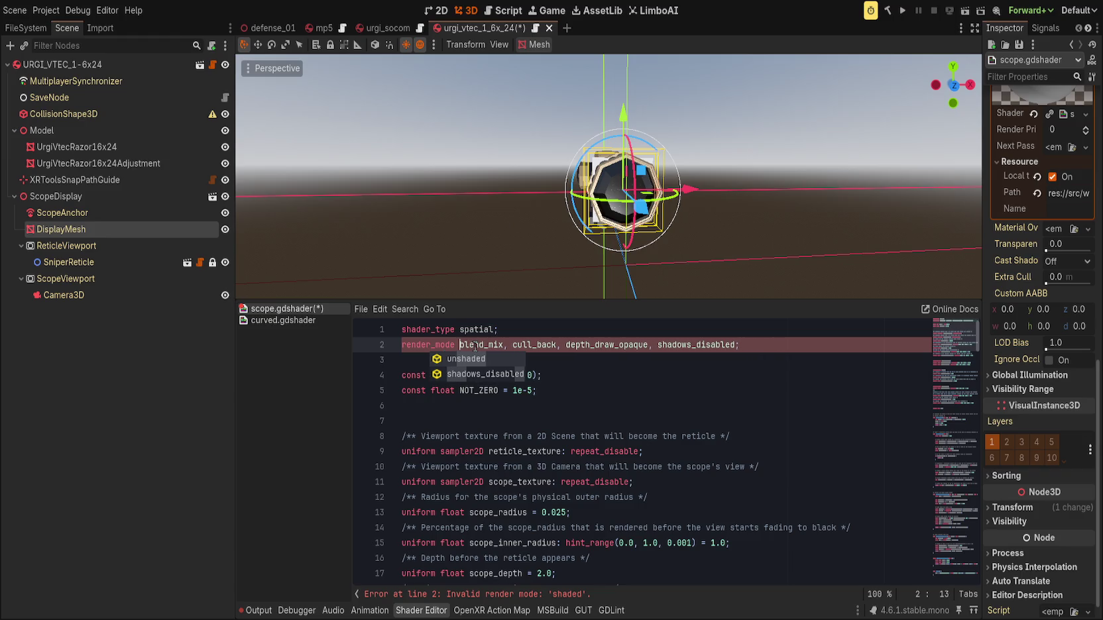
pyautogui.press('End')
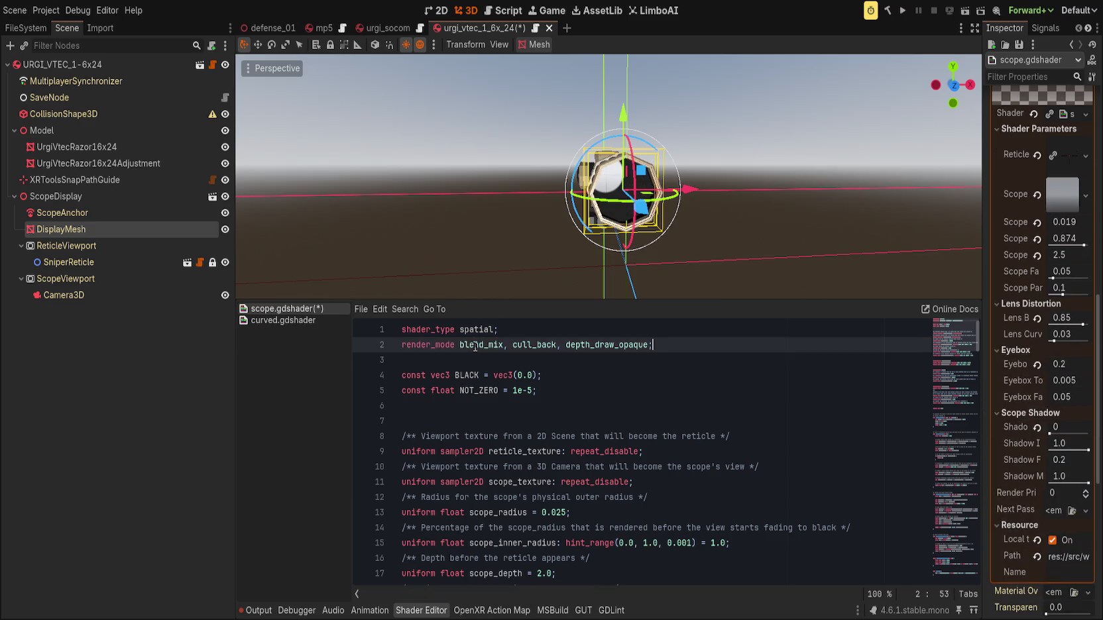
pyautogui.hotkey('ctrl', 'BackSpace')
# Save the shader with Ctrl+S and enlarge the 3D viewport and Inspector.
pyautogui.hotkey('ctrl', 's')
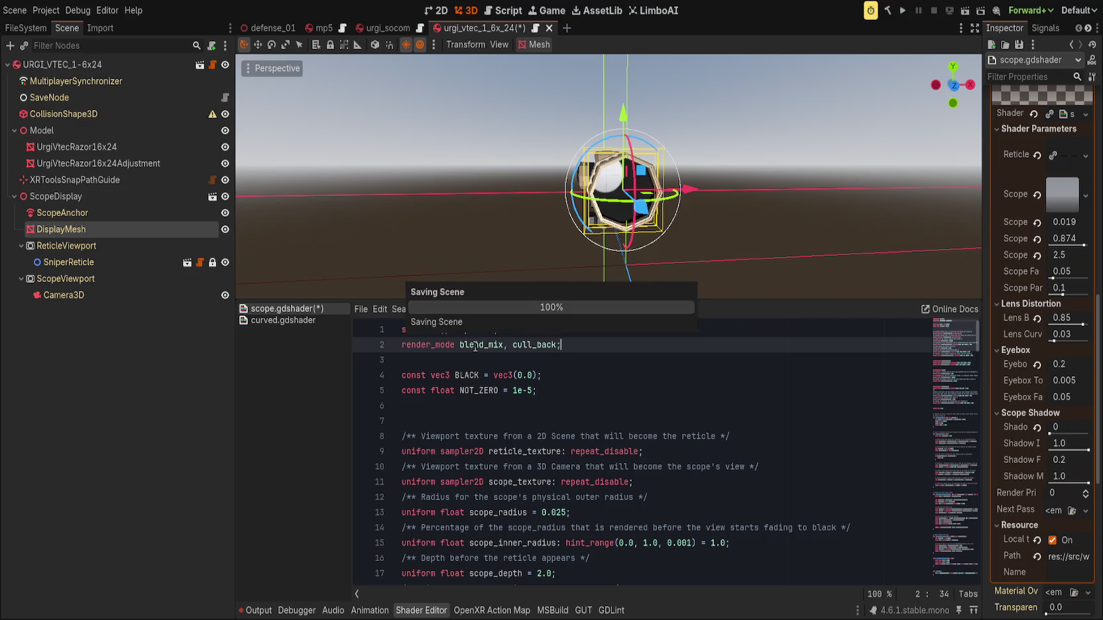
pyautogui.hotkey('ctrl', 'z')
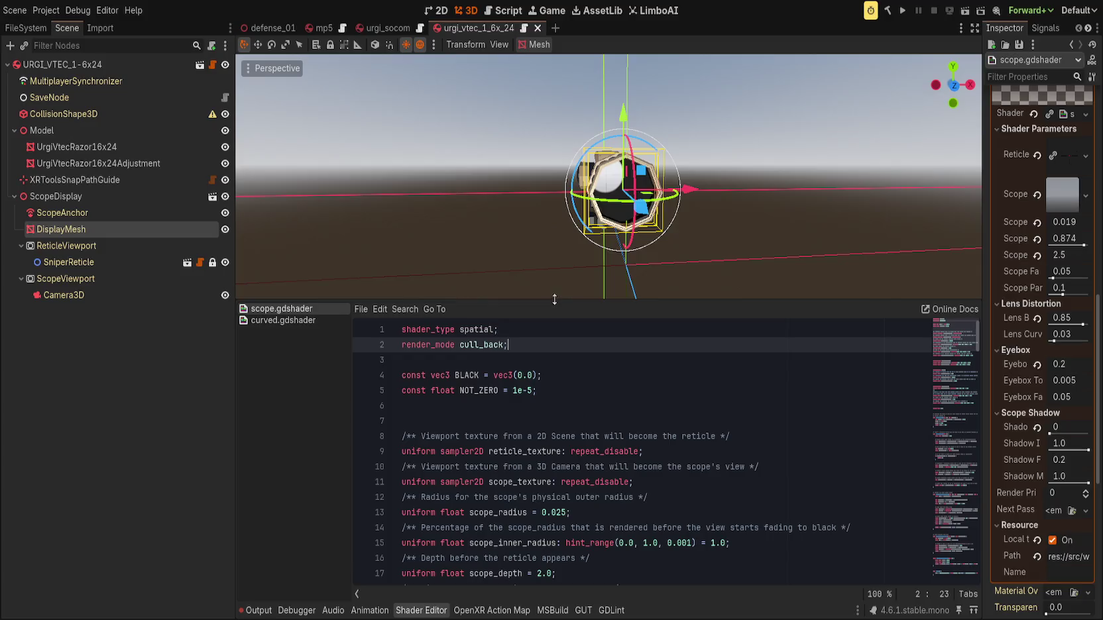
pyautogui.moveTo(554, 303); pyautogui.dragTo(554, 419)
pyautogui.scroll(5, 552, 300)
pyautogui.scroll(-3, 919, 339)
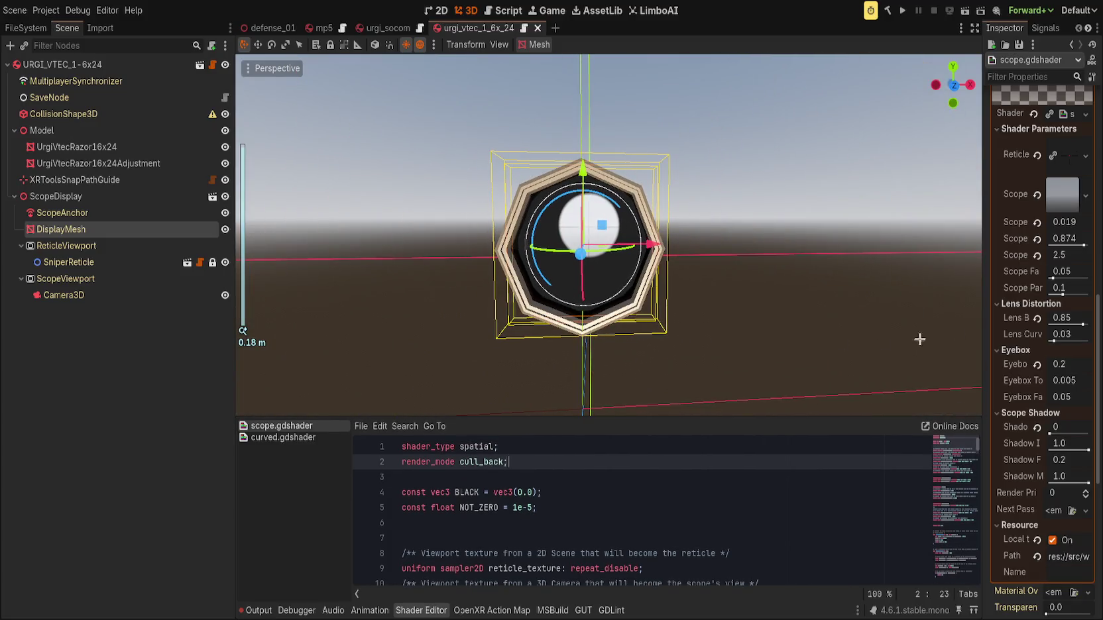
pyautogui.moveTo(981, 303); pyautogui.dragTo(837, 303)
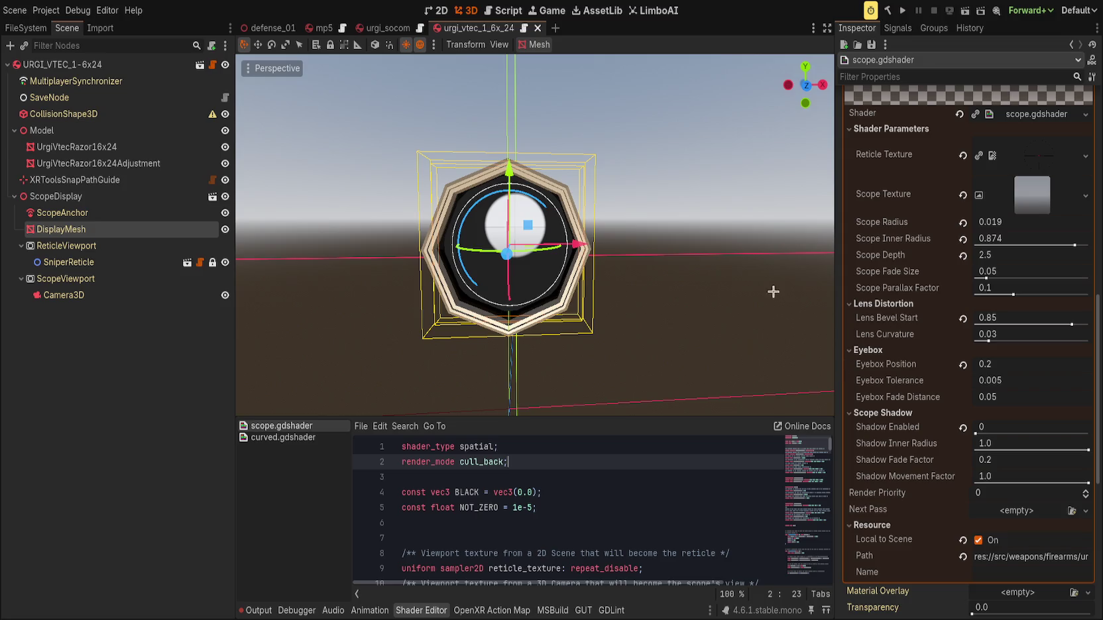
pyautogui.scroll(5, 861, 369)
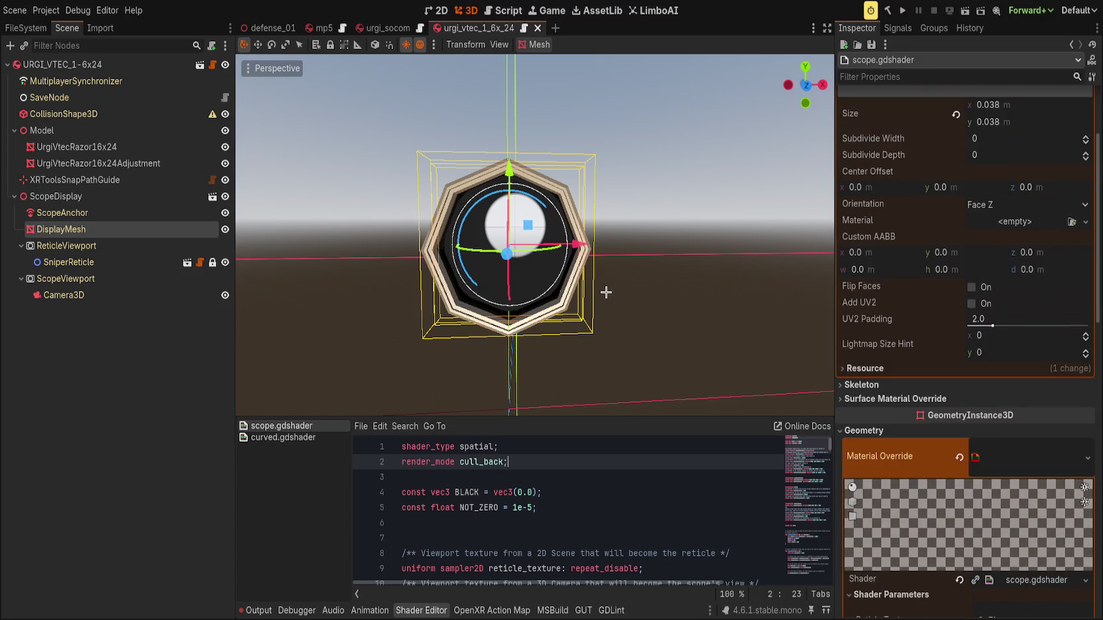
pyautogui.click(99, 163)
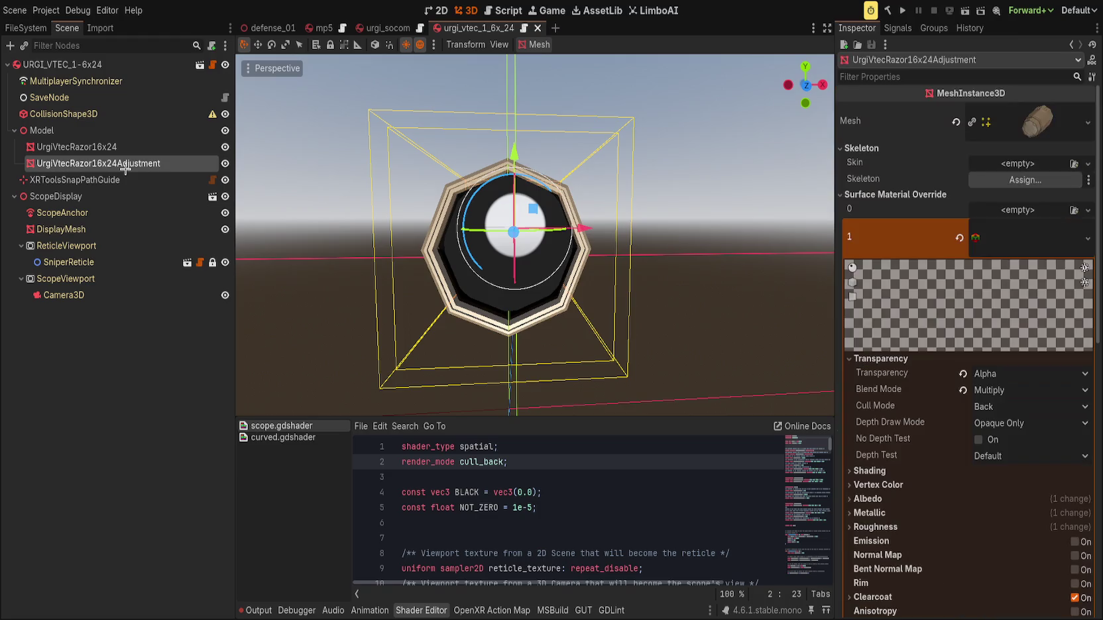
# Revert the override material's Blend Mode from Multiply to Mix and inspect the scope.
pyautogui.click(962, 390)
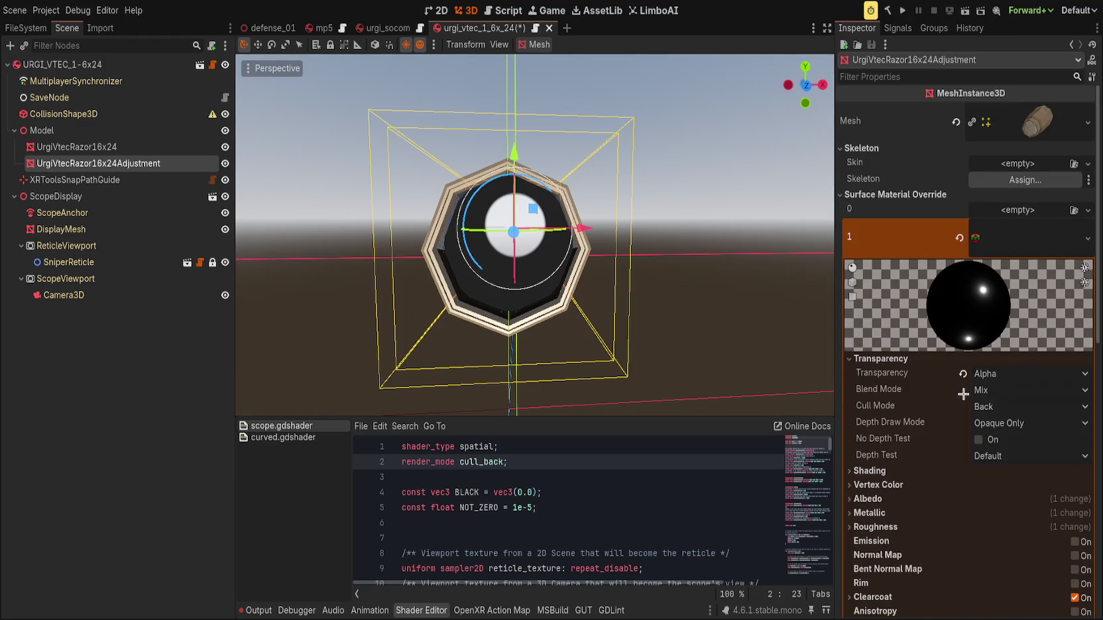
pyautogui.click(962, 374)
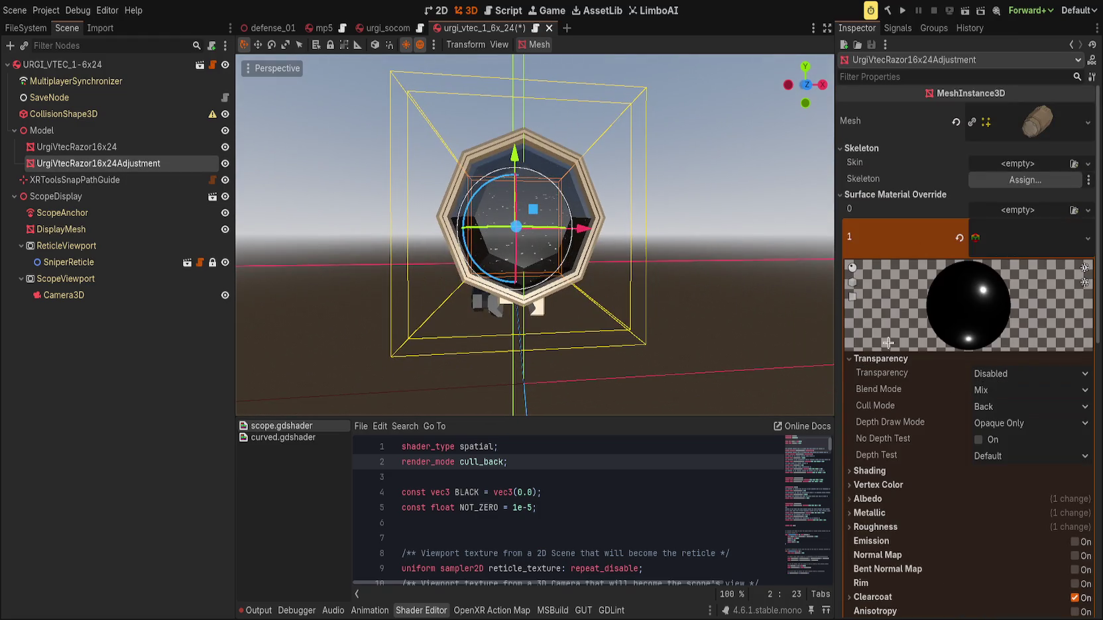
pyautogui.click(704, 247)
pyautogui.moveTo(536, 229)
pyautogui.mouseDown()
pyautogui.moveTo(591, 312)
pyautogui.moveTo(534, 246)
pyautogui.mouseUp()
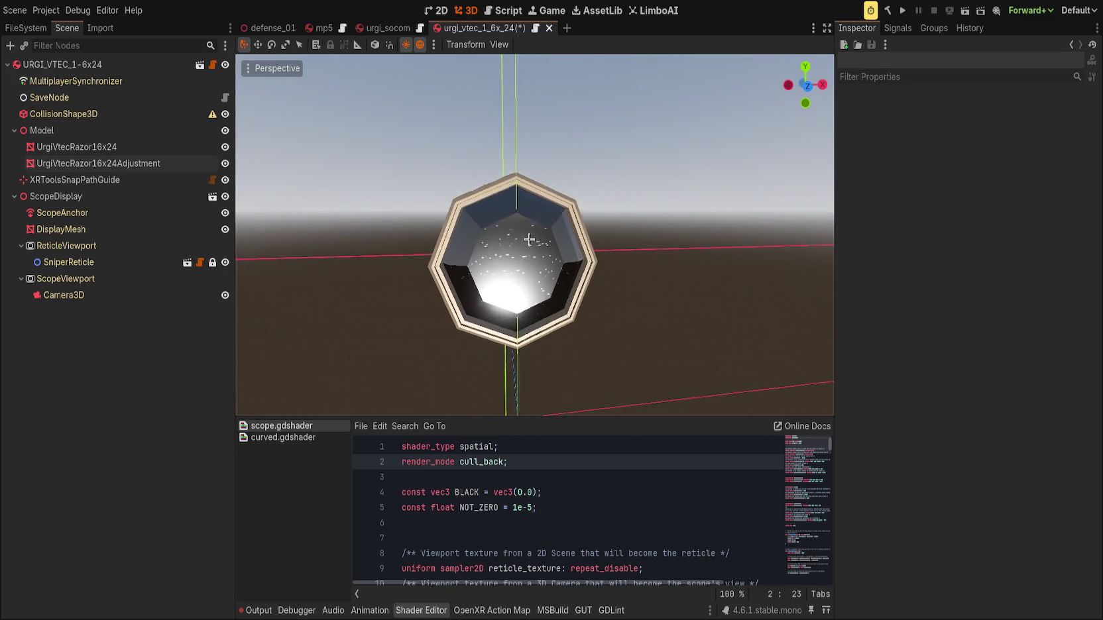
pyautogui.click(129, 160)
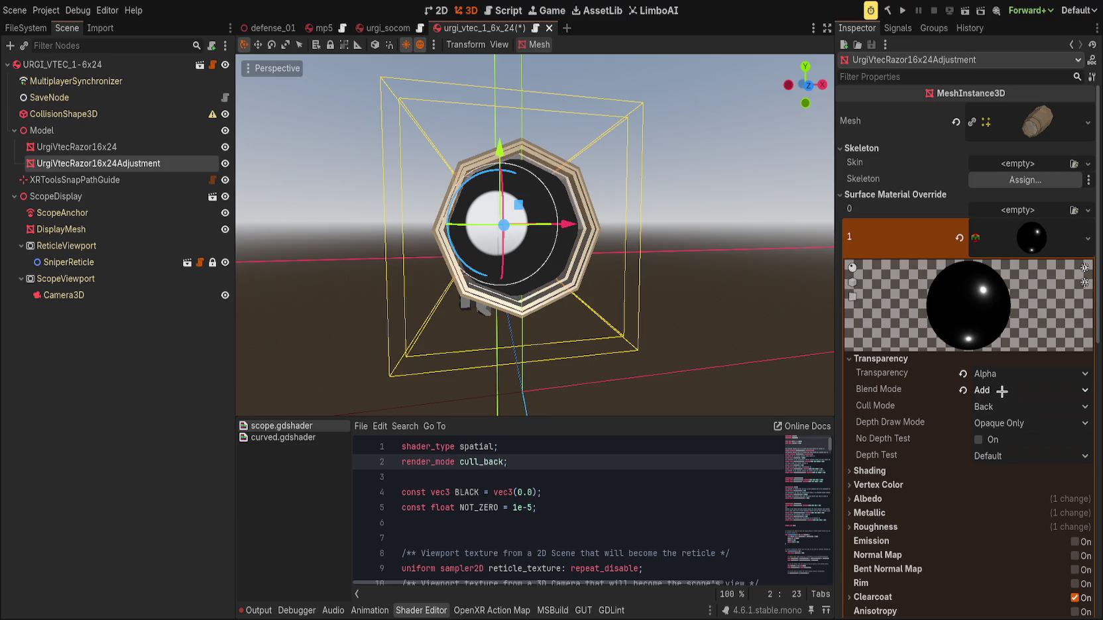
# Preview Subtract and Multiply blending, settling back on Mix.
pyautogui.scroll(1, 982, 390)
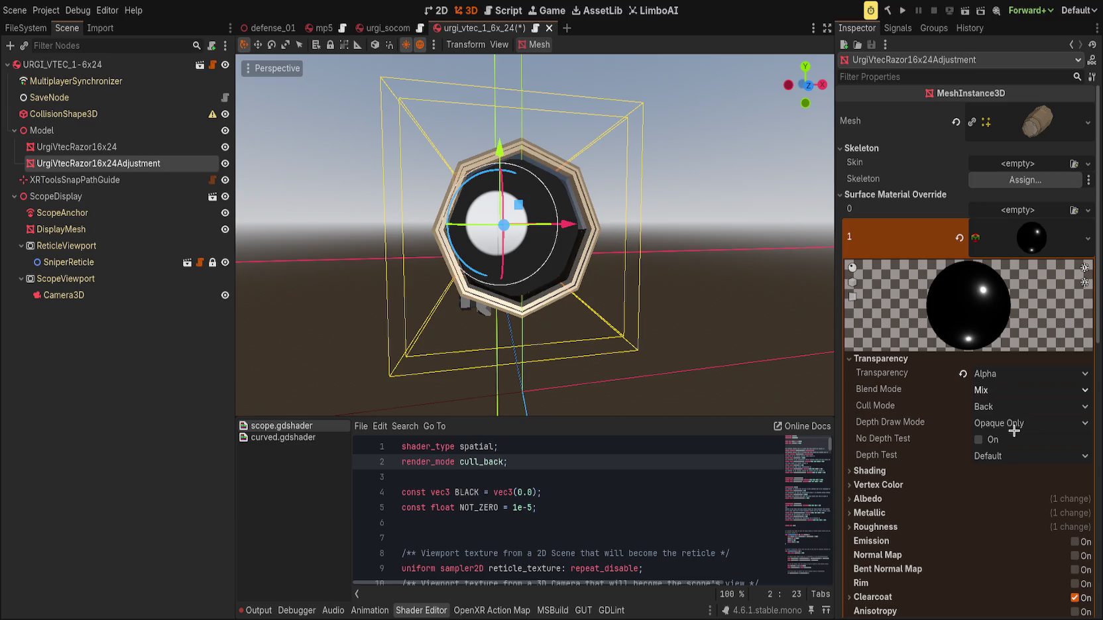
pyautogui.press('Down')
pyautogui.press('Down')
pyautogui.scroll(2, 990, 396)
pyautogui.press('Down')
pyautogui.press('Down')
pyautogui.press('Down')
pyautogui.press('Up')
pyautogui.press('Up')
pyautogui.press('Up')
pyautogui.moveTo(677, 298)
pyautogui.mouseDown()
pyautogui.moveTo(648, 303)
pyautogui.moveTo(657, 298)
pyautogui.moveTo(477, 240)
pyautogui.moveTo(574, 316)
pyautogui.mouseUp()
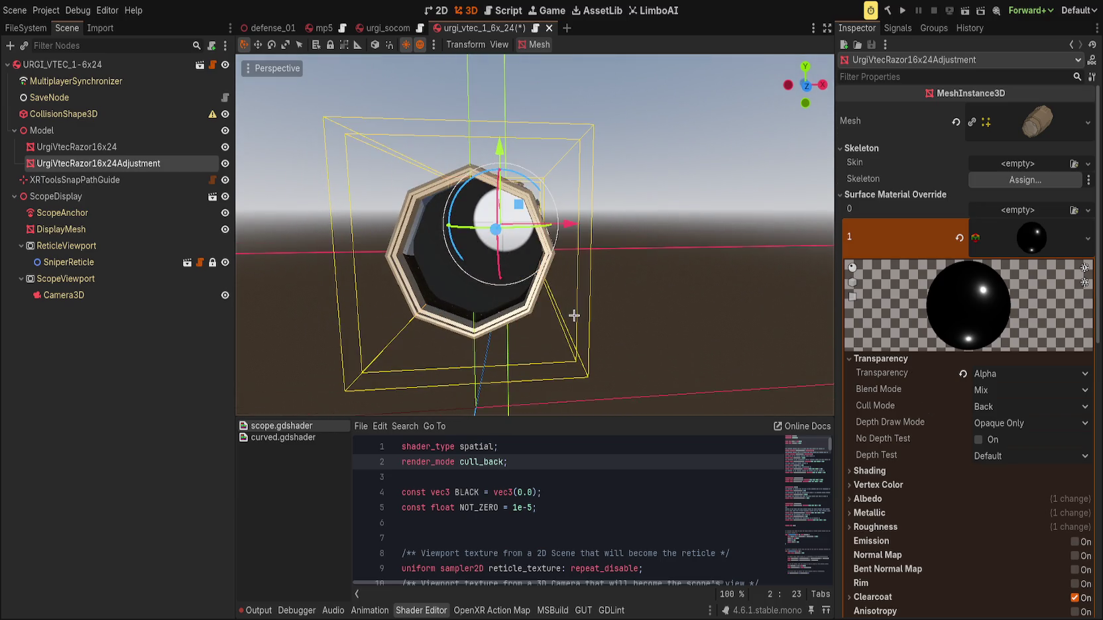
pyautogui.press('Left')
pyautogui.press('BackSpace')
pyautogui.press('BackSpace')
pyautogui.press('BackSpace')
# Rewrite render_mode as blend_mix, cull_back, depth_prepass_alpha, shadows_disabled and save.
pyautogui.write('blend_mix, cull_back, depth_draw_opaque, shadows_disabled')
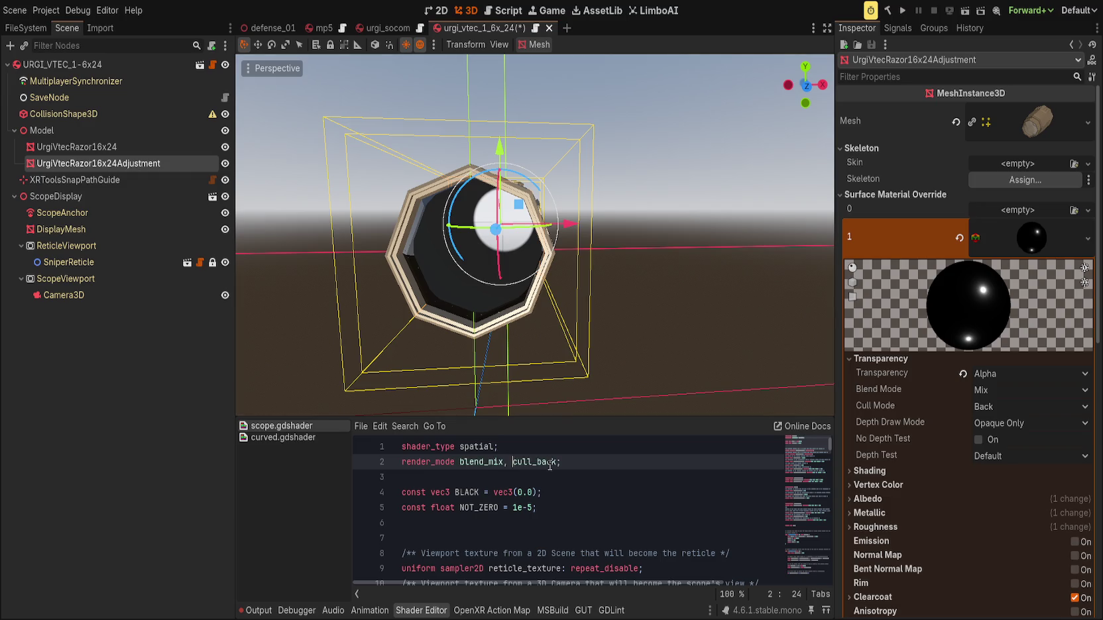
pyautogui.hotkey('ctrl', 's')
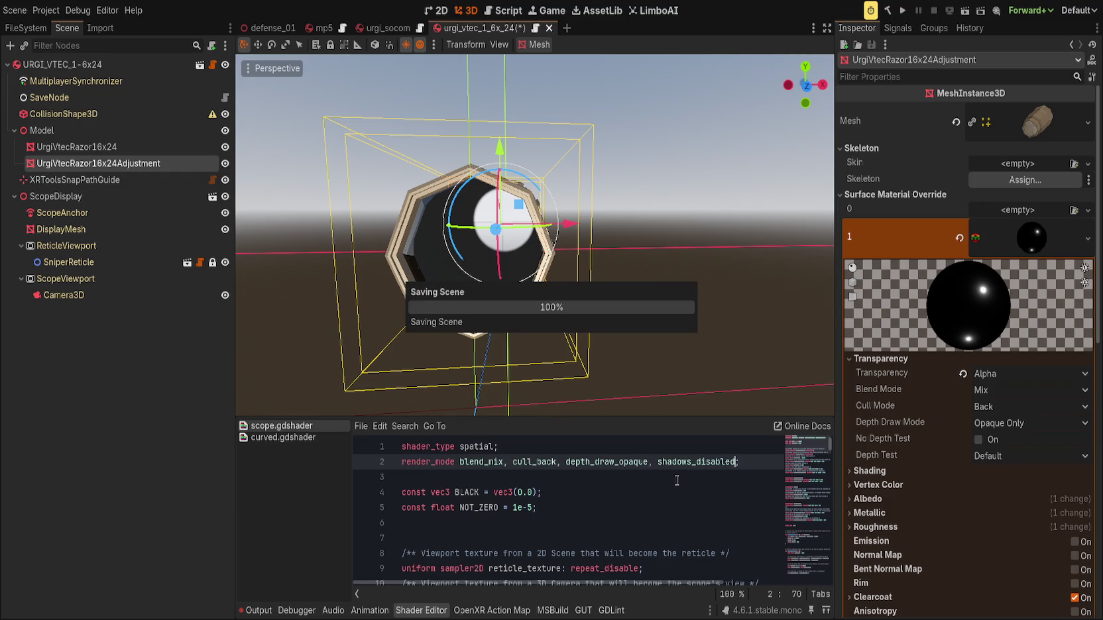
pyautogui.click(617, 462)
pyautogui.doubleClick(617, 462)
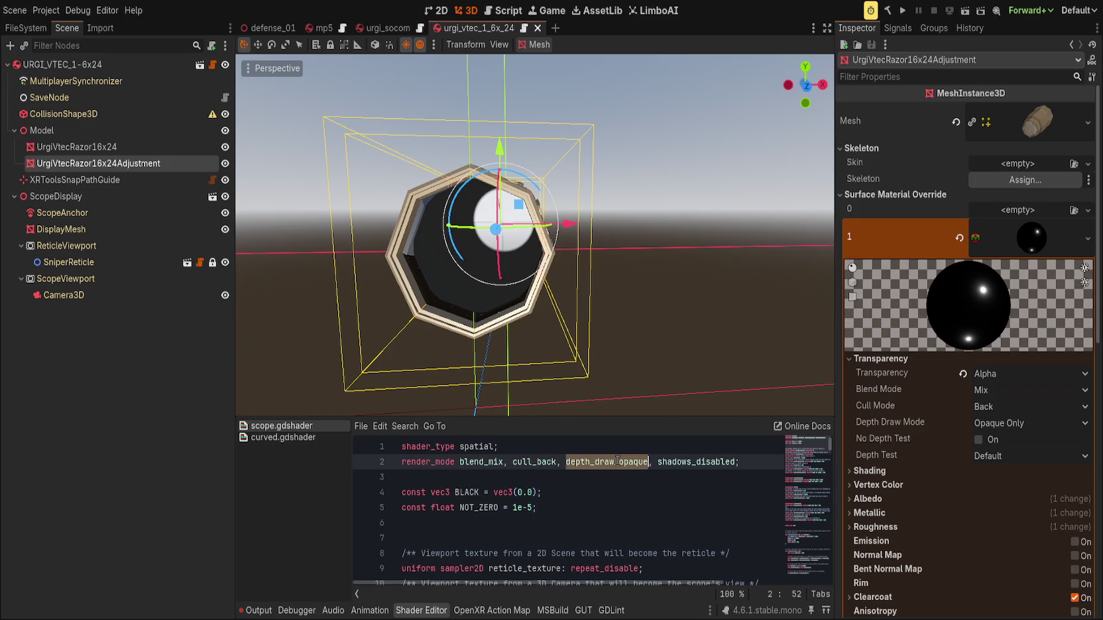
pyautogui.write('depth')
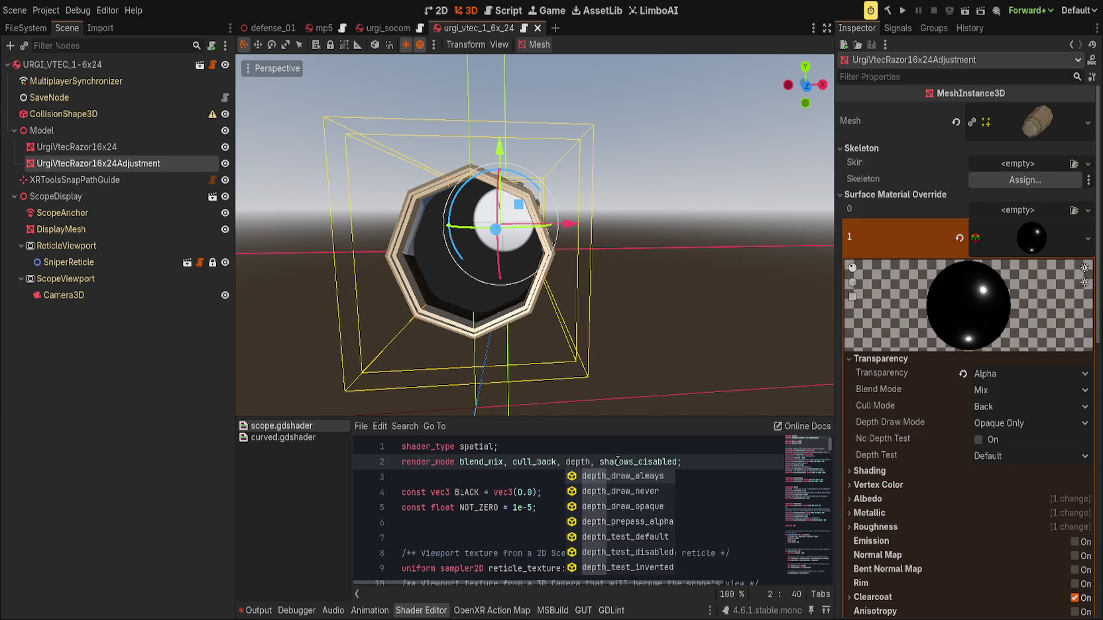
pyautogui.write('_')
pyautogui.press('Down')
pyautogui.press('Down')
pyautogui.press('Down')
pyautogui.press('Return')
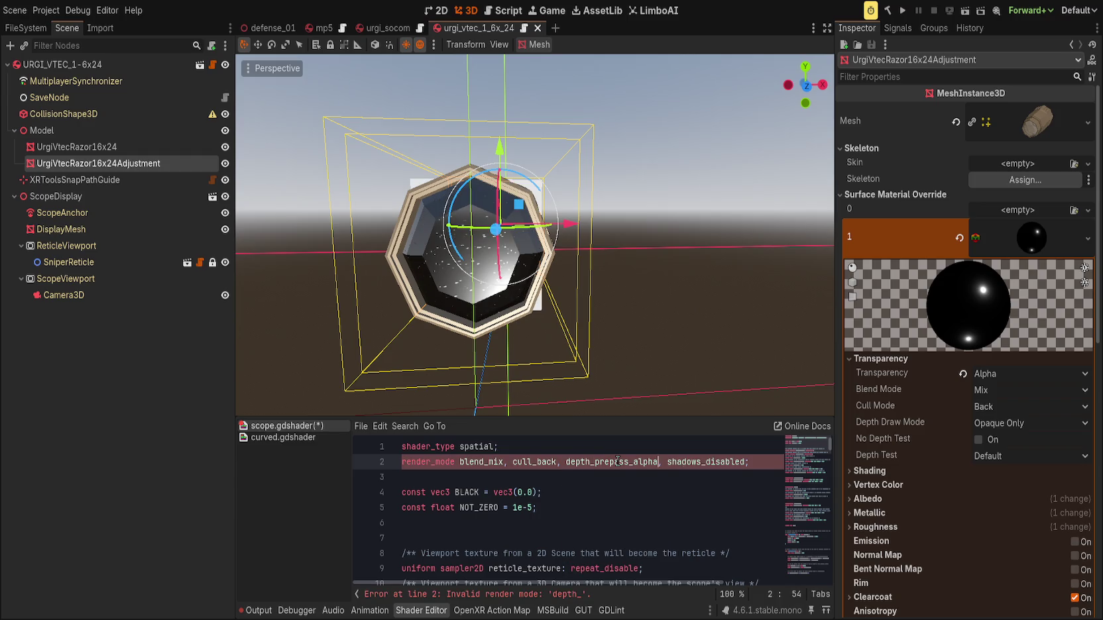
pyautogui.hotkey('ctrl', 's')
# Revert the lens material's blend mode to Mix and set Depth Draw Mode to Always.
pyautogui.moveTo(584, 289)
pyautogui.mouseDown()
pyautogui.moveTo(569, 271)
pyautogui.moveTo(593, 285)
pyautogui.moveTo(566, 295)
pyautogui.moveTo(546, 281)
pyautogui.moveTo(558, 283)
pyautogui.mouseUp()
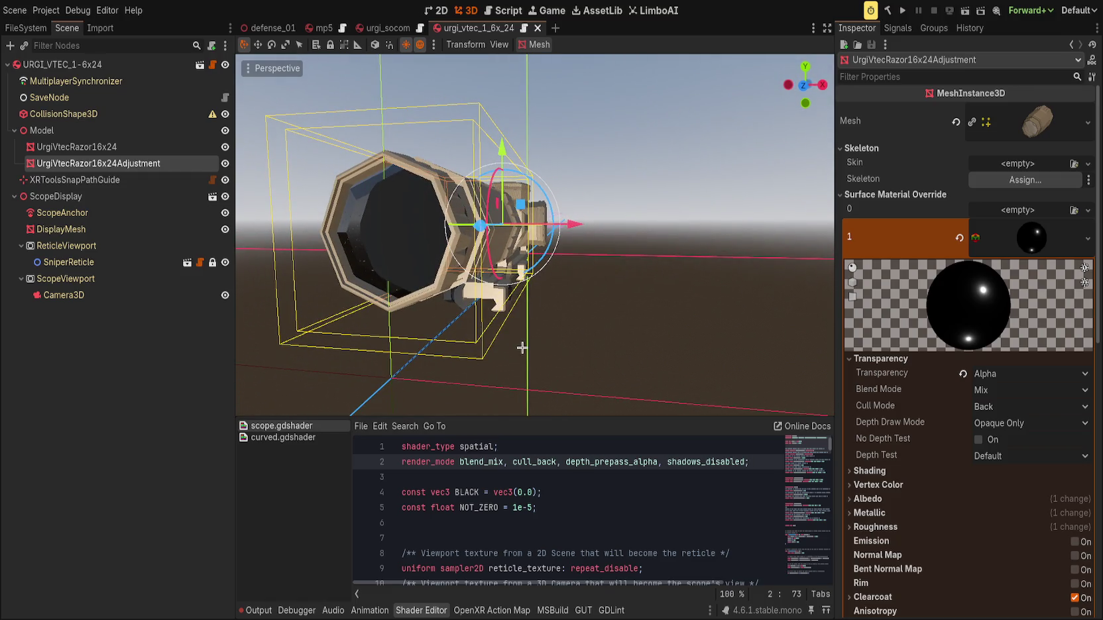
pyautogui.moveTo(665, 289); pyautogui.dragTo(658, 284)
pyautogui.click(963, 390)
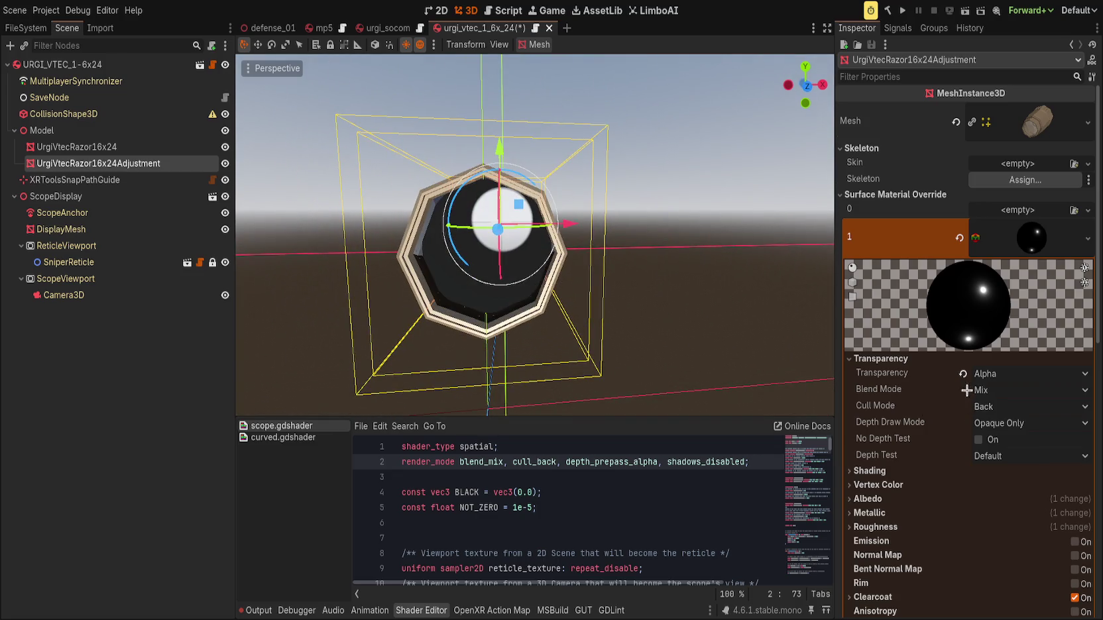
pyautogui.click(1000, 422)
pyautogui.click(1013, 453)
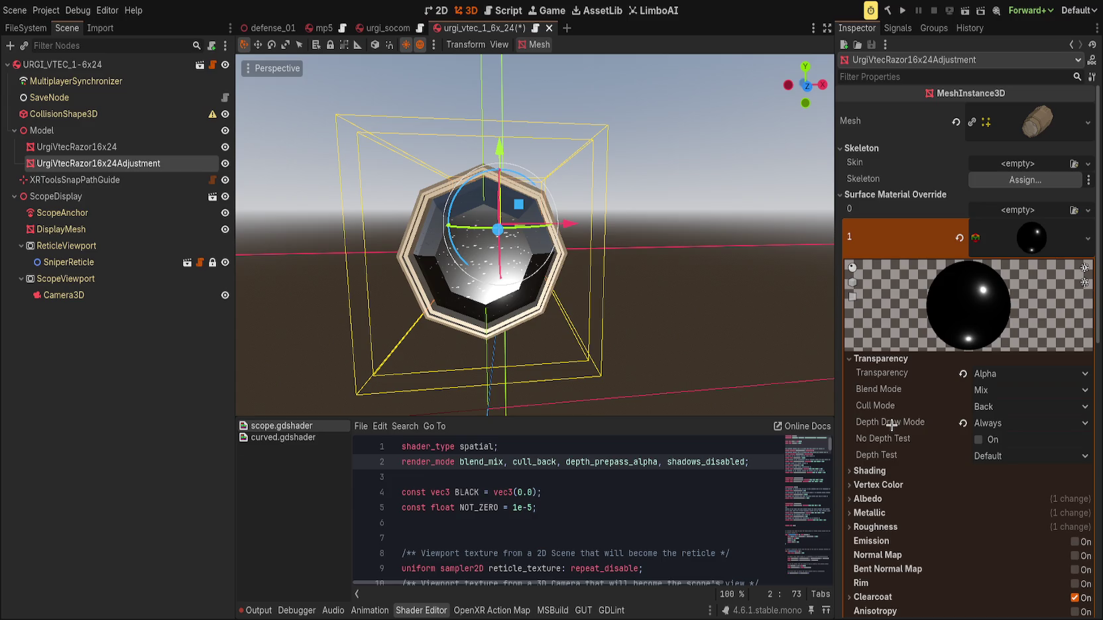
# Select the DisplayMesh node and scroll through its properties.
pyautogui.click(136, 229)
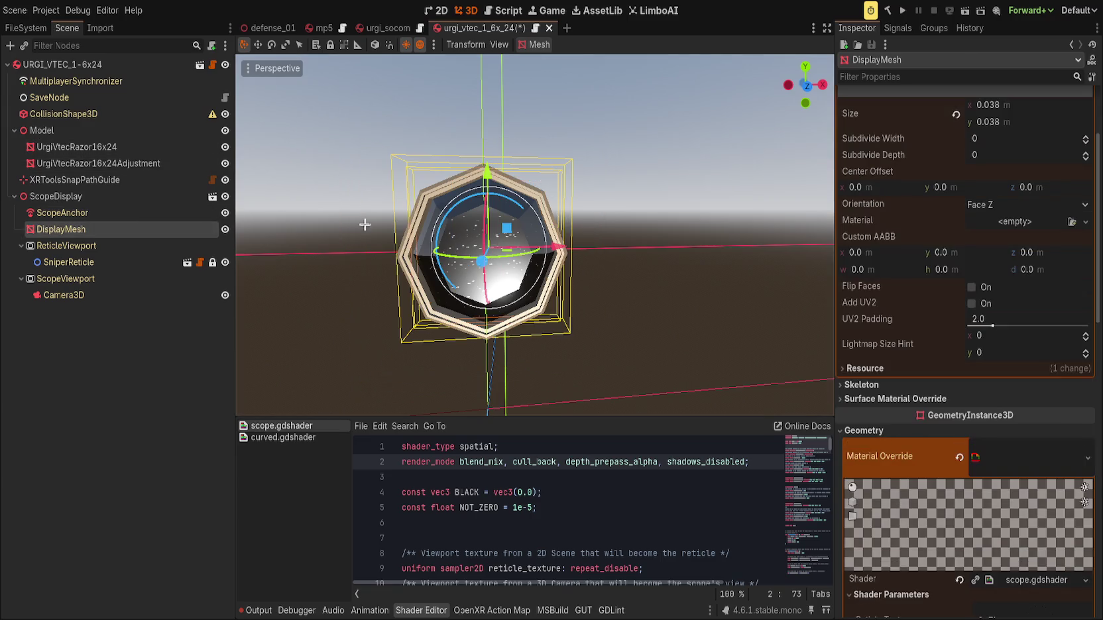
pyautogui.scroll(5, 918, 373)
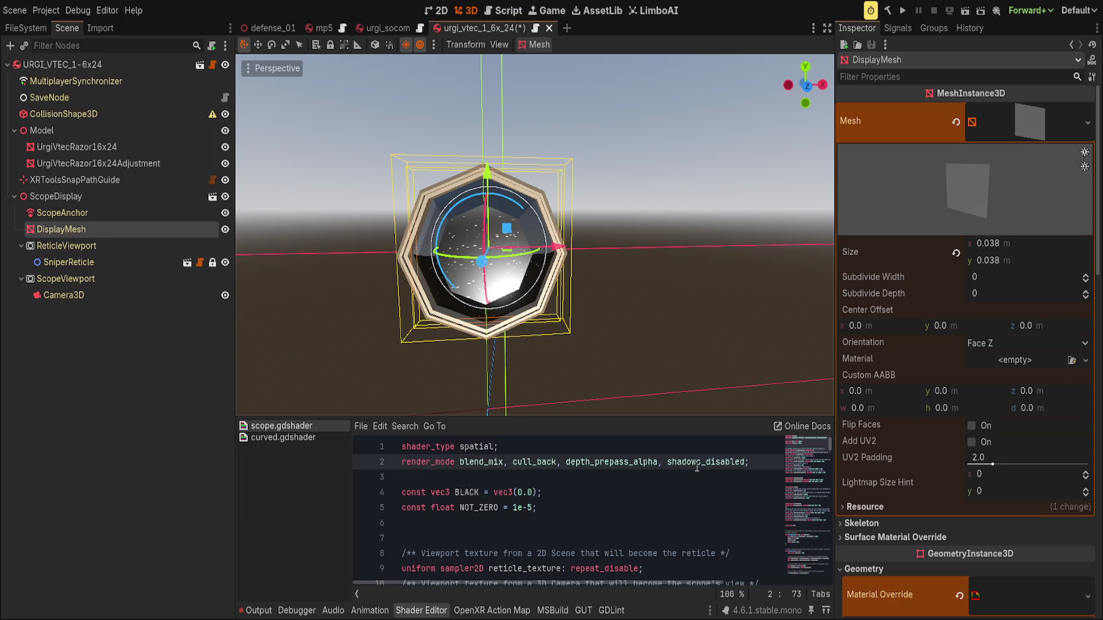
pyautogui.scroll(-7, 908, 404)
pyautogui.scroll(-15, 915, 426)
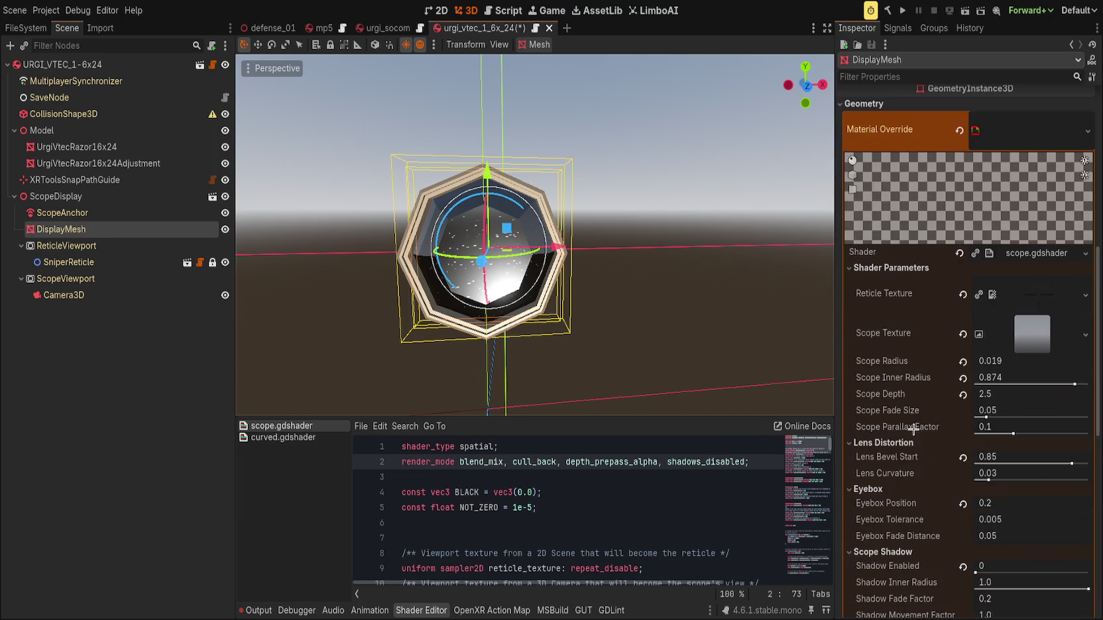
# Replace depth_prepass_alpha with depth_draw_opaque in scope.gdshader, save, and select UrgiVtecRazor16x24Adjustment.
pyautogui.doubleClick(597, 462)
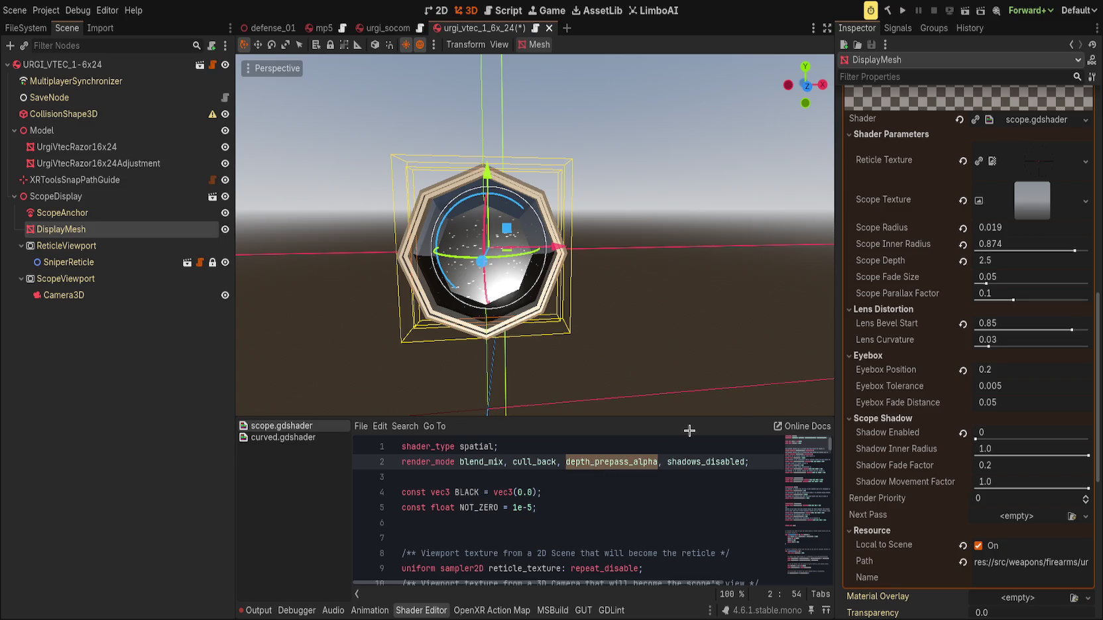
pyautogui.write('d')
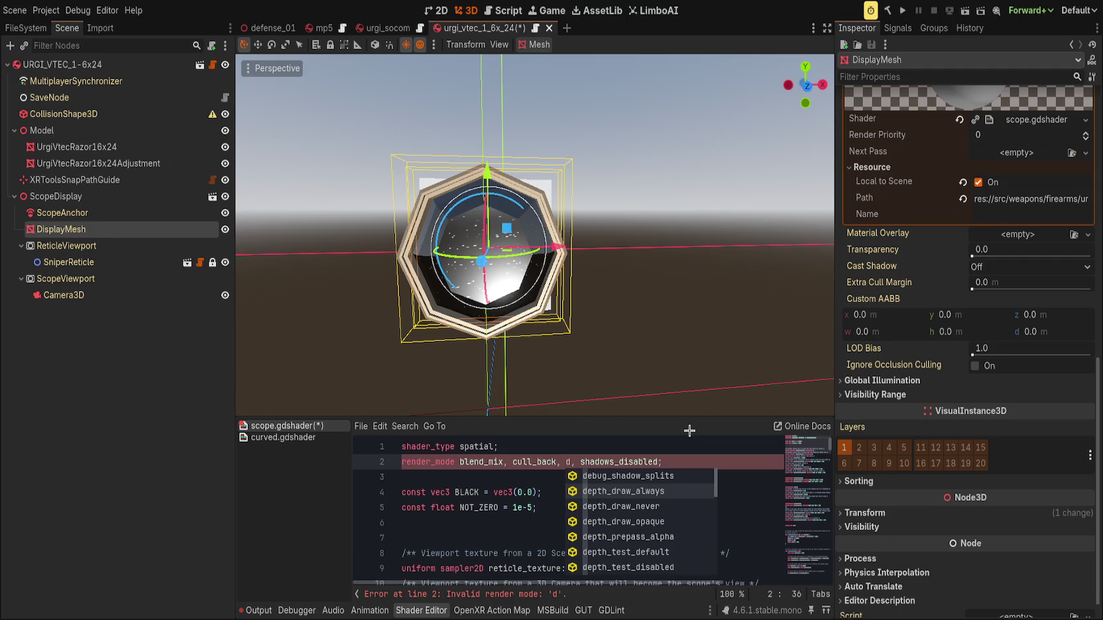
pyautogui.press('Down')
pyautogui.press('Down')
pyautogui.press('Return')
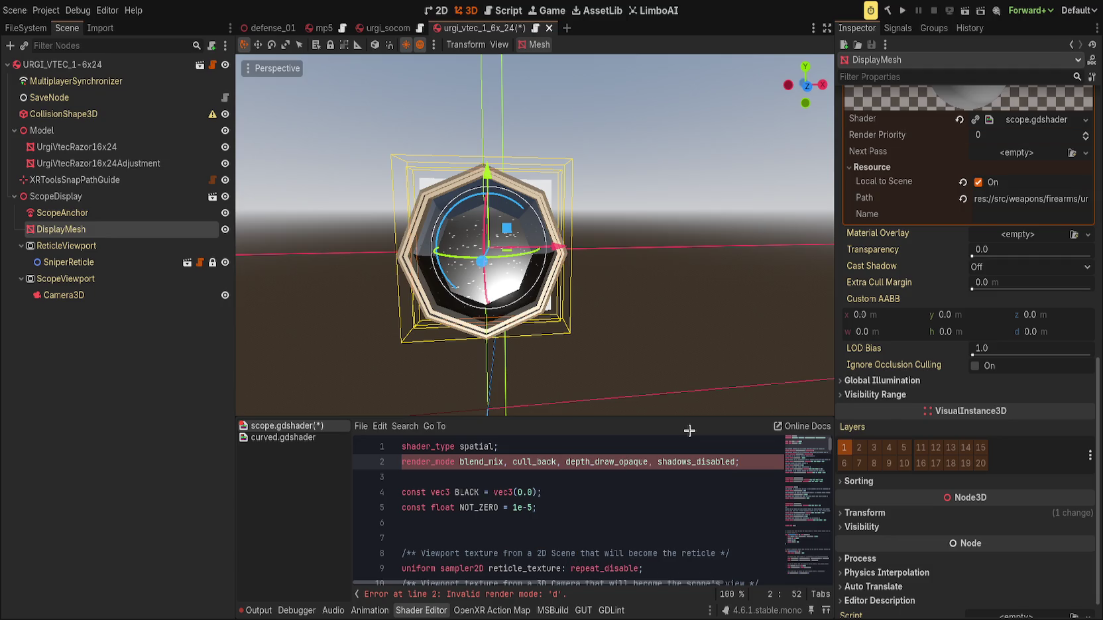
pyautogui.hotkey('ctrl', 's')
pyautogui.moveTo(462, 322)
pyautogui.mouseDown()
pyautogui.moveTo(563, 278)
pyautogui.moveTo(457, 284)
pyautogui.mouseUp()
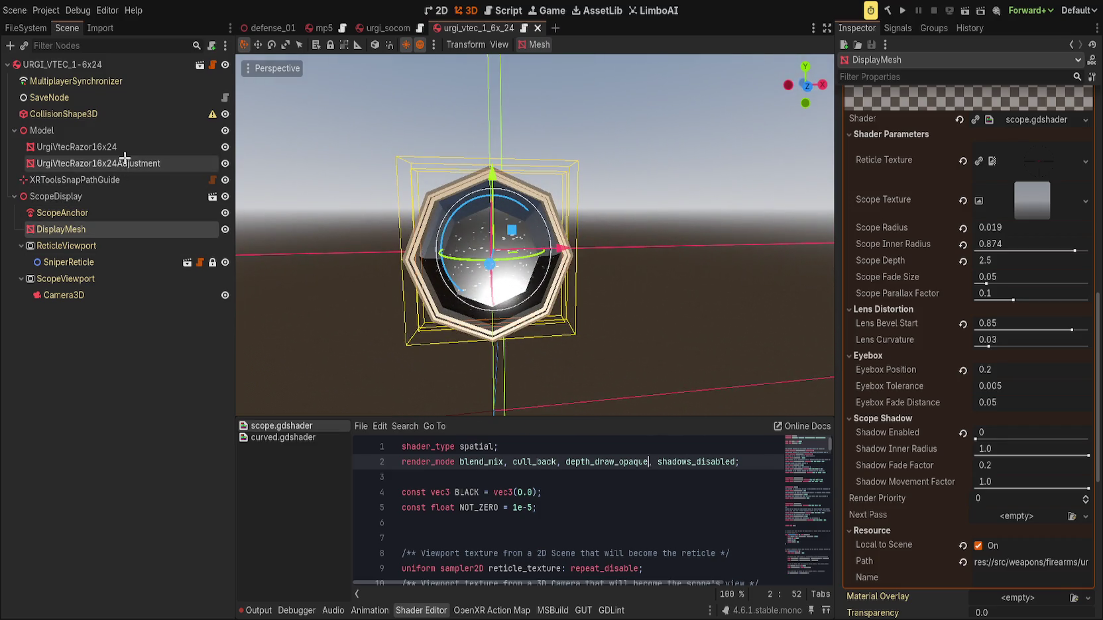
pyautogui.click(124, 161)
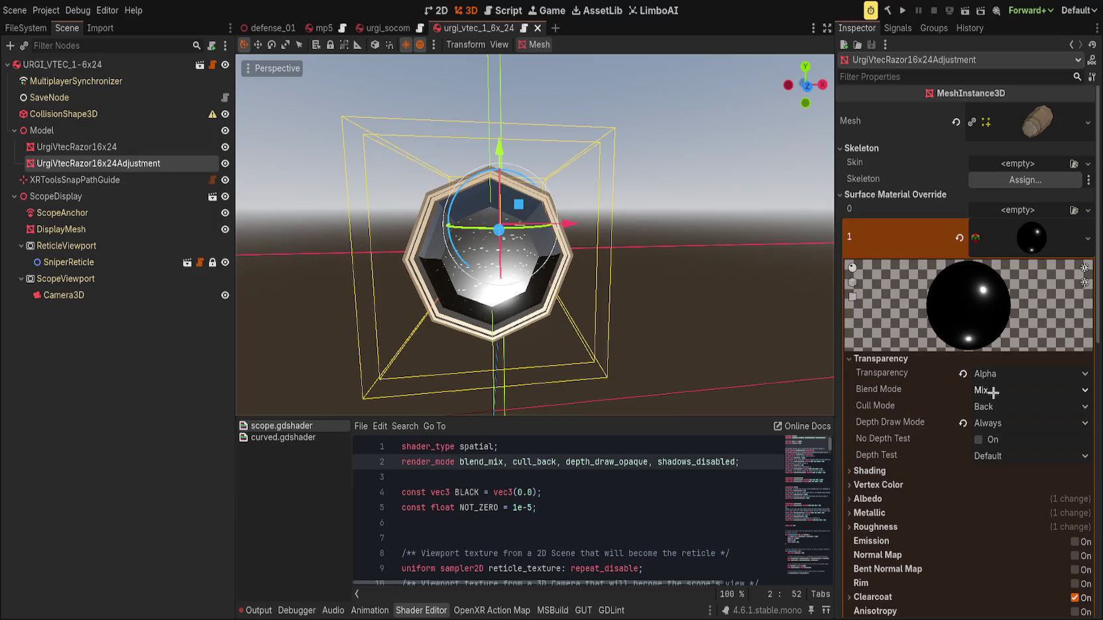
# Set the override material's Depth Draw Mode to Opaque Only and check the render.
pyautogui.click(992, 423)
pyautogui.click(988, 438)
pyautogui.moveTo(717, 323)
pyautogui.mouseDown()
pyautogui.moveTo(600, 293)
pyautogui.moveTo(764, 301)
pyautogui.moveTo(652, 296)
pyautogui.moveTo(616, 306)
pyautogui.moveTo(664, 300)
pyautogui.moveTo(660, 318)
pyautogui.mouseUp()
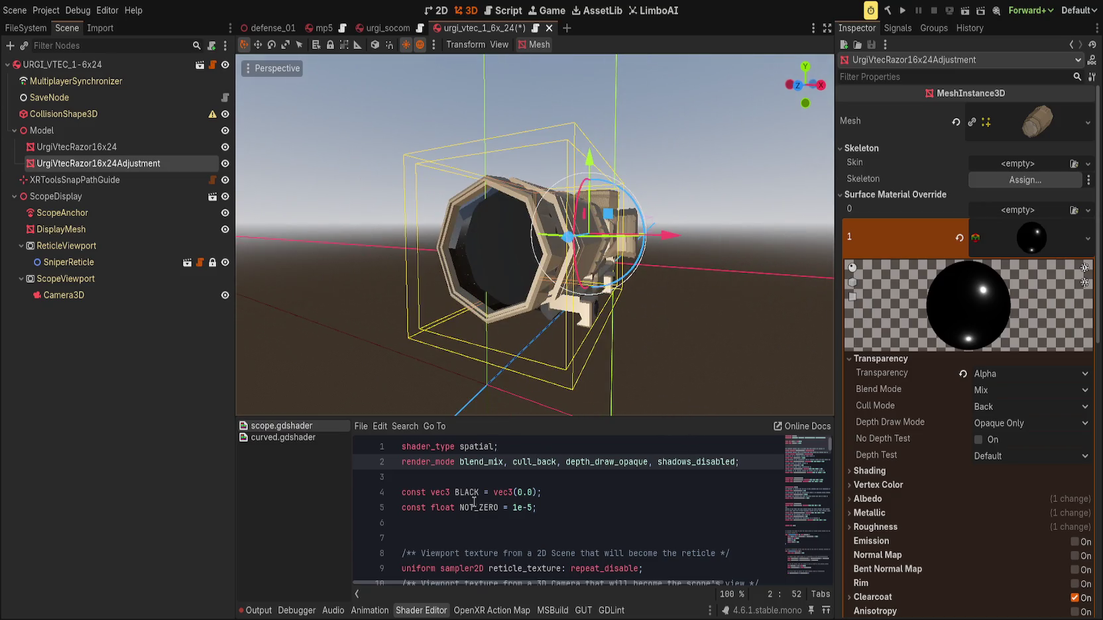
# Restore unshaded to the scope shader's render_mode line and save the scene.
pyautogui.click(530, 462)
pyautogui.click(717, 461)
pyautogui.doubleClick(717, 461)
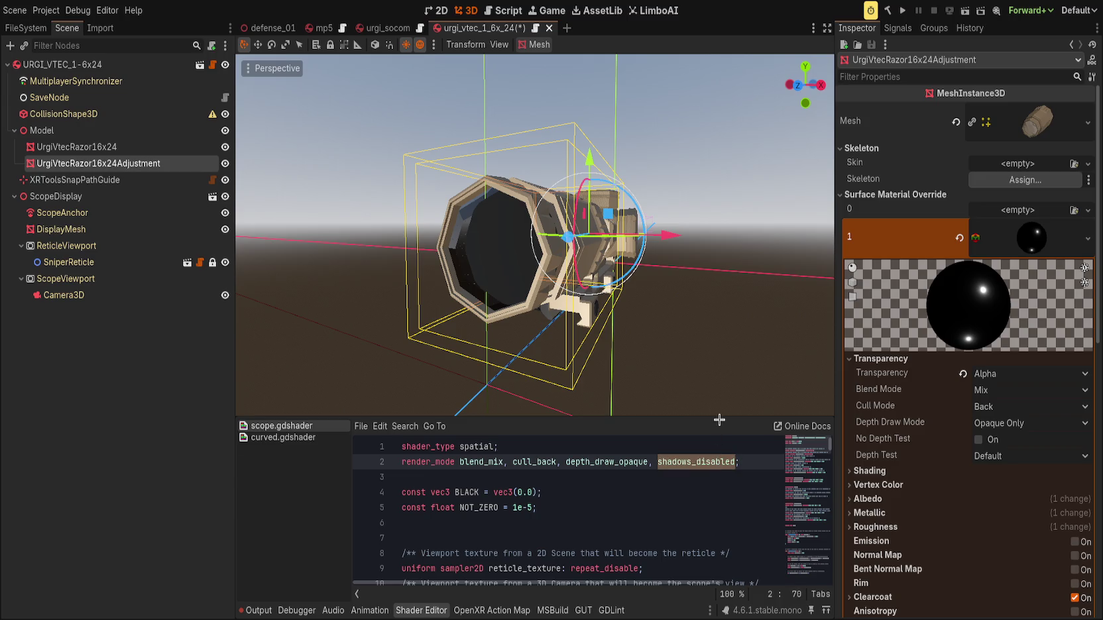
pyautogui.hotkey('ctrl', 'Left')
pyautogui.hotkey('ctrl', 'Left')
pyautogui.hotkey('ctrl', 'Left')
pyautogui.hotkey('ctrl', 'shift', 'Right')
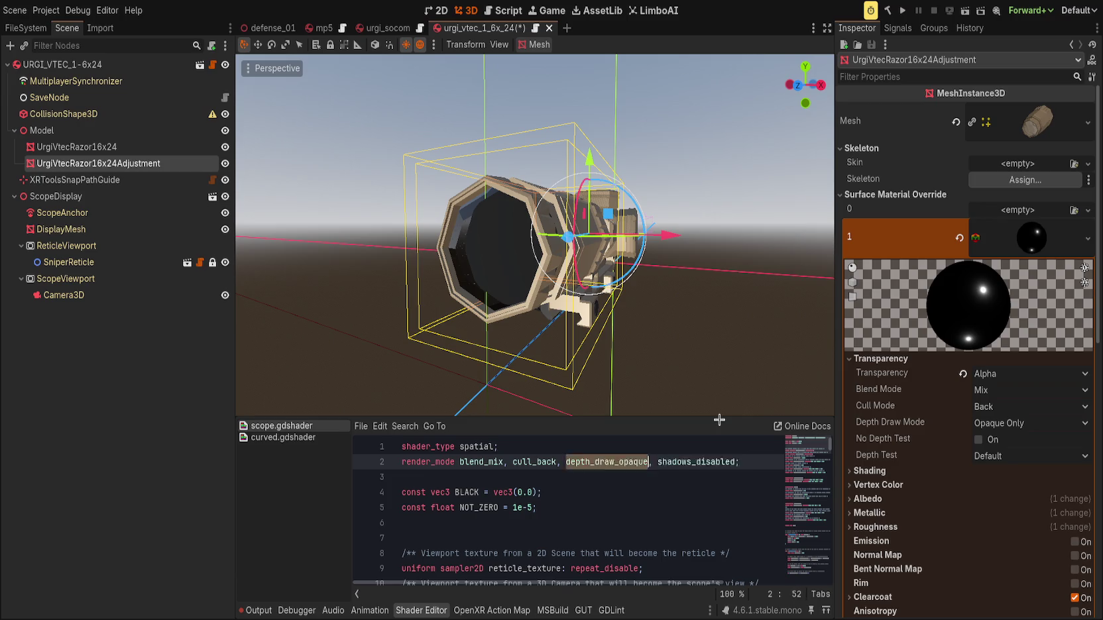
pyautogui.hotkey('ctrl', 'z')
pyautogui.hotkey('ctrl', 's')
# Remove unshaded and try blend_premul_alpha blending in the scope shader's render modes.
pyautogui.moveTo(464, 351)
pyautogui.mouseDown()
pyautogui.moveTo(531, 331)
pyautogui.moveTo(504, 325)
pyautogui.moveTo(535, 321)
pyautogui.mouseUp()
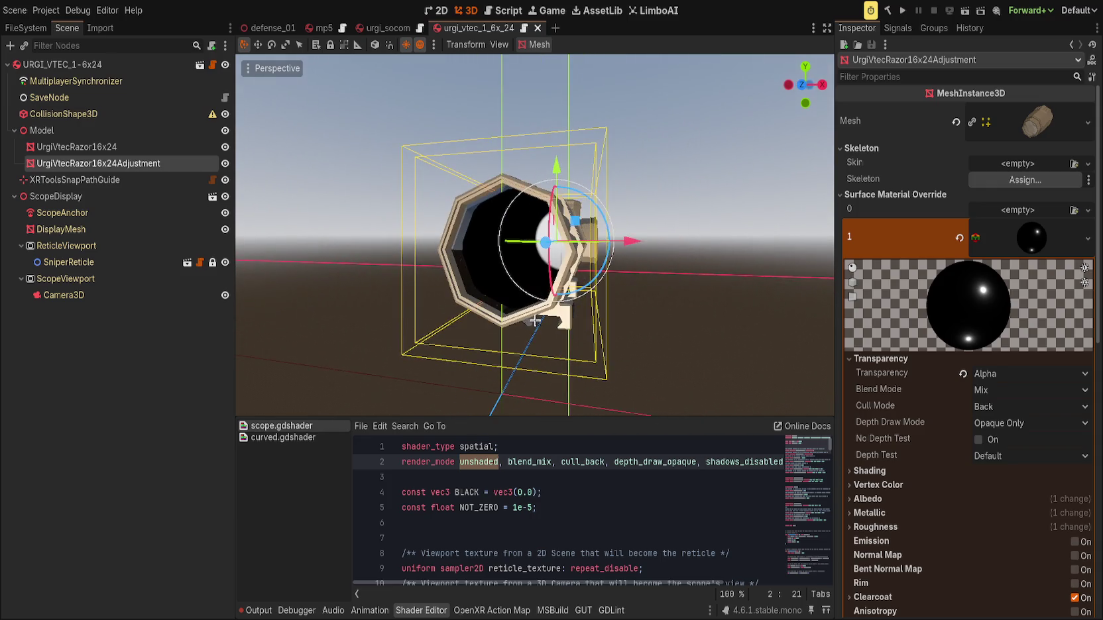
pyautogui.hotkey('ctrl', 'z')
pyautogui.hotkey('ctrl', 'z')
pyautogui.hotkey('ctrl', 'z')
pyautogui.hotkey('ctrl', 'z')
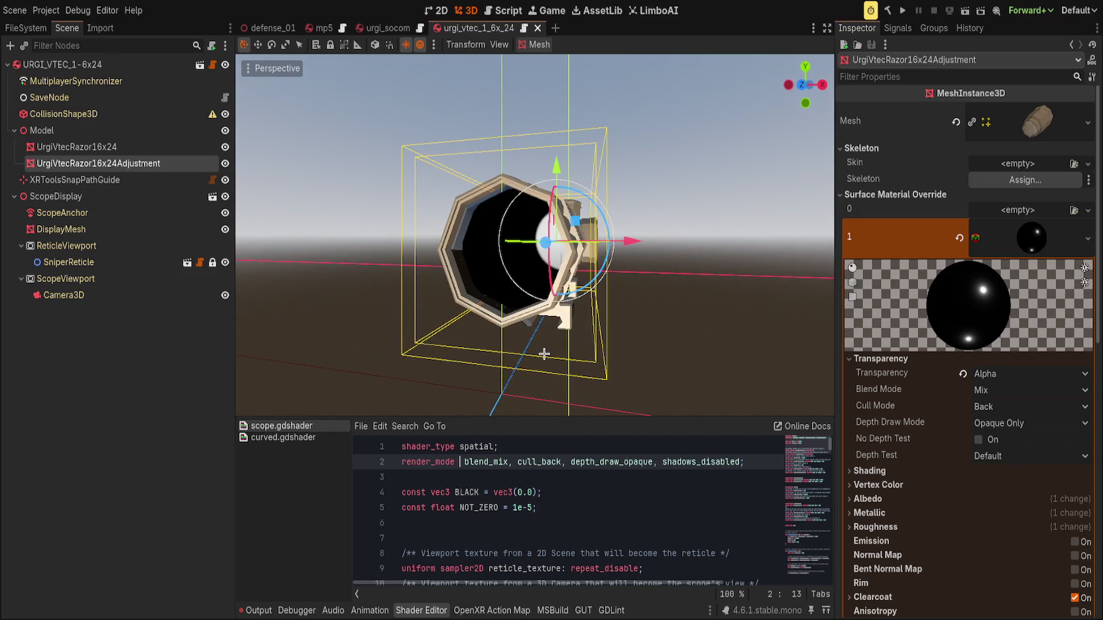
pyautogui.write('blend')
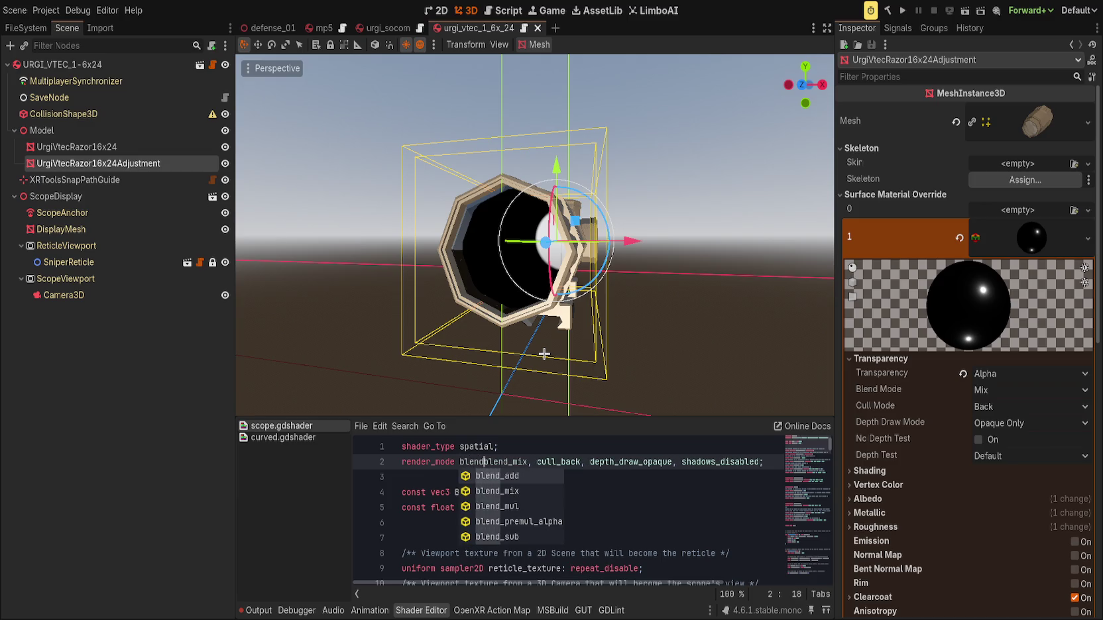
pyautogui.press('Down')
pyautogui.press('Down')
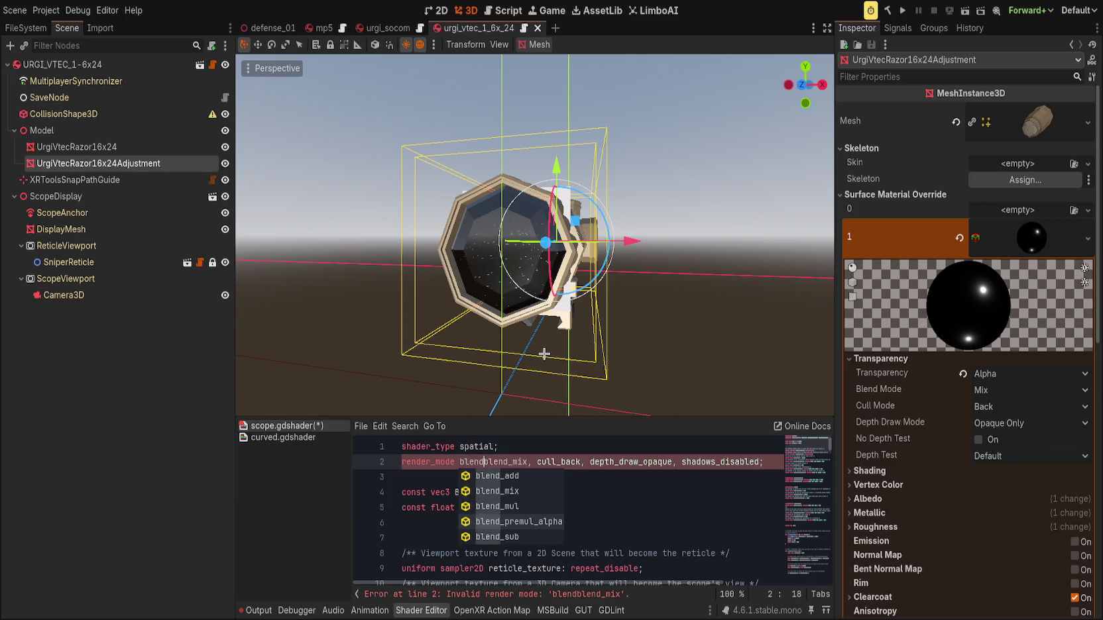
pyautogui.press('Return')
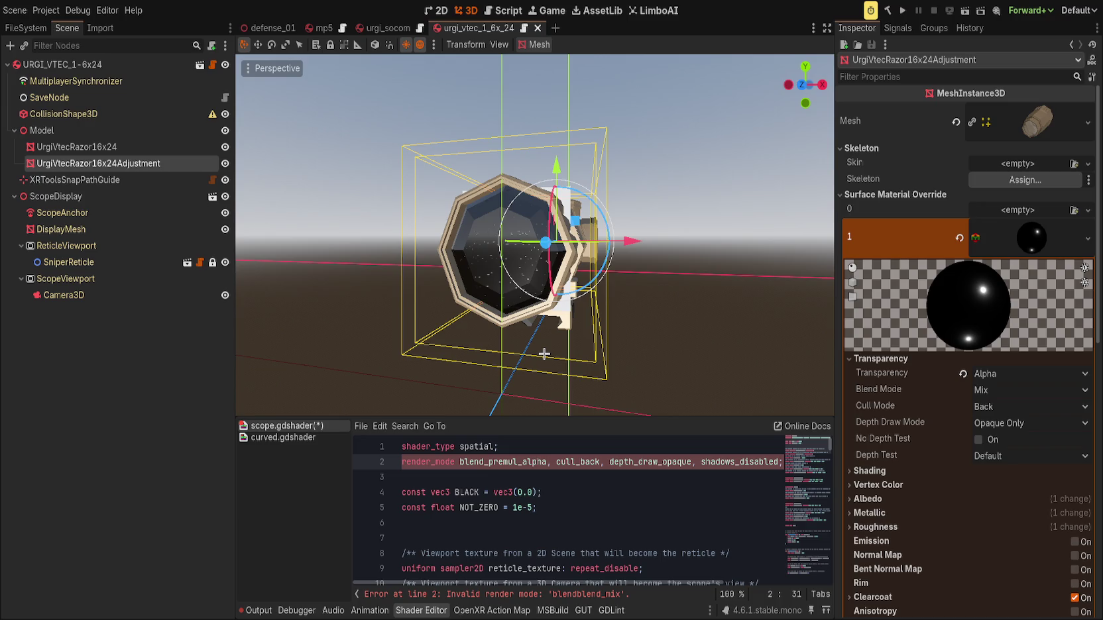
# Trial-delete depth_draw_opaque and shadows_disabled, then revert the render_mode line to its original and save.
pyautogui.press('End')
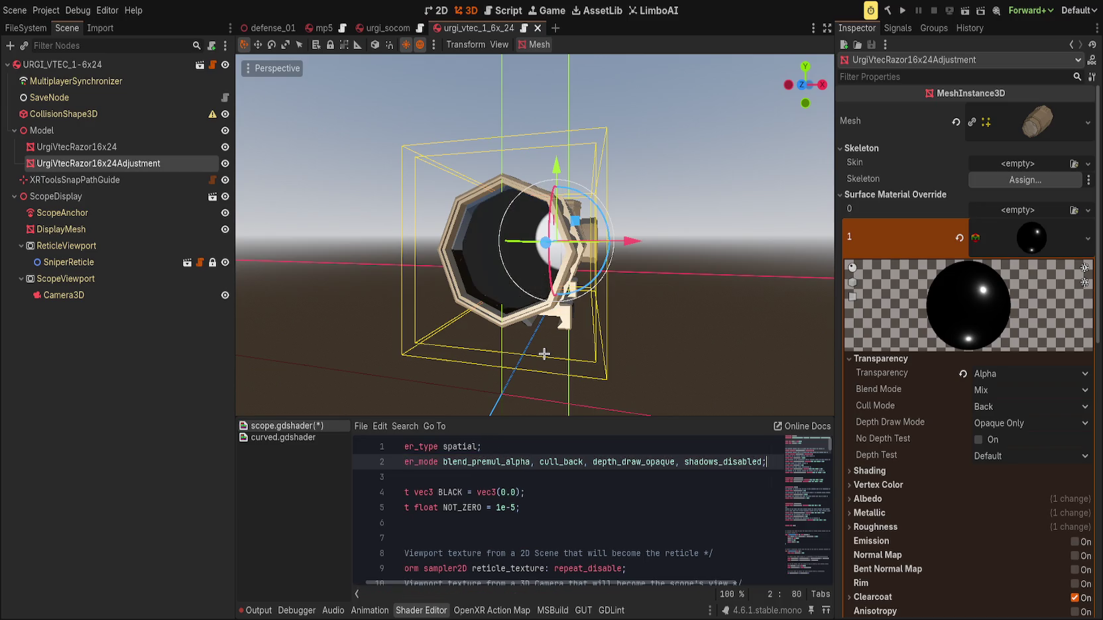
pyautogui.hotkey('ctrl', 'Left')
pyautogui.hotkey('ctrl', 'Left')
pyautogui.hotkey('ctrl', 'Left')
pyautogui.press('Delete')
pyautogui.press('Delete')
pyautogui.press('Delete')
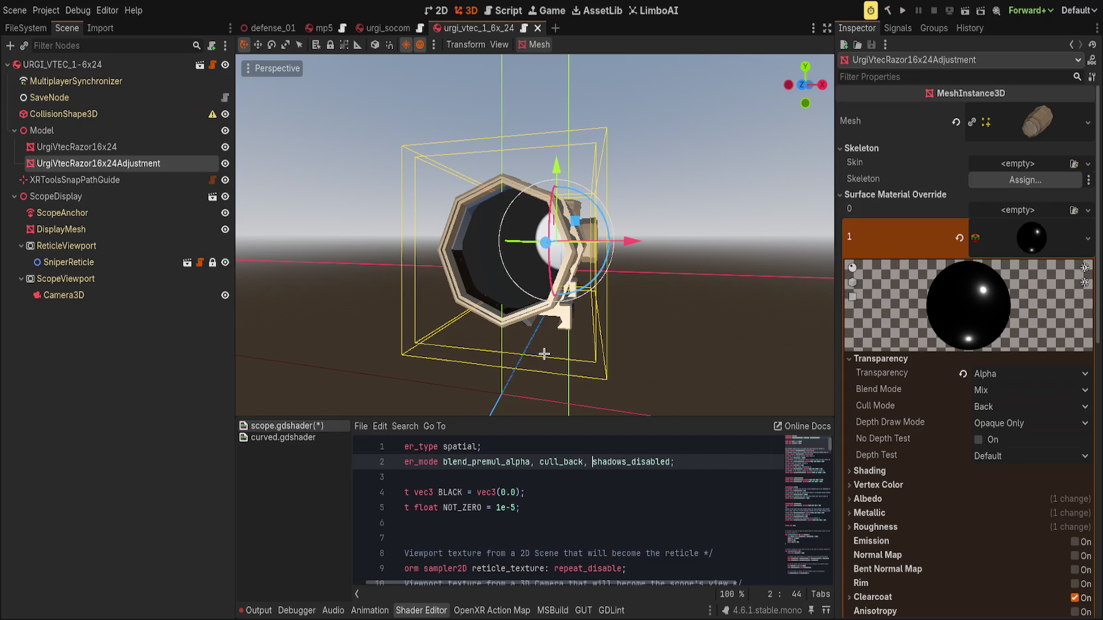
pyautogui.hotkey('ctrl', 's')
pyautogui.hotkey('ctrl', 'Delete')
pyautogui.press('BackSpace')
pyautogui.press('BackSpace')
pyautogui.hotkey('ctrl', 's')
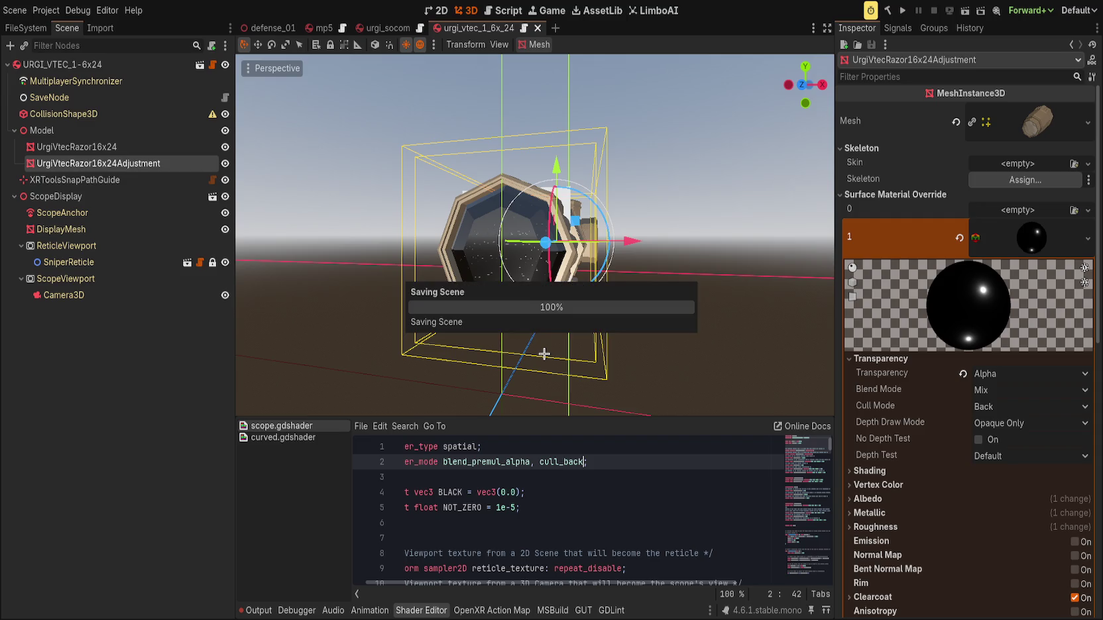
pyautogui.write(',')
pyautogui.hotkey('ctrl', 'z')
pyautogui.hotkey('ctrl', 'z')
pyautogui.hotkey('ctrl', 'z')
pyautogui.hotkey('ctrl', 's')
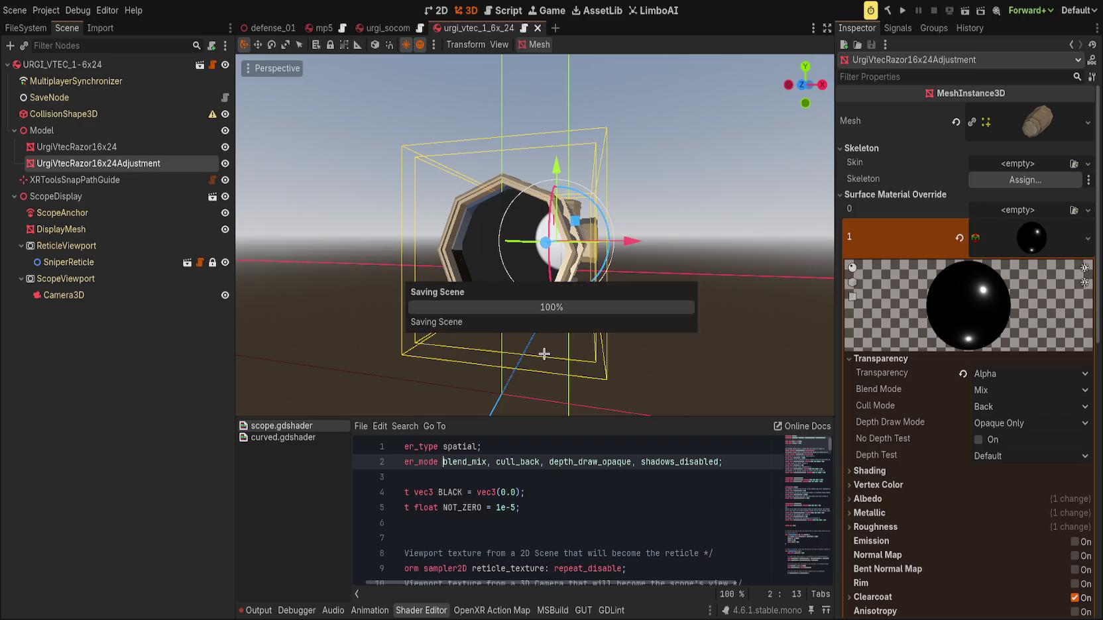
# Move the lens mesh about 0.089 m back along Z and save the scene.
pyautogui.moveTo(601, 342); pyautogui.dragTo(439, 288)
pyautogui.moveTo(530, 242)
pyautogui.mouseDown()
pyautogui.moveTo(566, 240)
pyautogui.moveTo(522, 254)
pyautogui.mouseUp()
pyautogui.scroll(-3, 530, 252)
pyautogui.scroll(4, 472, 303)
pyautogui.hotkey('ctrl', 's')
# Orbit around the repositioned scope and select the rest of the render_mode line.
pyautogui.moveTo(472, 304)
pyautogui.keyDown('alt'); pyautogui.mouseDown()
pyautogui.moveTo(515, 287)
pyautogui.moveTo(483, 268)
pyautogui.mouseUp(); pyautogui.keyUp('alt')
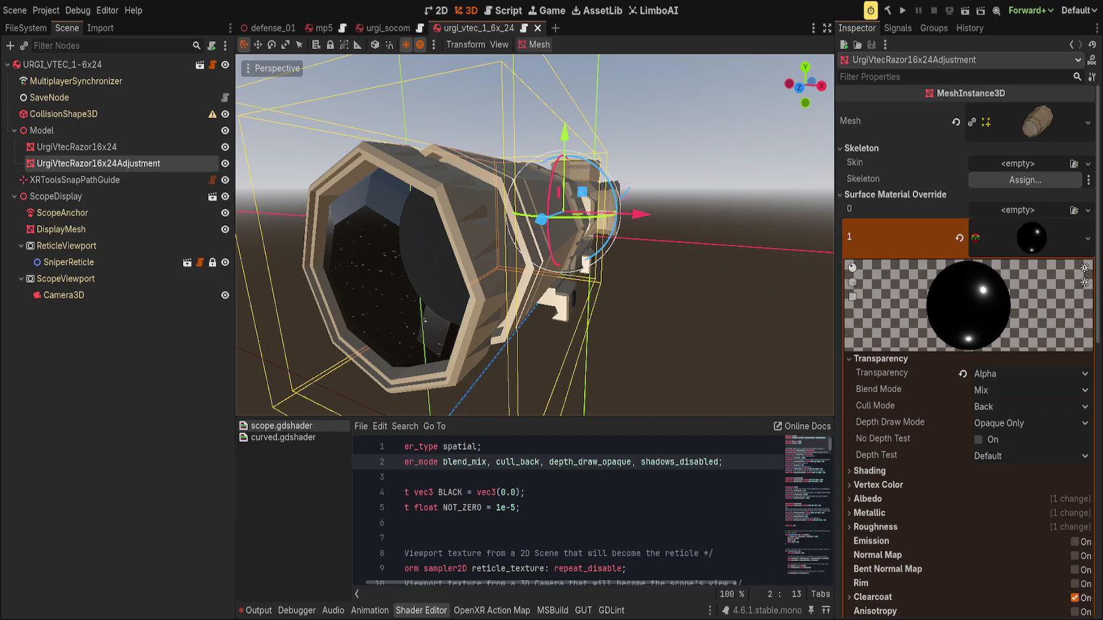
pyautogui.hotkey('shift', 'End')
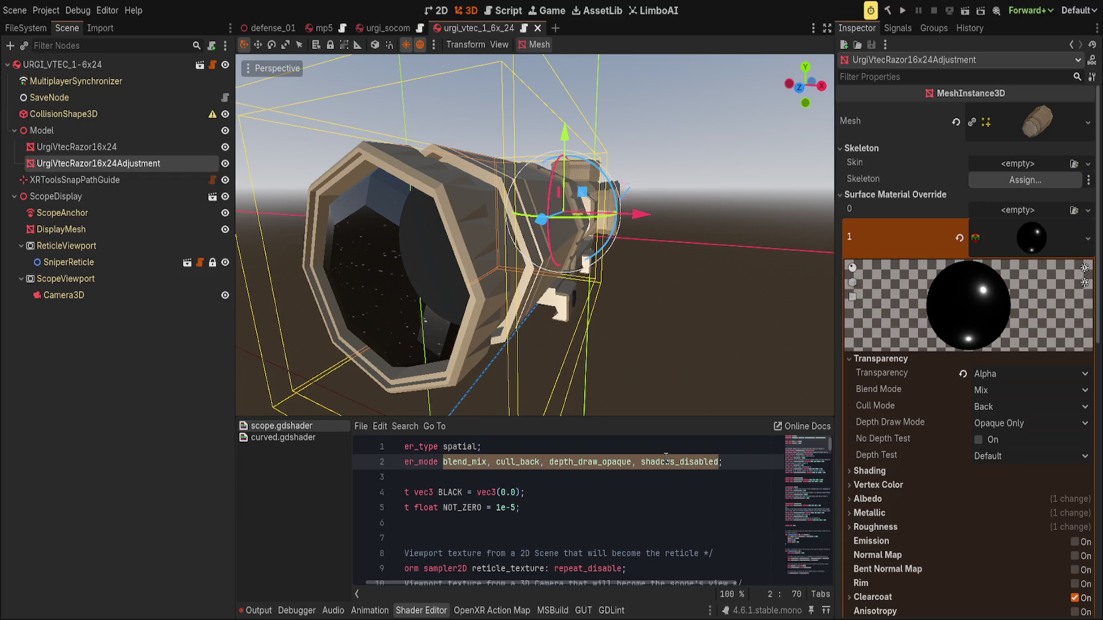
# Rewrite the render modes as 'unshaded, depth_prepass_alpha' and save scope.gdshader.
pyautogui.write('unsha')
pyautogui.write('ded, dept')
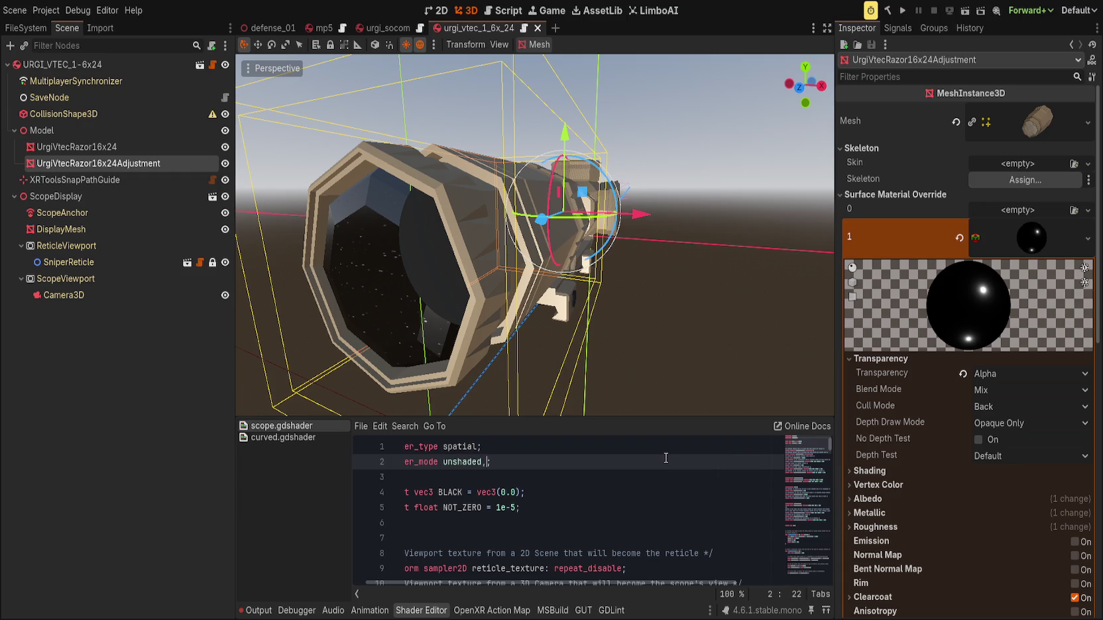
pyautogui.write('hdraw')
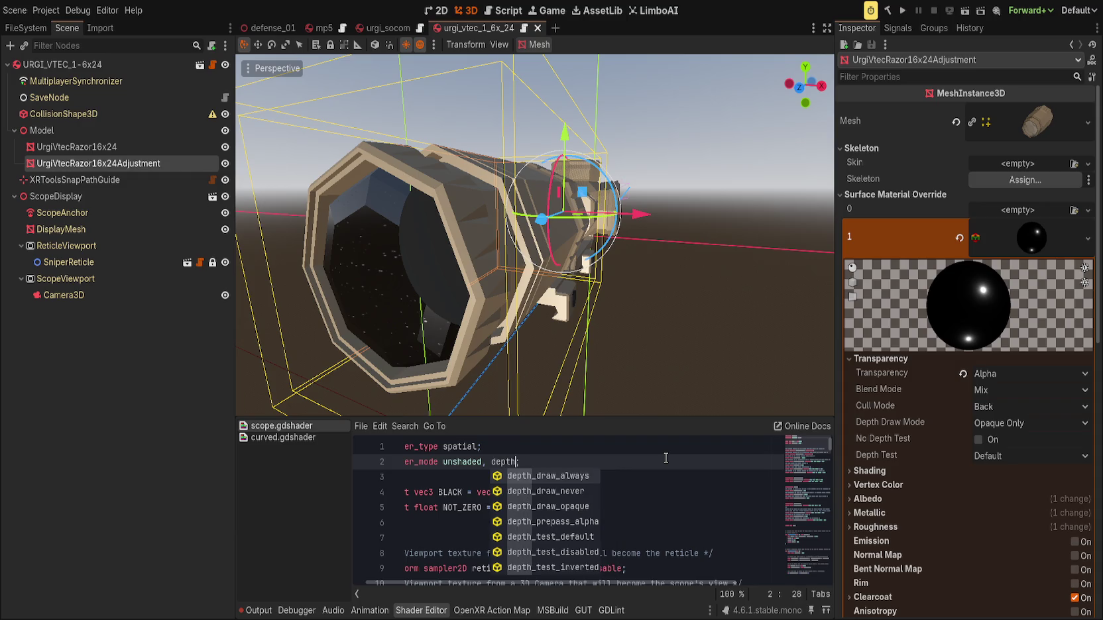
pyautogui.hotkey('ctrl', 'BackSpace')
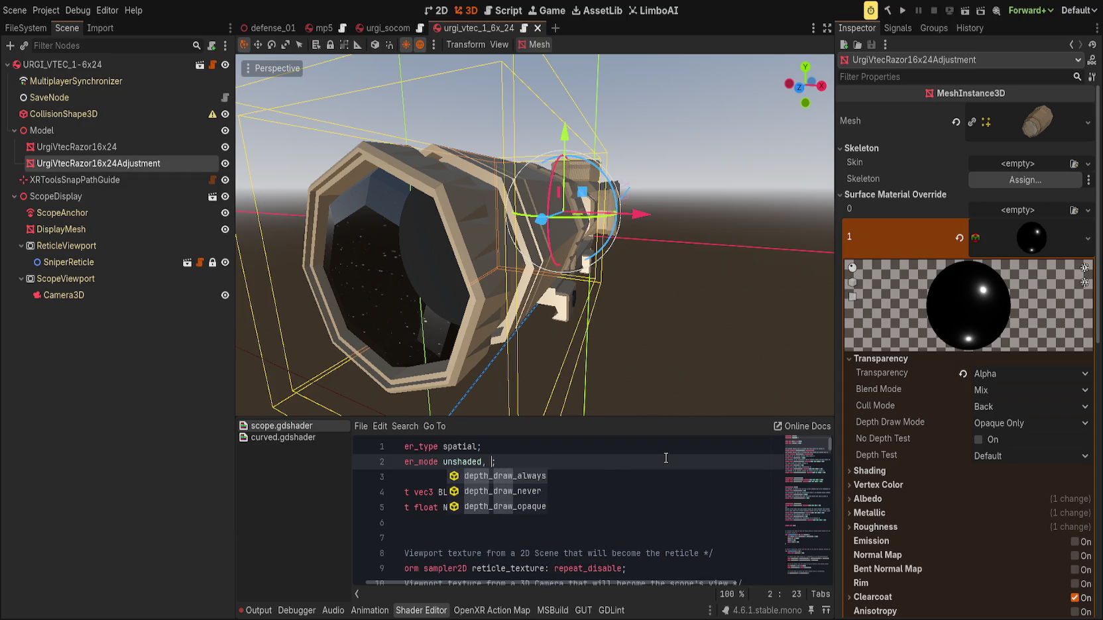
pyautogui.write('draw_')
pyautogui.hotkey('ctrl', 'BackSpace')
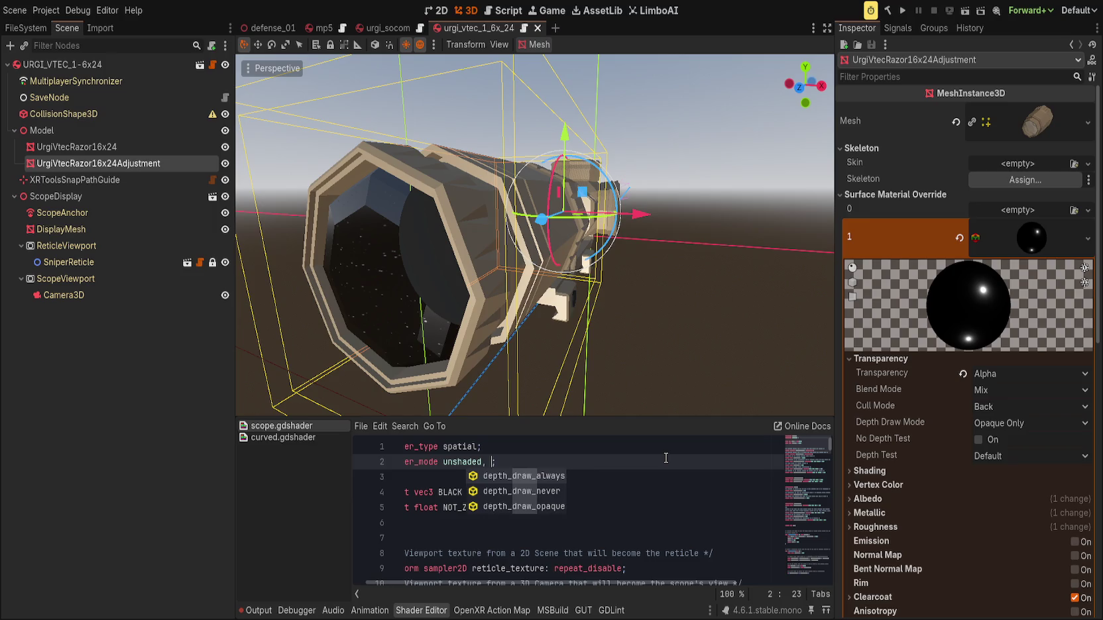
pyautogui.write('depth_al')
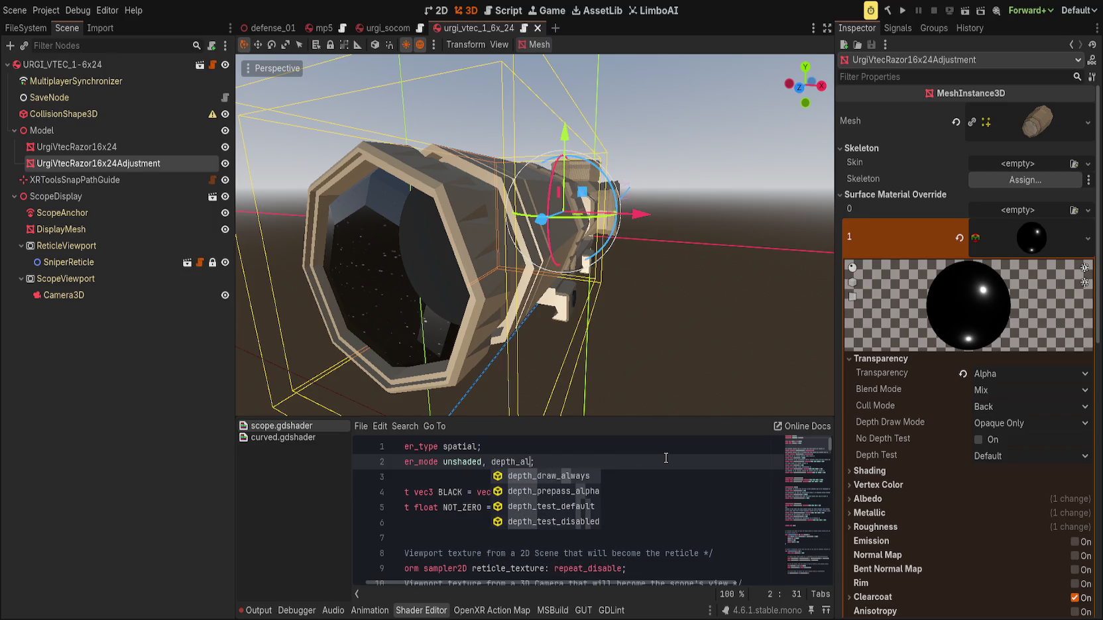
pyautogui.press('Down')
pyautogui.press('Return')
pyautogui.press('End')
pyautogui.hotkey('ctrl', 's')
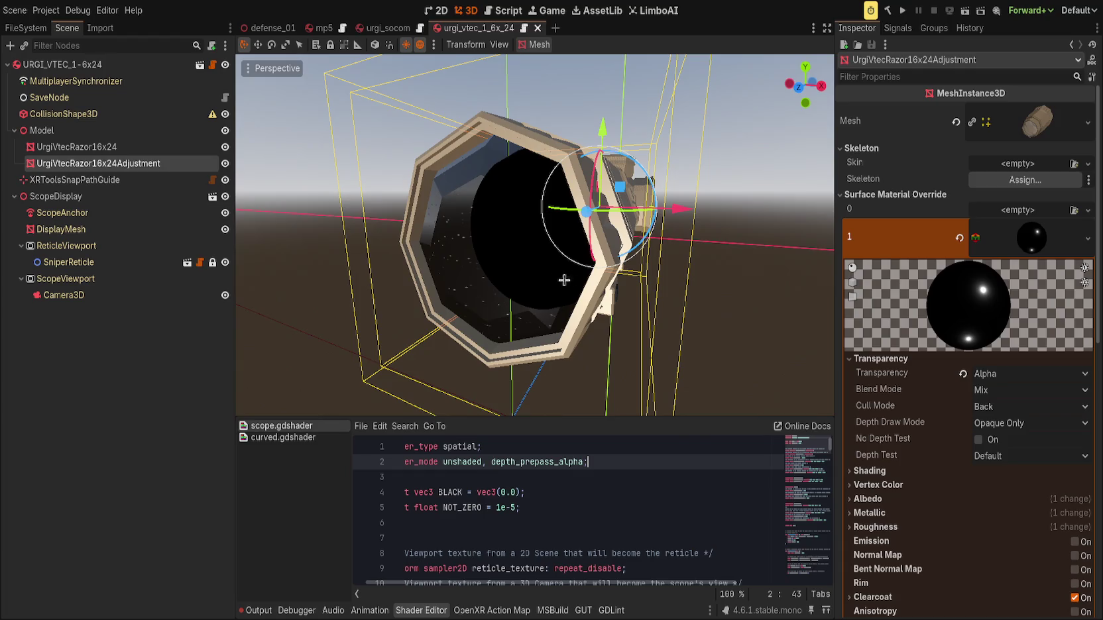
# Select UrgiVtecRazor16x24Adjustment, try Add blending, then return to Mix keeping Alpha transparency.
pyautogui.click(99, 146)
pyautogui.click(100, 163)
pyautogui.click(118, 149)
pyautogui.click(135, 169)
pyautogui.click(981, 391)
pyautogui.click(998, 416)
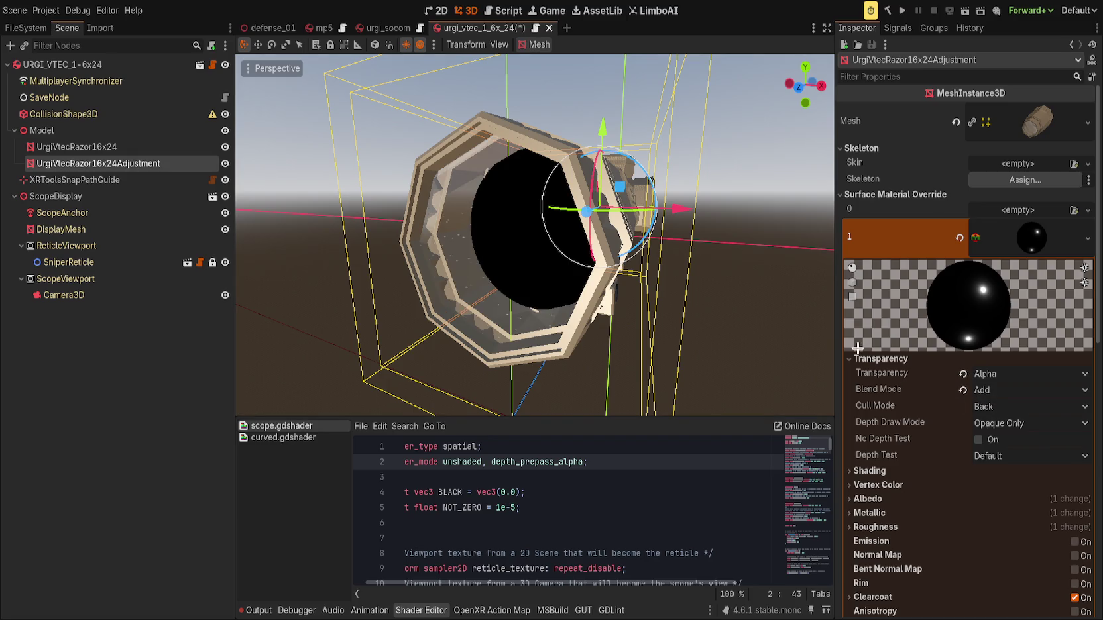
pyautogui.click(963, 390)
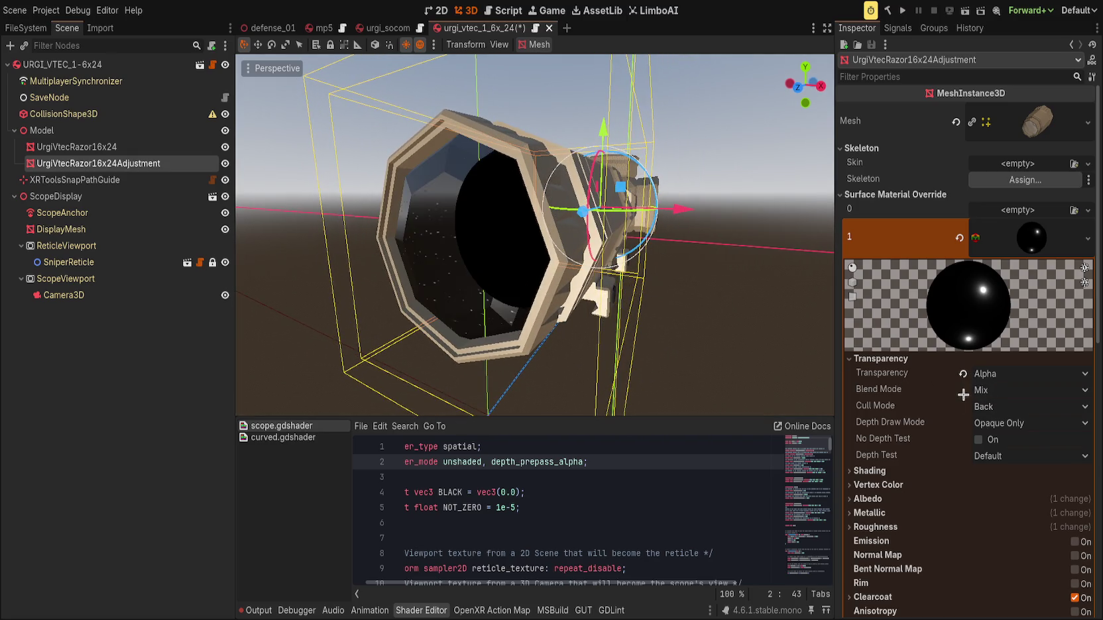
pyautogui.click(963, 374)
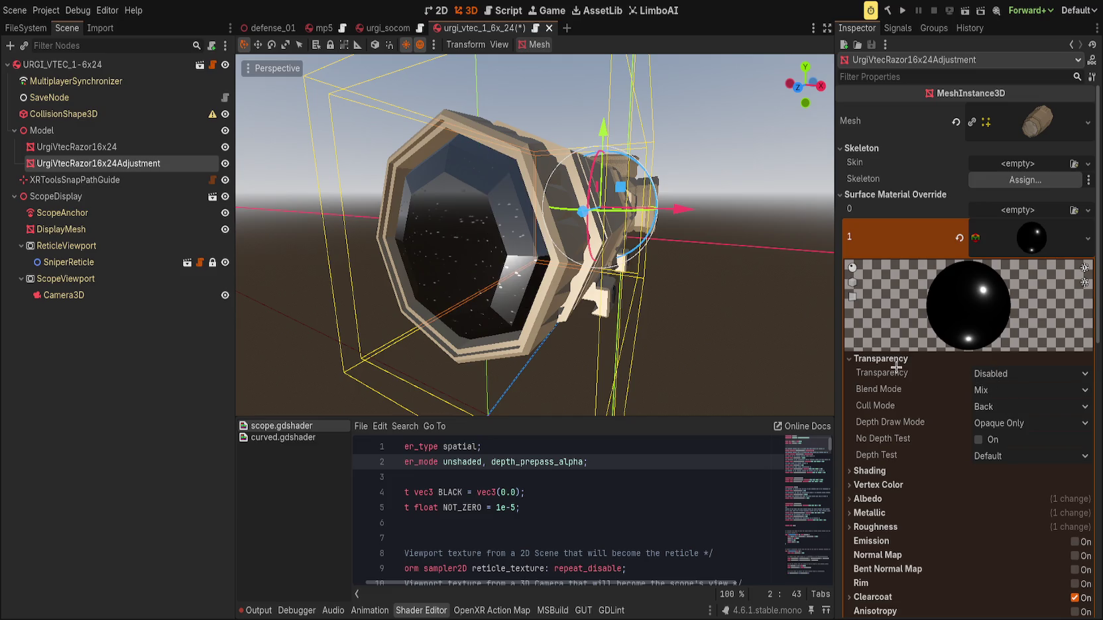
pyautogui.hotkey('ctrl', 'z')
# Review the lens material's Albedo, Clearcoat, Roughness and Metallic sections, toggling clearcoat.
pyautogui.scroll(-5, 927, 409)
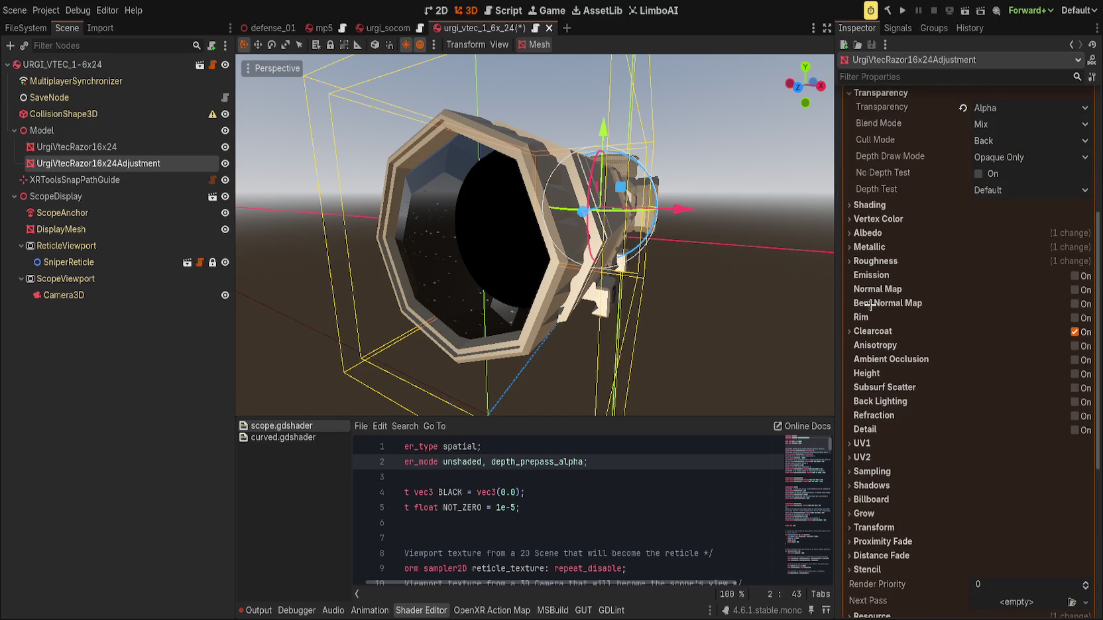
pyautogui.click(857, 233)
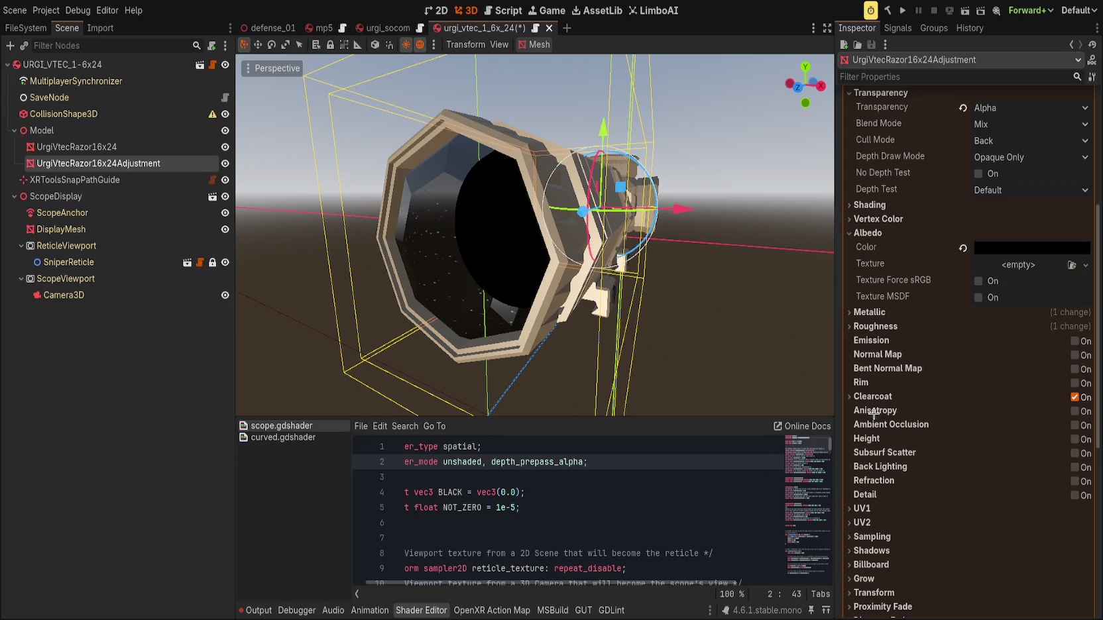
pyautogui.click(1075, 397)
pyautogui.click(1076, 397)
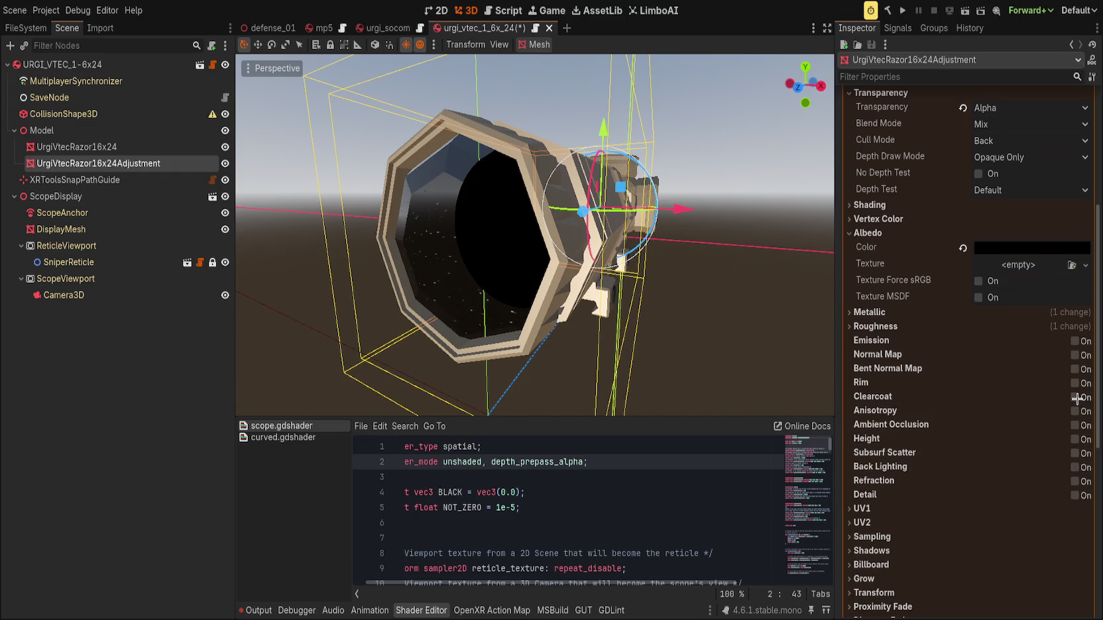
pyautogui.click(1075, 397)
pyautogui.click(1075, 398)
pyautogui.click(1075, 398)
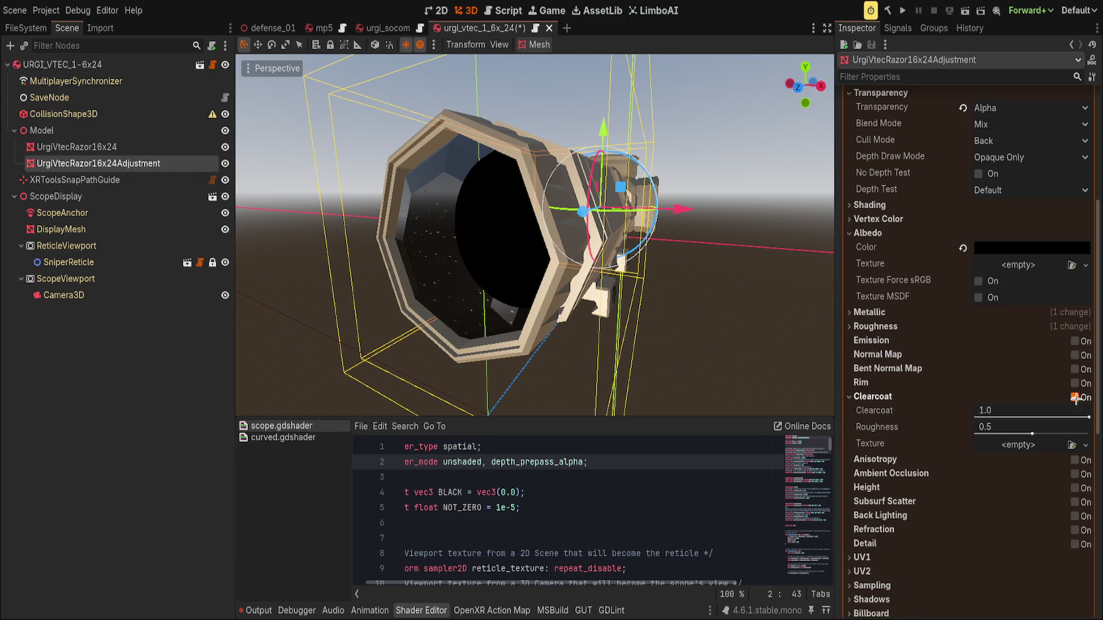
pyautogui.click(854, 397)
pyautogui.click(875, 327)
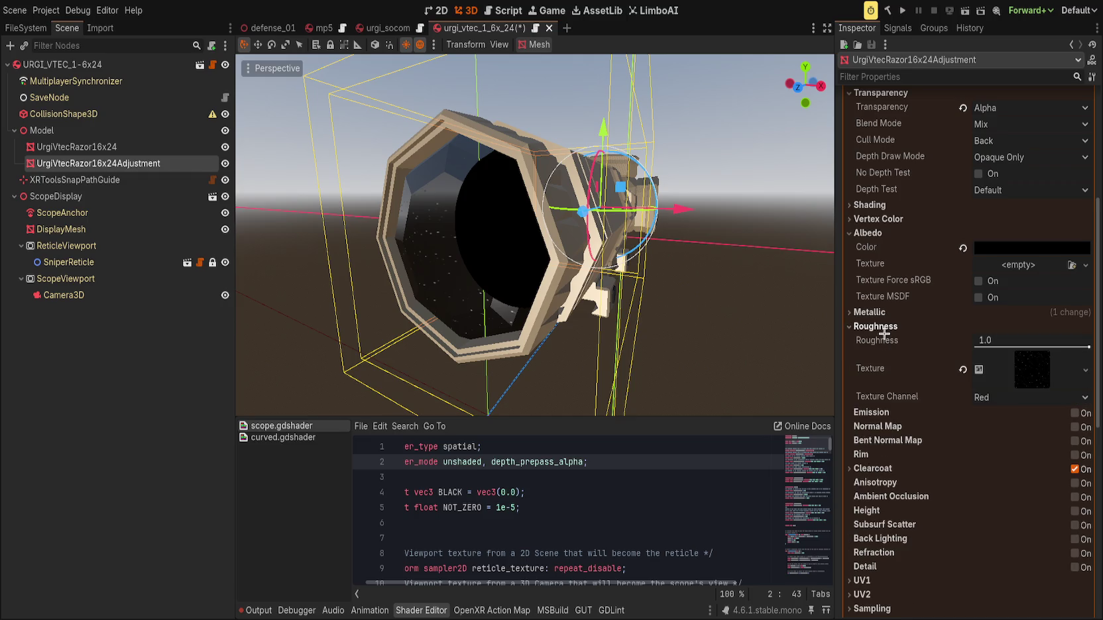
pyautogui.click(880, 326)
pyautogui.click(878, 311)
pyautogui.click(877, 311)
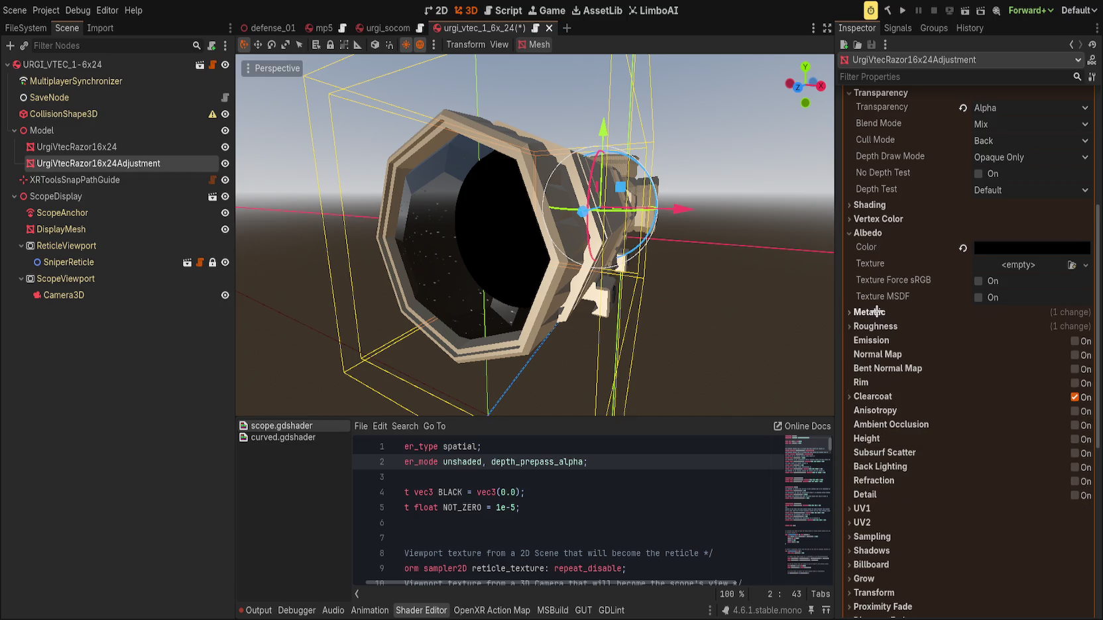
pyautogui.click(876, 396)
pyautogui.click(876, 397)
# Look through the Transform, Proximity Fade and Geometry sections, checking the geometry transparency value.
pyautogui.scroll(-2, 879, 469)
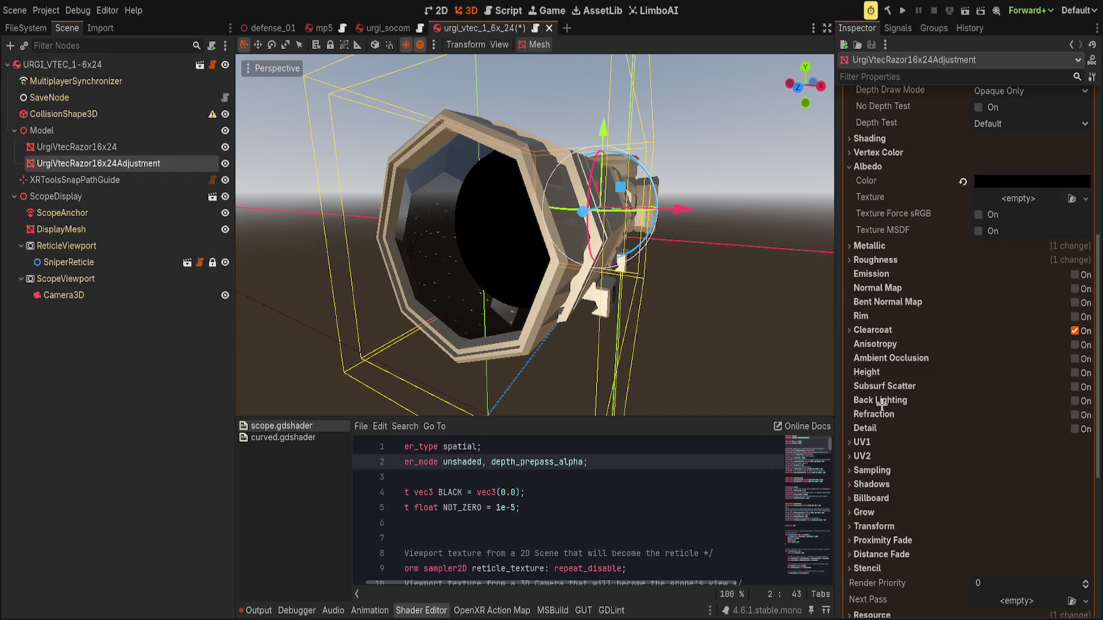
pyautogui.scroll(-2, 886, 404)
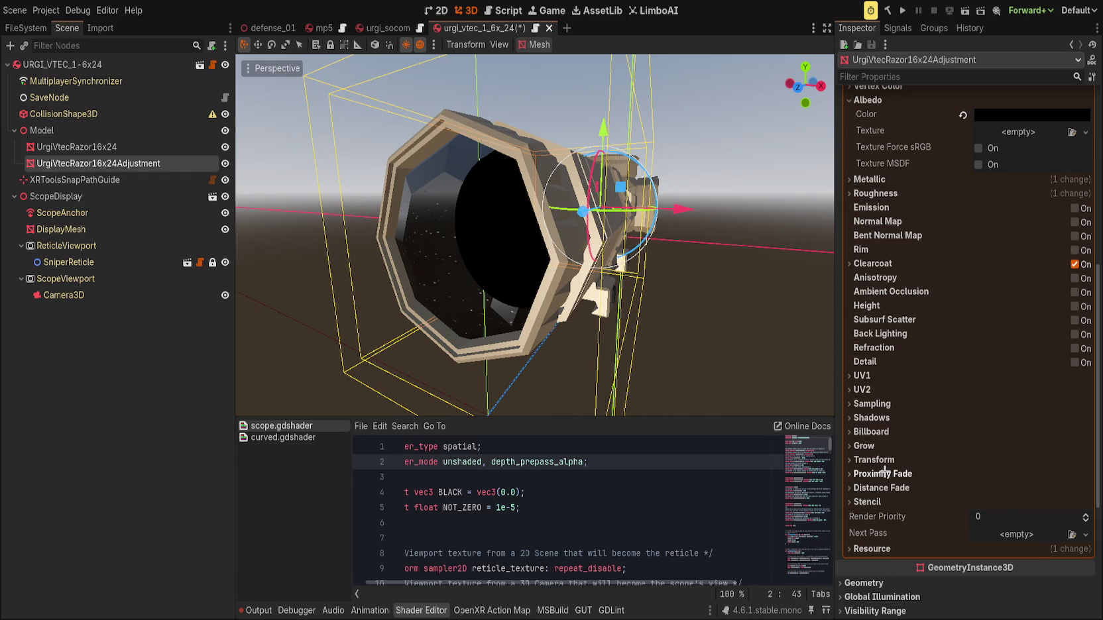
pyautogui.click(873, 459)
pyautogui.click(873, 460)
pyautogui.click(882, 473)
pyautogui.click(882, 473)
pyautogui.scroll(-6, 875, 501)
pyautogui.click(860, 387)
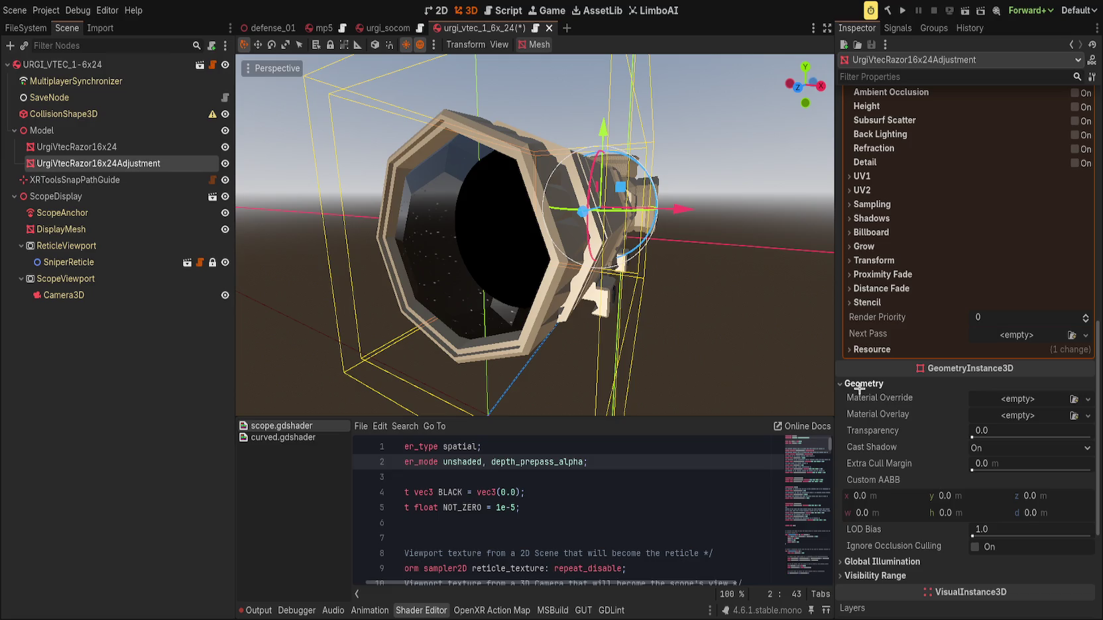
pyautogui.moveTo(972, 438)
pyautogui.mouseDown()
pyautogui.moveTo(1090, 438)
pyautogui.moveTo(954, 436)
pyautogui.moveTo(969, 436)
pyautogui.mouseUp()
pyautogui.click(863, 384)
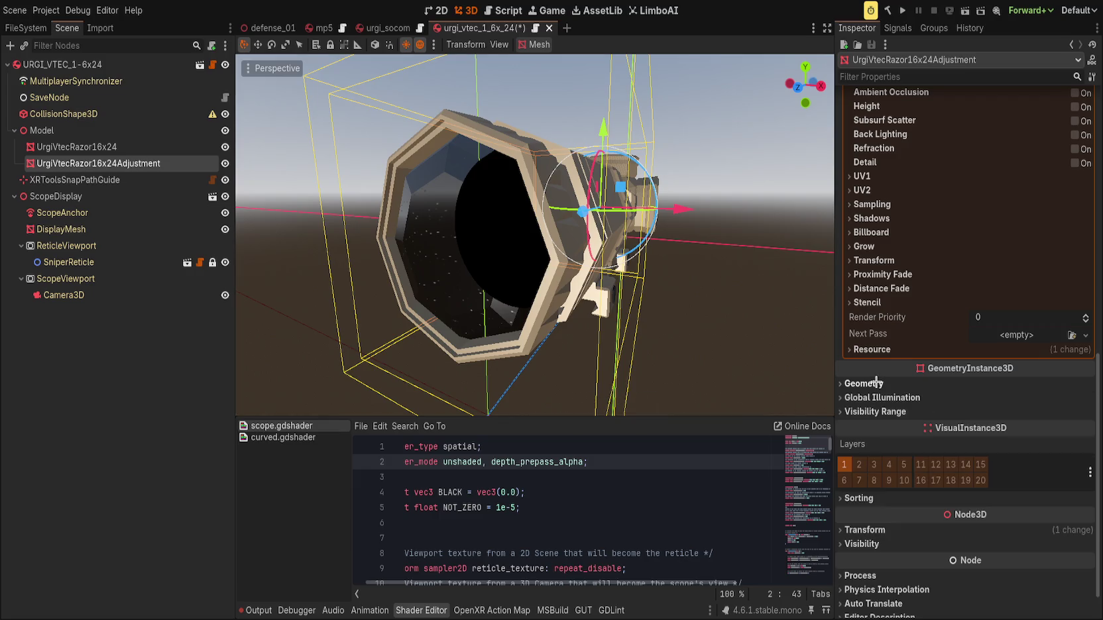
pyautogui.scroll(5, 881, 391)
pyautogui.click(881, 312)
# Append blend_add after depth_prepass_alpha in scope.gdshader, discarding a trial alpha_to_coverage.
pyautogui.click(878, 313)
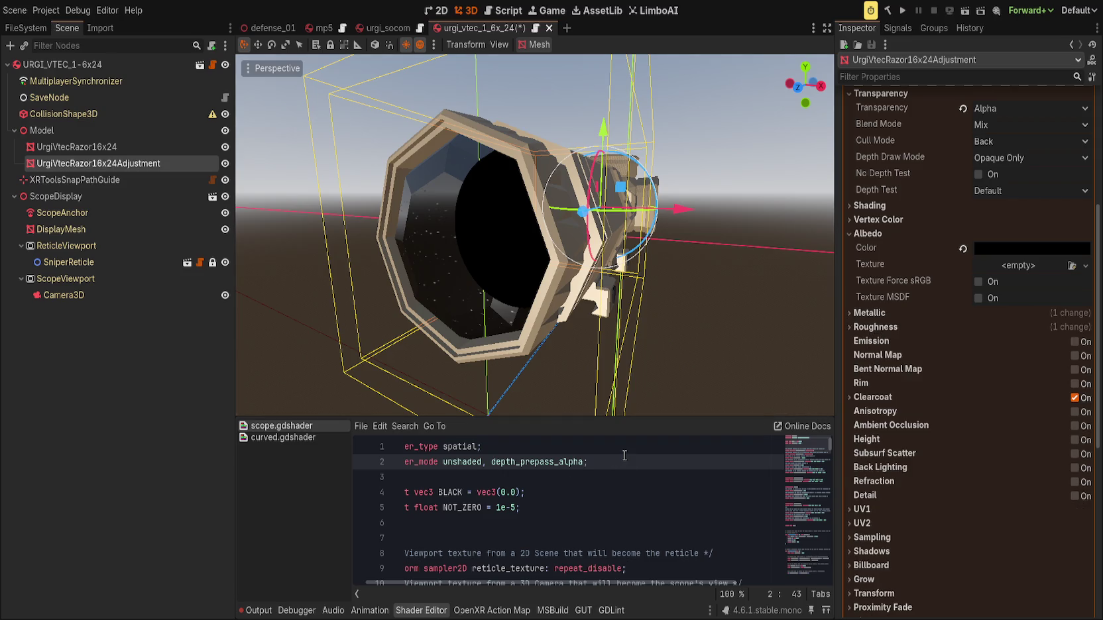
pyautogui.write(',')
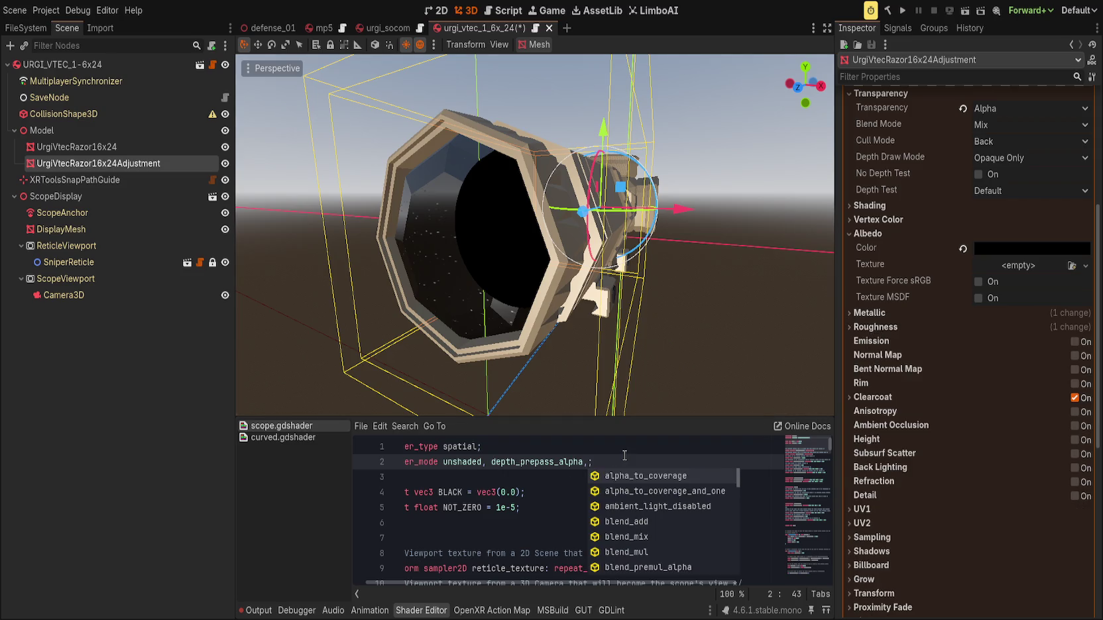
pyautogui.press('Return')
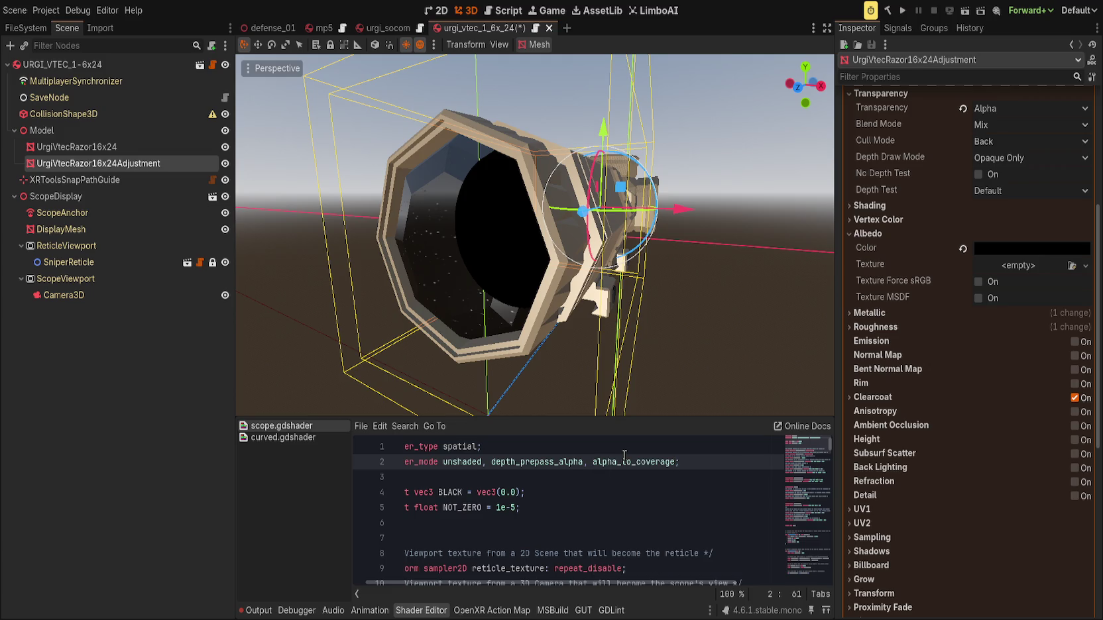
pyautogui.hotkey('ctrl', 's')
pyautogui.hotkey('ctrl', 'z')
pyautogui.press('Down')
pyautogui.press('Down')
pyautogui.press('Down')
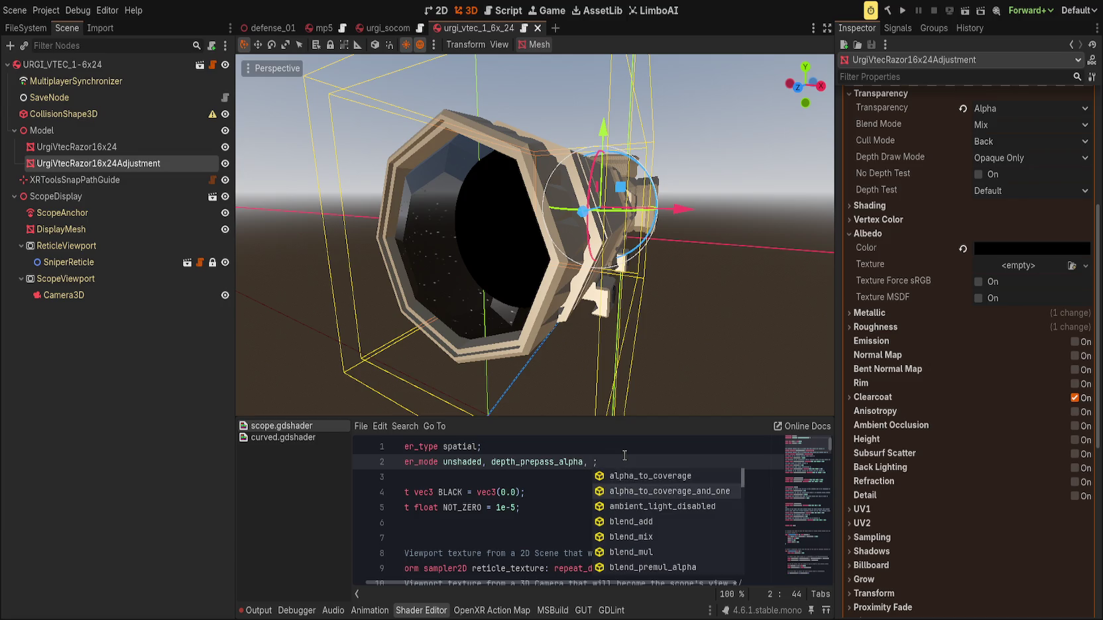
pyautogui.press('Up')
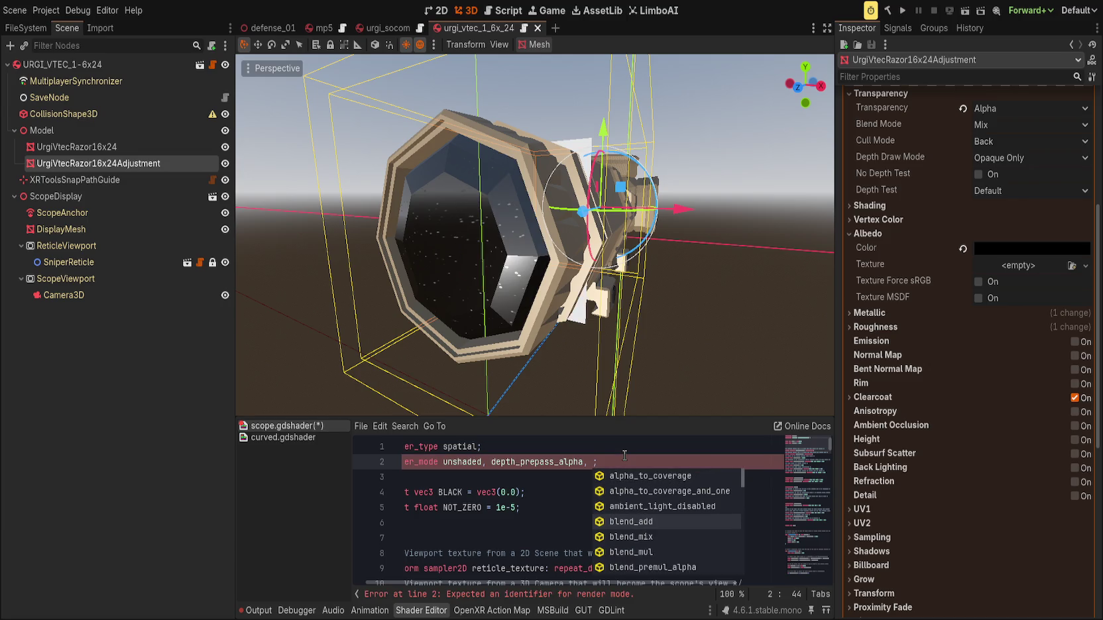
pyautogui.press('Return')
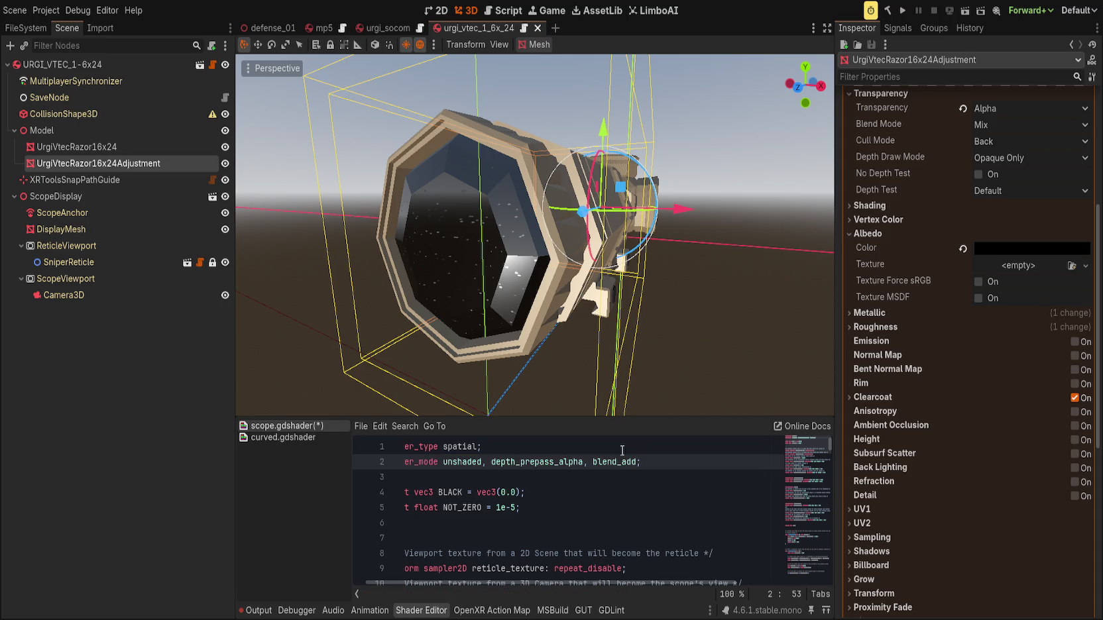
pyautogui.scroll(5, 981, 391)
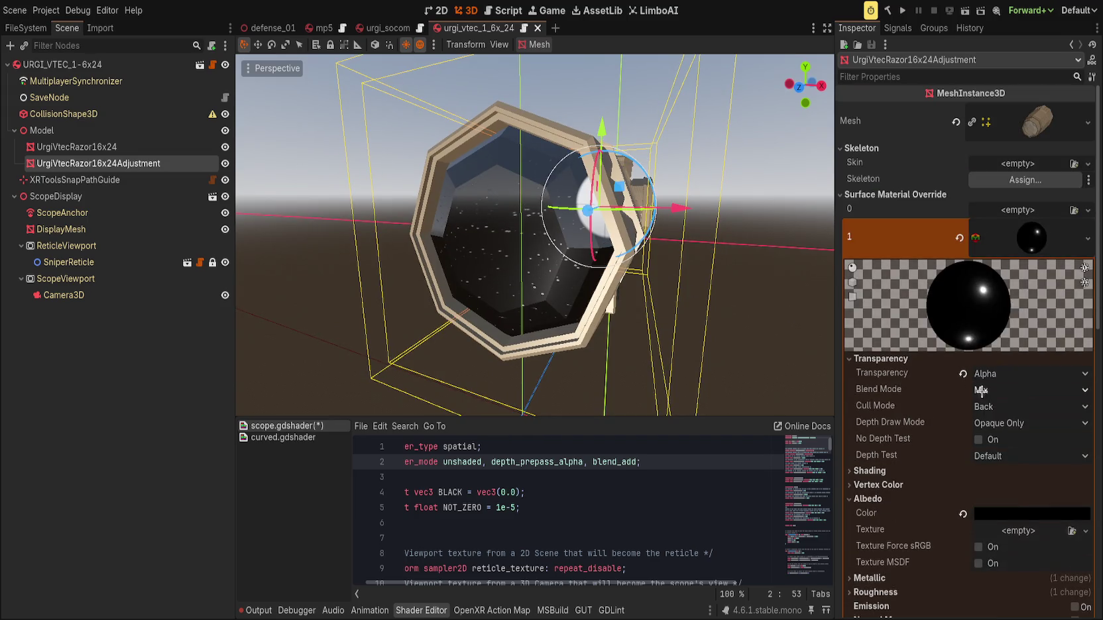
pyautogui.moveTo(682, 314)
pyautogui.mouseDown()
pyautogui.moveTo(662, 298)
pyautogui.moveTo(682, 310)
pyautogui.moveTo(729, 304)
pyautogui.moveTo(699, 305)
pyautogui.mouseUp()
# Reselect UrgiVtecRazor16x24Adjustment, set its Blend Mode to Add, and orbit to judge the glow.
pyautogui.click(708, 308)
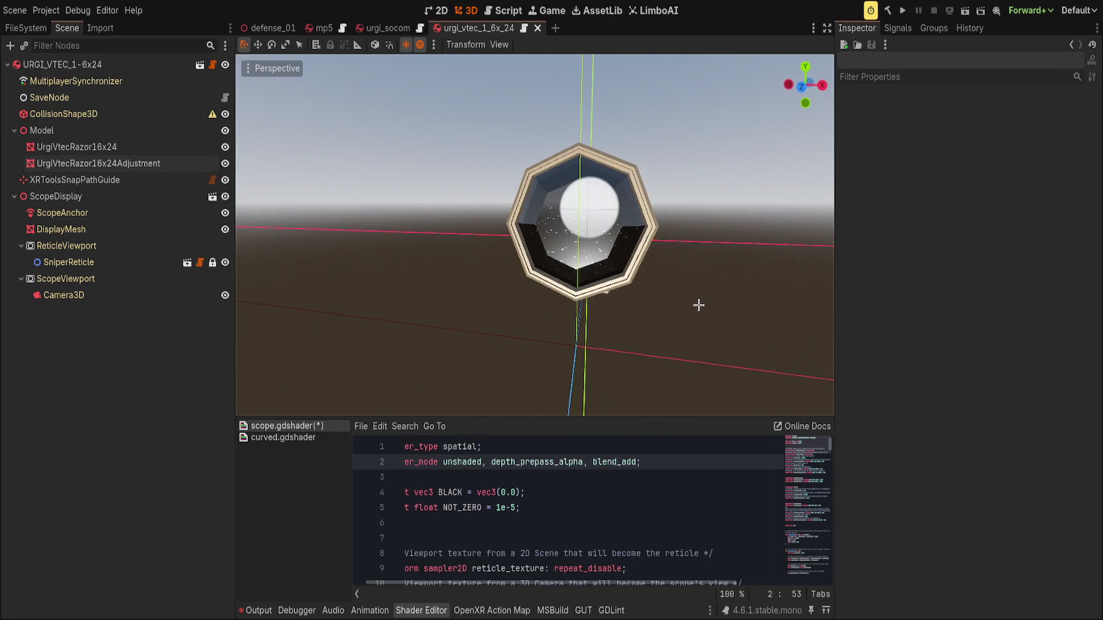
pyautogui.click(100, 163)
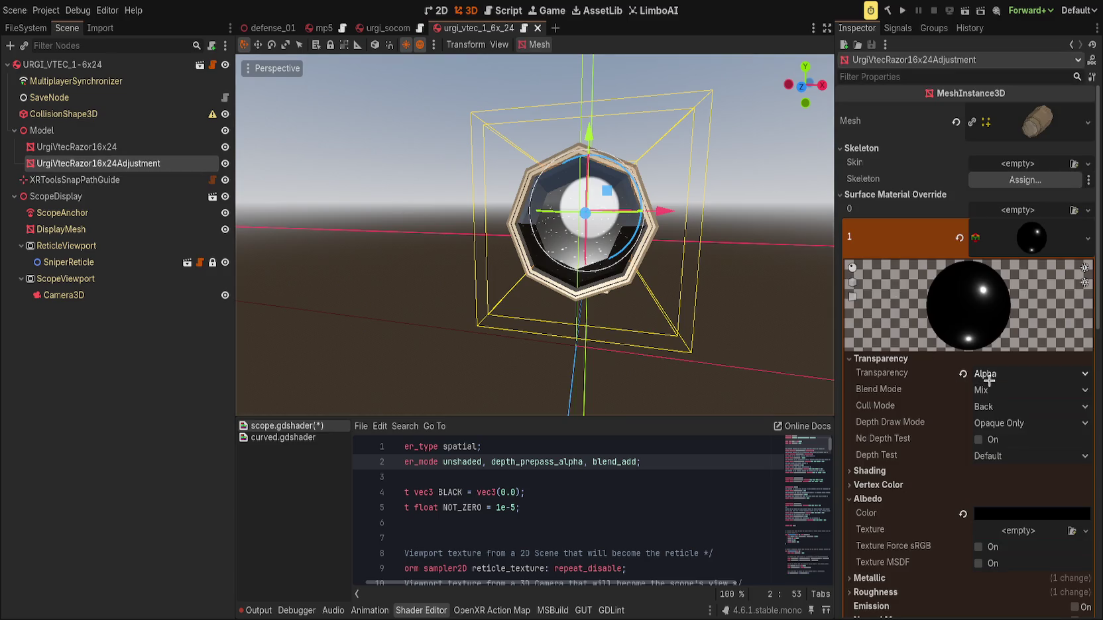
pyautogui.click(1006, 394)
pyautogui.click(1010, 418)
pyautogui.scroll(5, 731, 239)
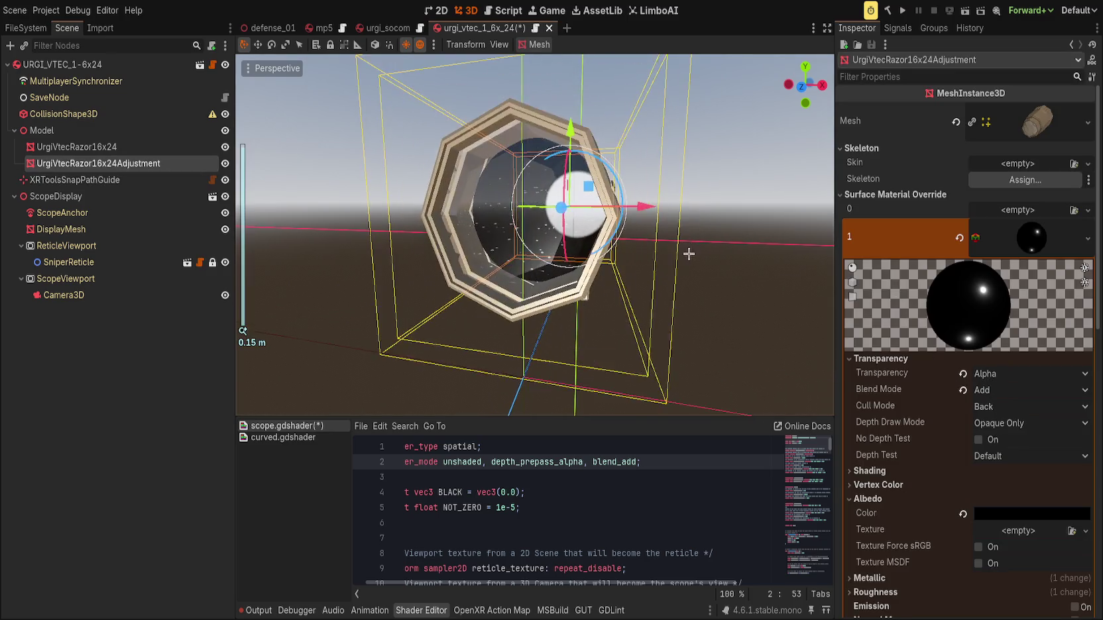
pyautogui.moveTo(704, 270)
pyautogui.mouseDown()
pyautogui.moveTo(686, 265)
pyautogui.moveTo(726, 263)
pyautogui.moveTo(657, 251)
pyautogui.moveTo(689, 258)
pyautogui.mouseUp()
pyautogui.scroll(-2, 689, 258)
pyautogui.scroll(2, 689, 258)
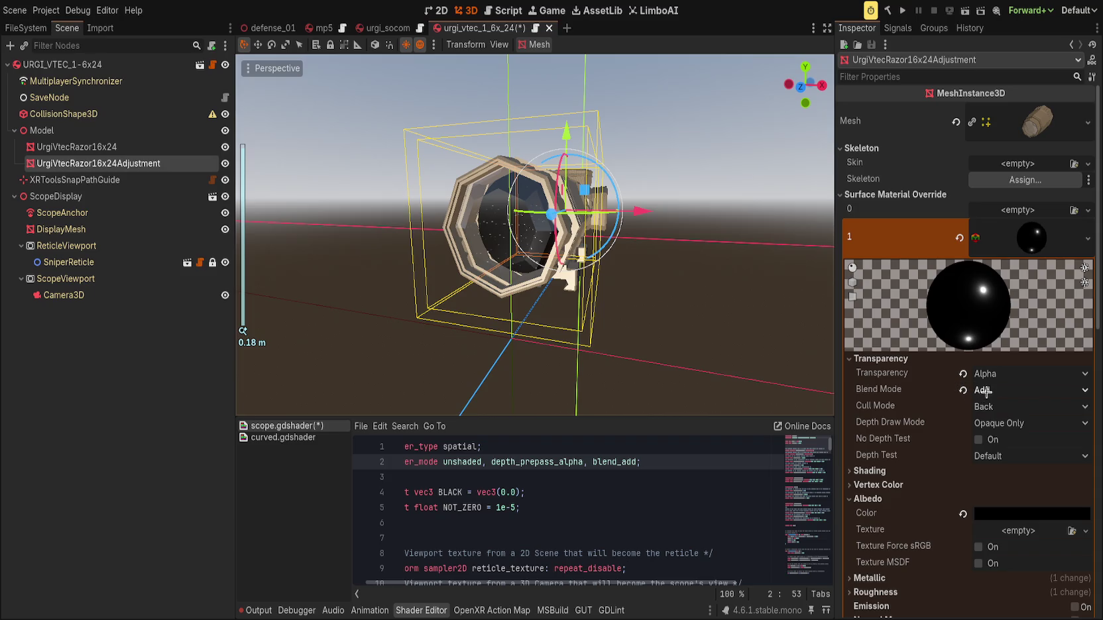
# Return the lens Blend Mode to Mix and view the scope from front and side.
pyautogui.click(963, 389)
pyautogui.press('KP_1')
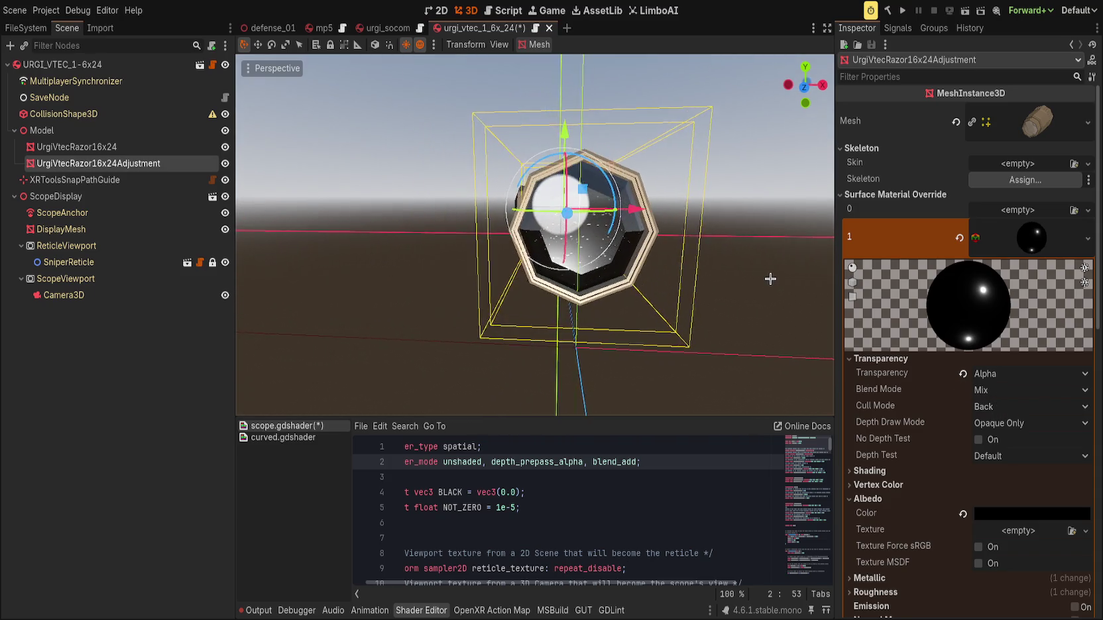
pyautogui.moveTo(762, 272)
pyautogui.mouseDown()
pyautogui.moveTo(665, 273)
pyautogui.moveTo(690, 274)
pyautogui.mouseUp()
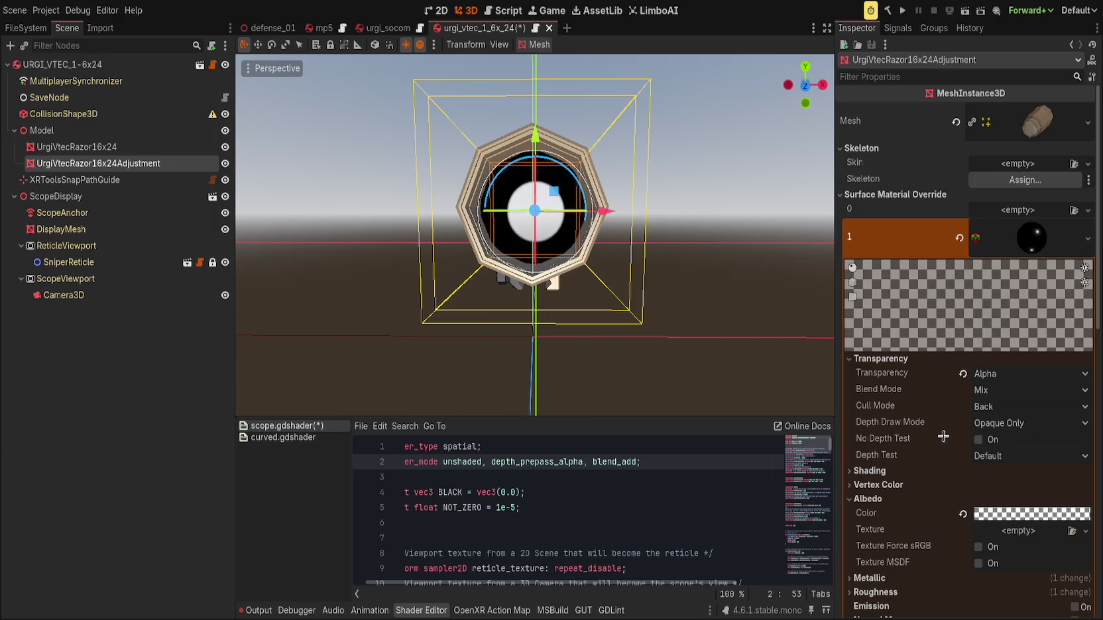
pyautogui.moveTo(742, 299); pyautogui.dragTo(695, 326)
pyautogui.scroll(5, 665, 330)
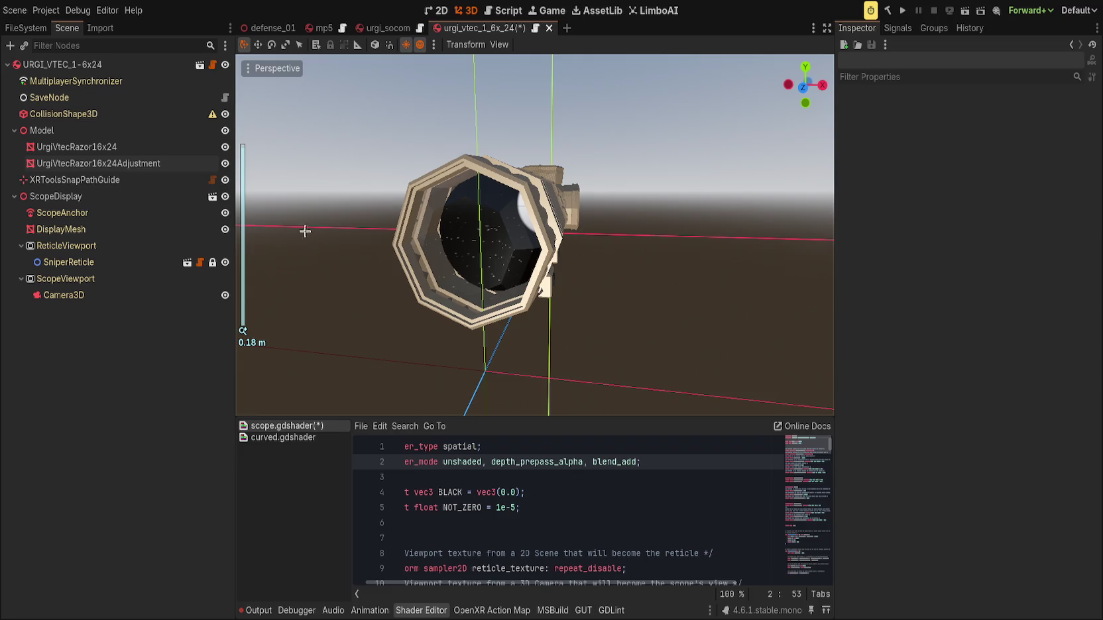
pyautogui.click(61, 228)
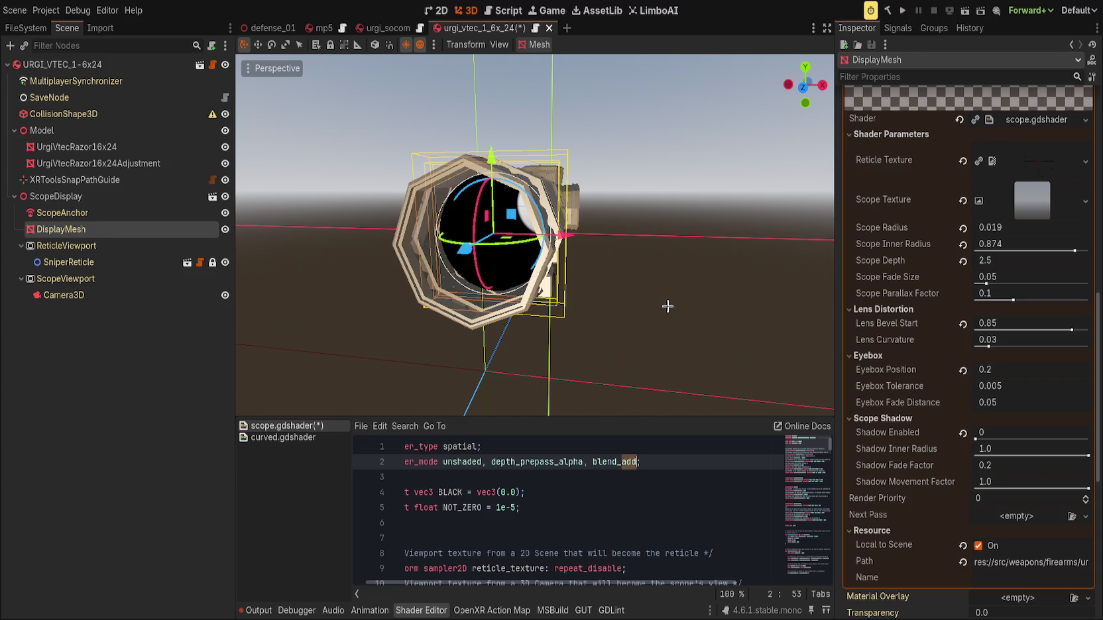
# Focus on the scope, delete 'unshaded' and its comma from render_mode, and save the shader.
pyautogui.press('f')
pyautogui.scroll(5, 626, 315)
pyautogui.scroll(-3, 626, 315)
pyautogui.moveTo(626, 314)
pyautogui.mouseDown()
pyautogui.moveTo(599, 315)
pyautogui.moveTo(630, 318)
pyautogui.mouseUp()
pyautogui.doubleClick(472, 462)
pyautogui.press('BackSpace')
pyautogui.press('Delete')
pyautogui.press('Delete')
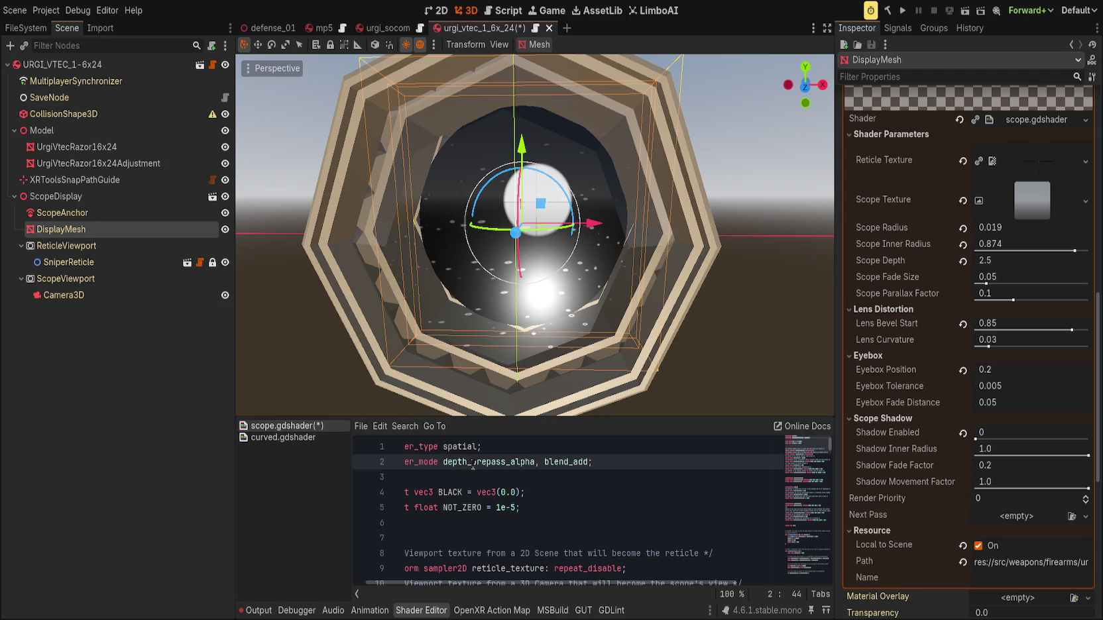
pyautogui.hotkey('ctrl', 's')
pyautogui.scroll(-5, 512, 364)
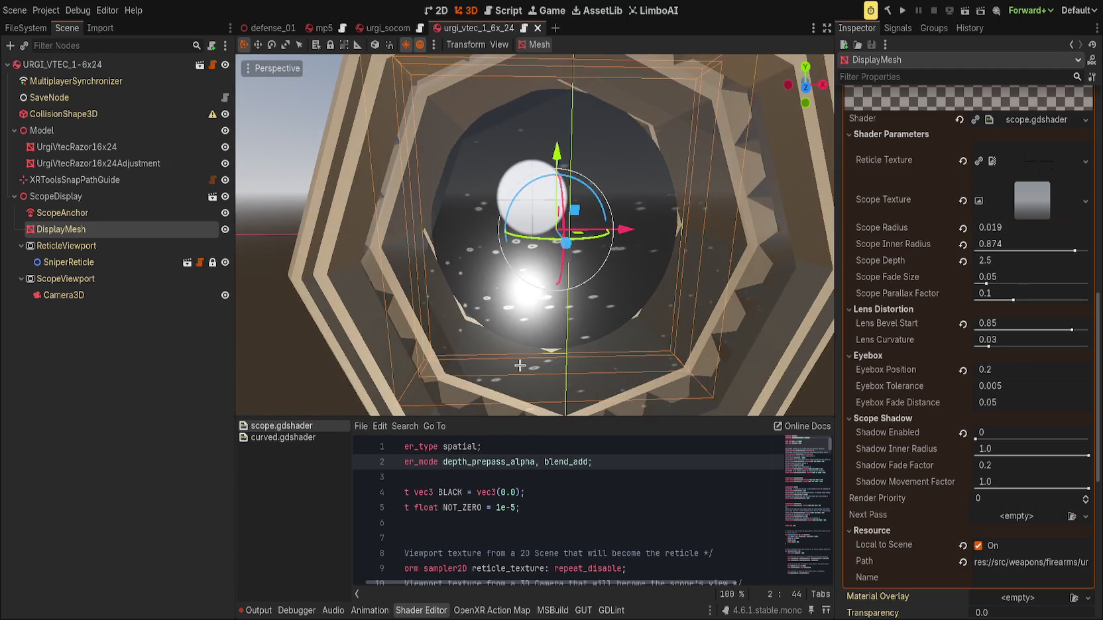
pyautogui.scroll(-3, 304, 340)
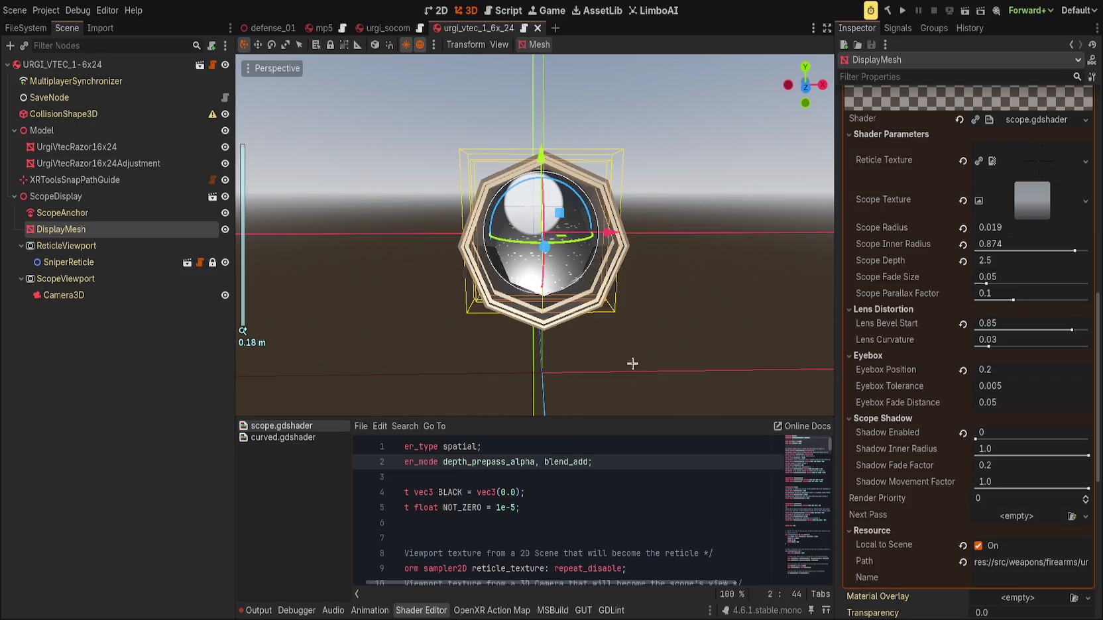
pyautogui.click(374, 363)
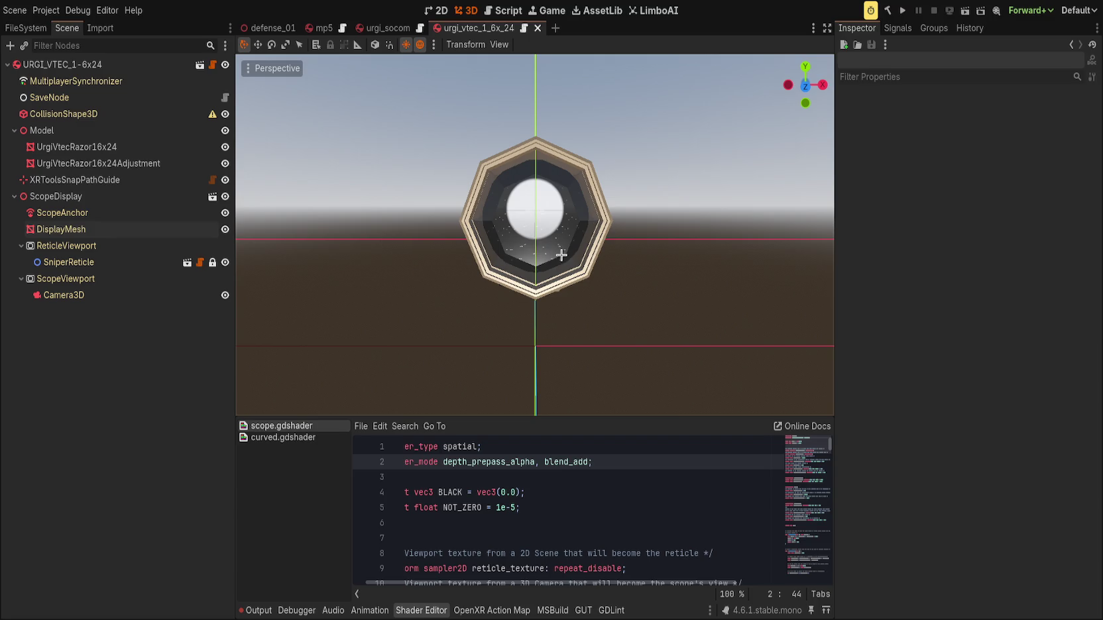
# Inspect the hunting_scope scene in front view (numpad 1), then close its tab.
pyautogui.hotkey('ctrl', 'shift', 't')
pyautogui.scroll(5, 544, 313)
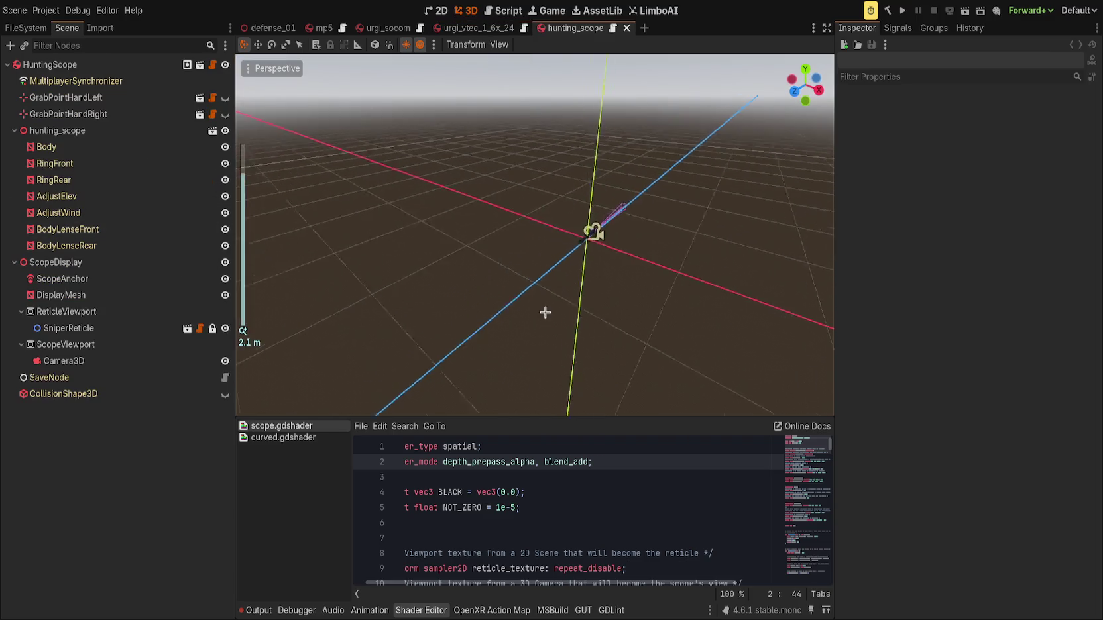
pyautogui.moveTo(544, 313)
pyautogui.mouseDown()
pyautogui.moveTo(554, 266)
pyautogui.moveTo(526, 338)
pyautogui.mouseUp()
pyautogui.press('KP_1')
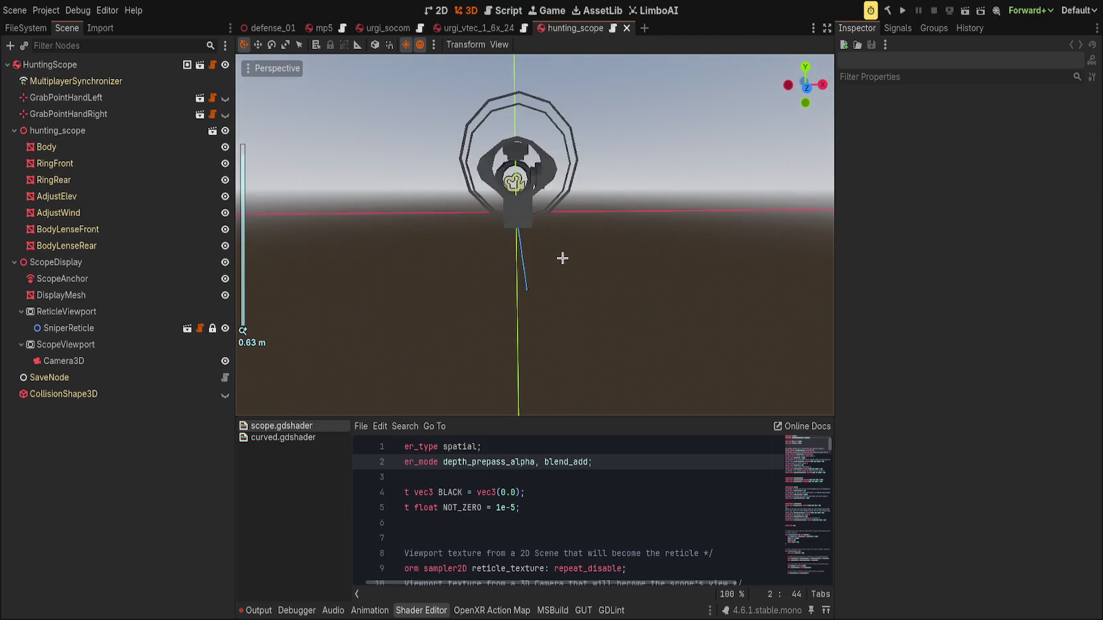
pyautogui.moveTo(558, 257)
pyautogui.mouseDown()
pyautogui.moveTo(549, 246)
pyautogui.moveTo(566, 143)
pyautogui.mouseUp()
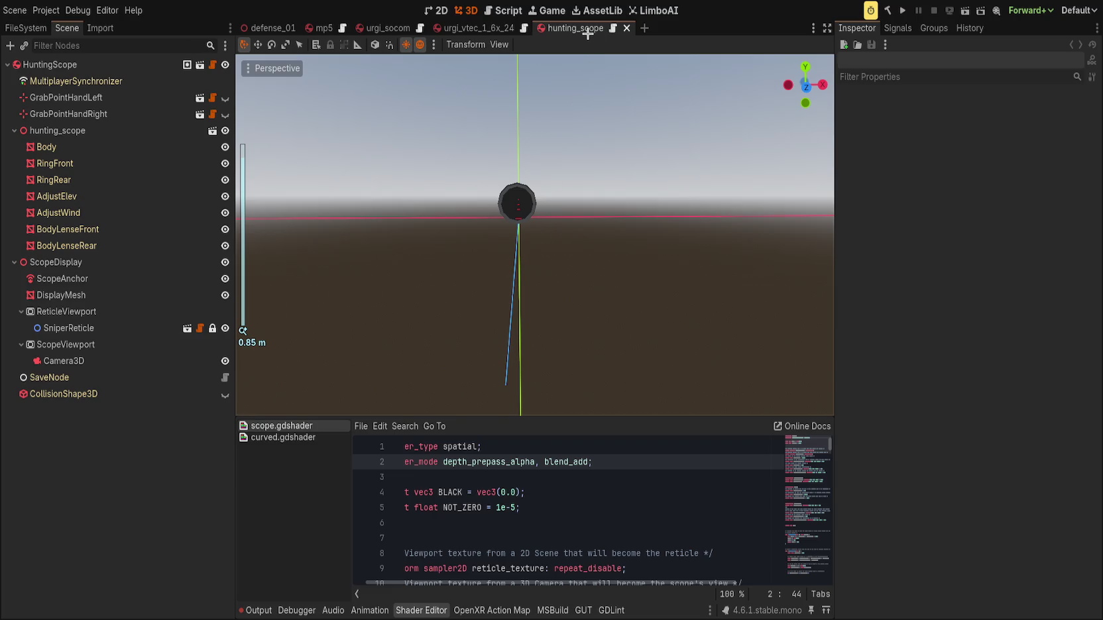
pyautogui.middleClick(587, 34)
pyautogui.moveTo(587, 291); pyautogui.dragTo(564, 305)
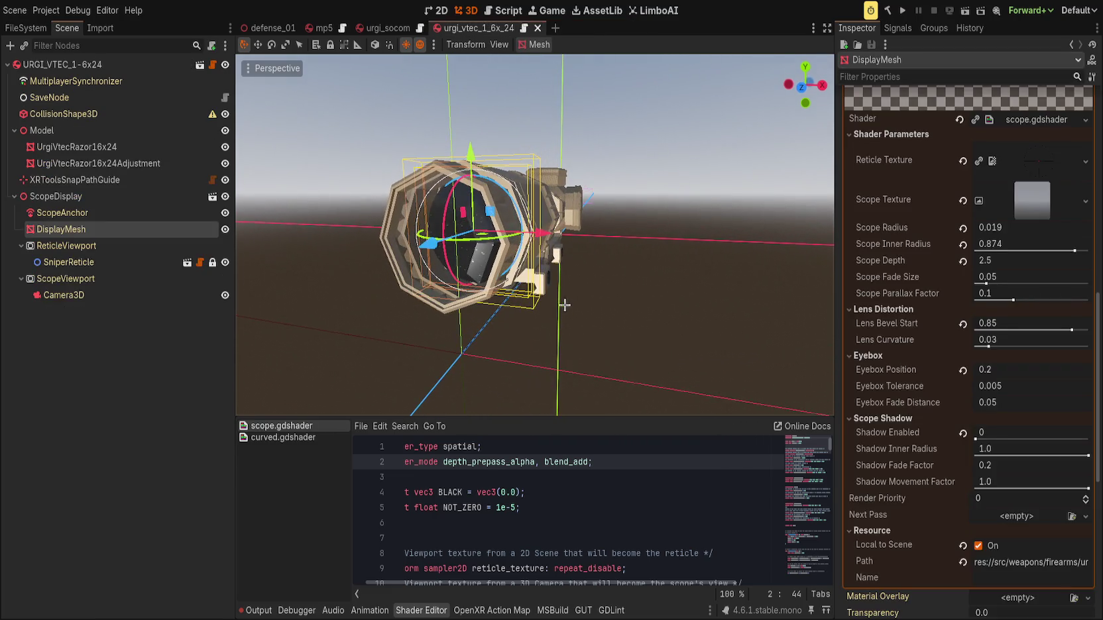
# Move the DisplayMesh 0.003 along Z and return Scope Radius to 0.019 after trying other values.
pyautogui.moveTo(1019, 228); pyautogui.dragTo(1034, 227)
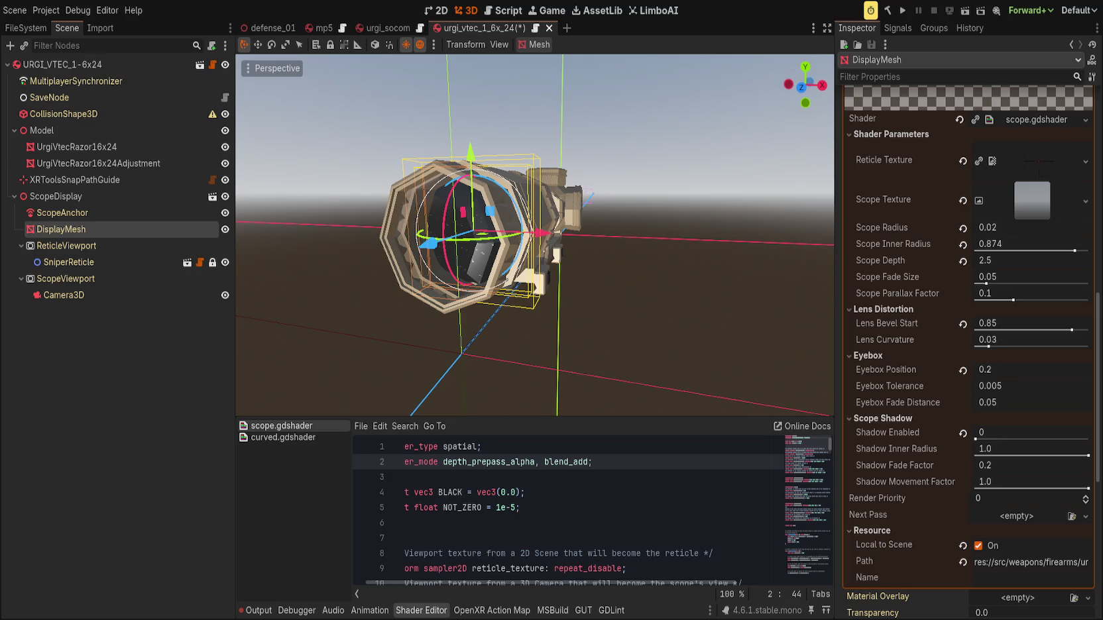
pyautogui.scroll(5, 590, 259)
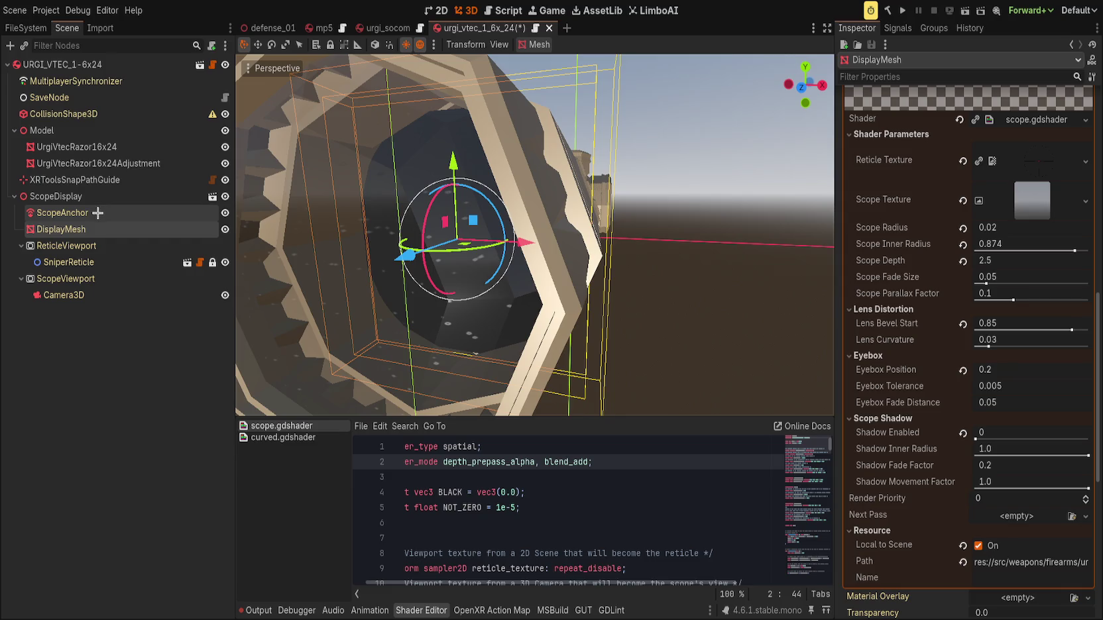
pyautogui.moveTo(409, 259)
pyautogui.mouseDown()
pyautogui.moveTo(352, 304)
pyautogui.moveTo(300, 322)
pyautogui.mouseUp()
pyautogui.scroll(-5, 311, 320)
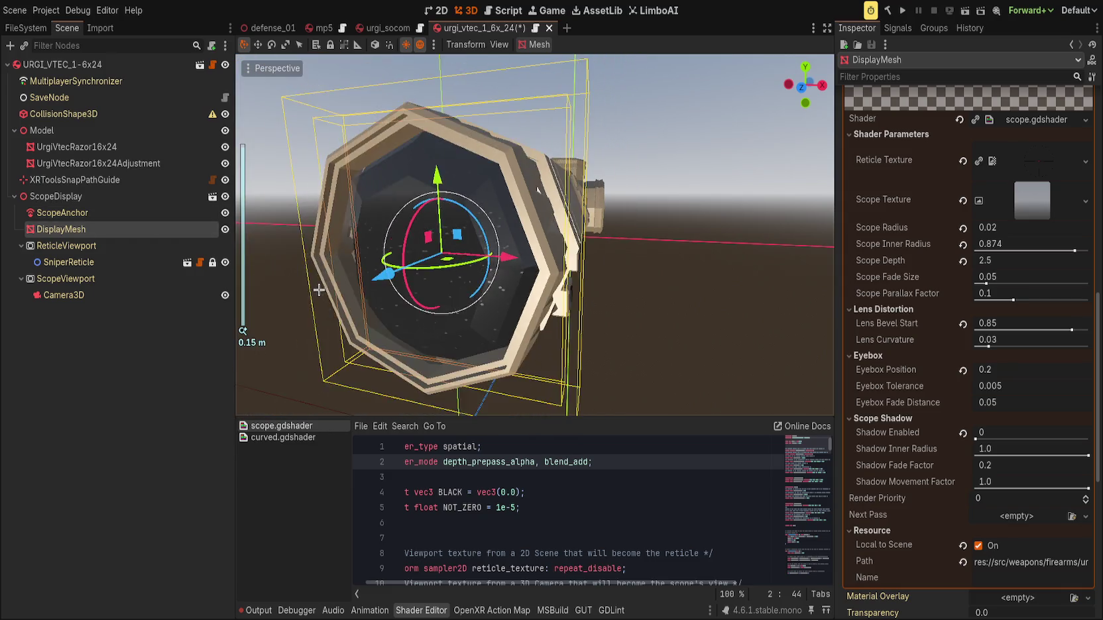
pyautogui.scroll(4, 321, 318)
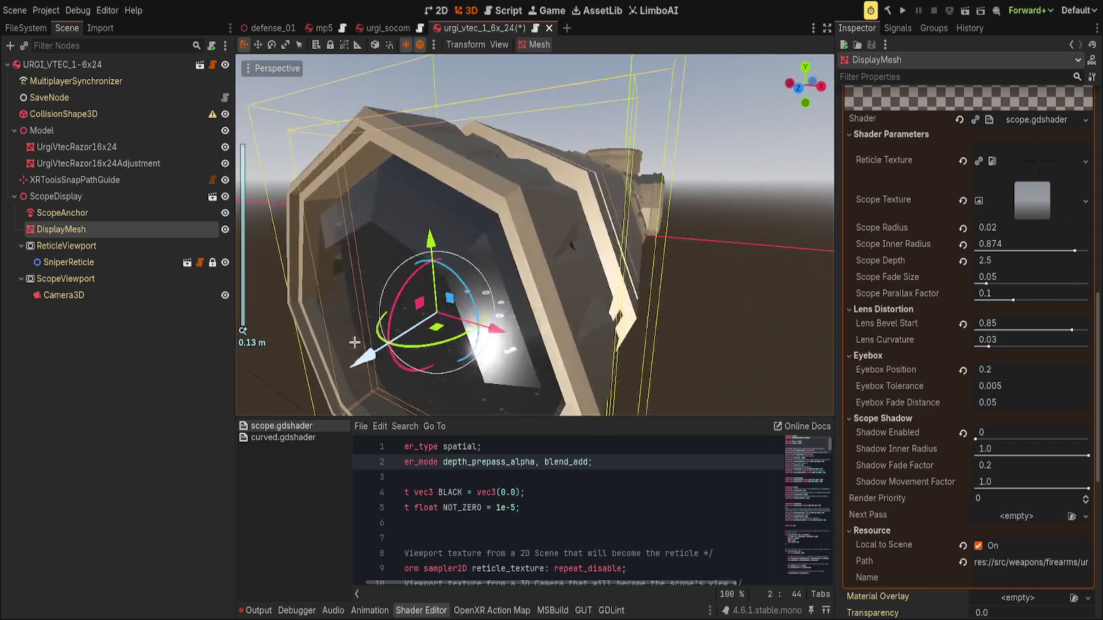
pyautogui.moveTo(304, 380)
pyautogui.mouseDown()
pyautogui.moveTo(242, 402)
pyautogui.moveTo(282, 404)
pyautogui.mouseUp()
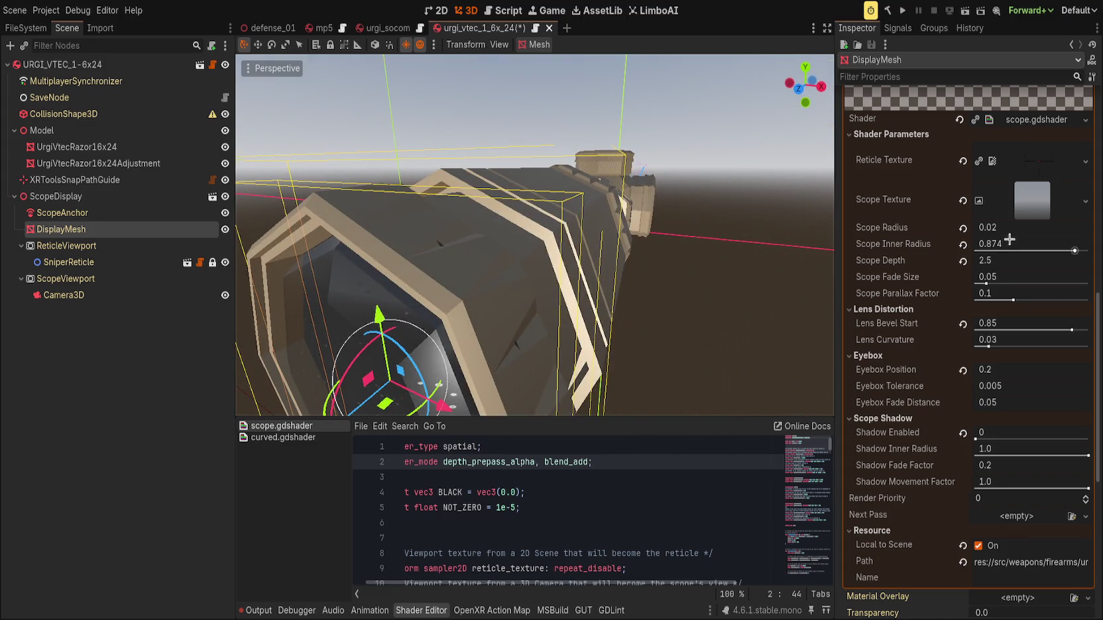
pyautogui.moveTo(1015, 227)
pyautogui.mouseDown()
pyautogui.moveTo(998, 228)
pyautogui.moveTo(1013, 227)
pyautogui.mouseUp()
# Deselect the DisplayMesh, view the scope from near the front, and select the scope's Camera3D.
pyautogui.scroll(-5, 702, 306)
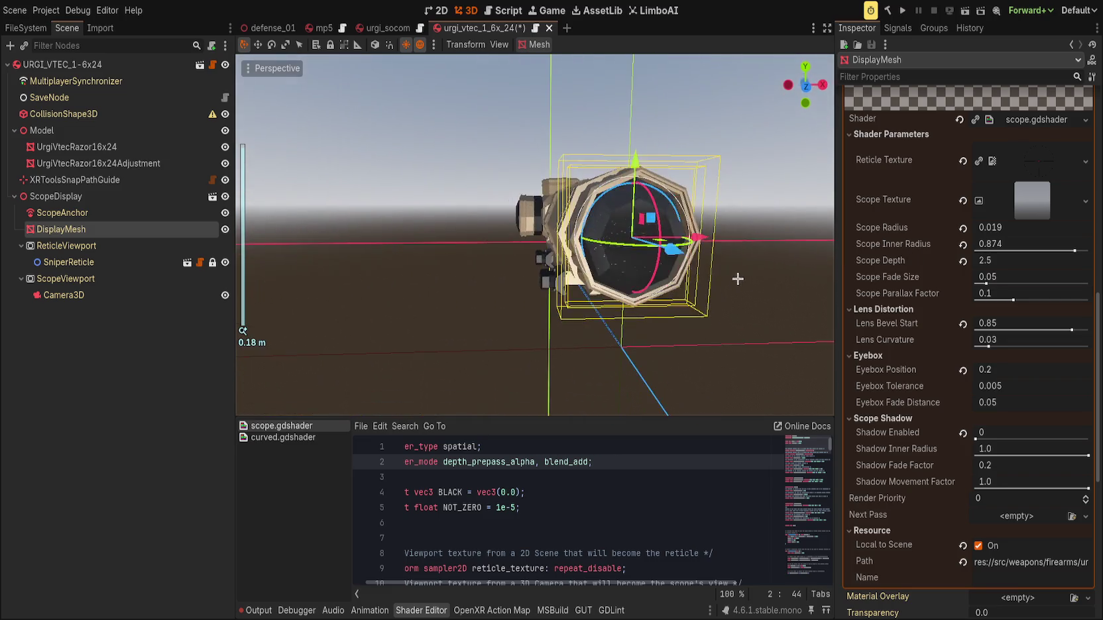
pyautogui.click(790, 266)
pyautogui.moveTo(790, 266)
pyautogui.mouseDown()
pyautogui.moveTo(709, 273)
pyautogui.moveTo(697, 260)
pyautogui.mouseUp()
pyautogui.scroll(-5, 696, 259)
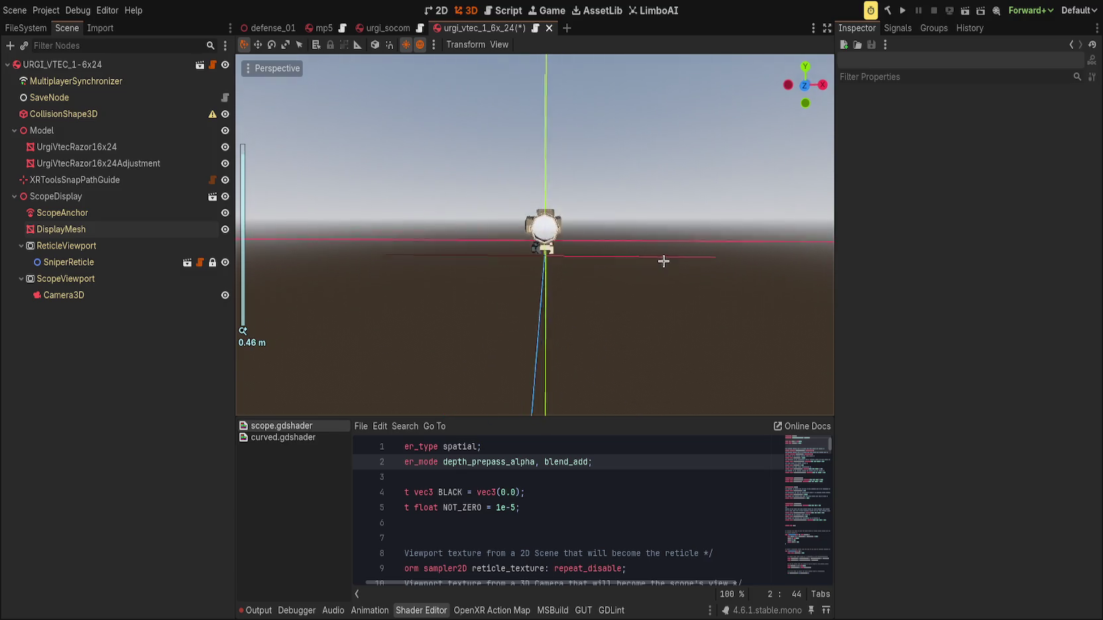
pyautogui.scroll(5, 667, 263)
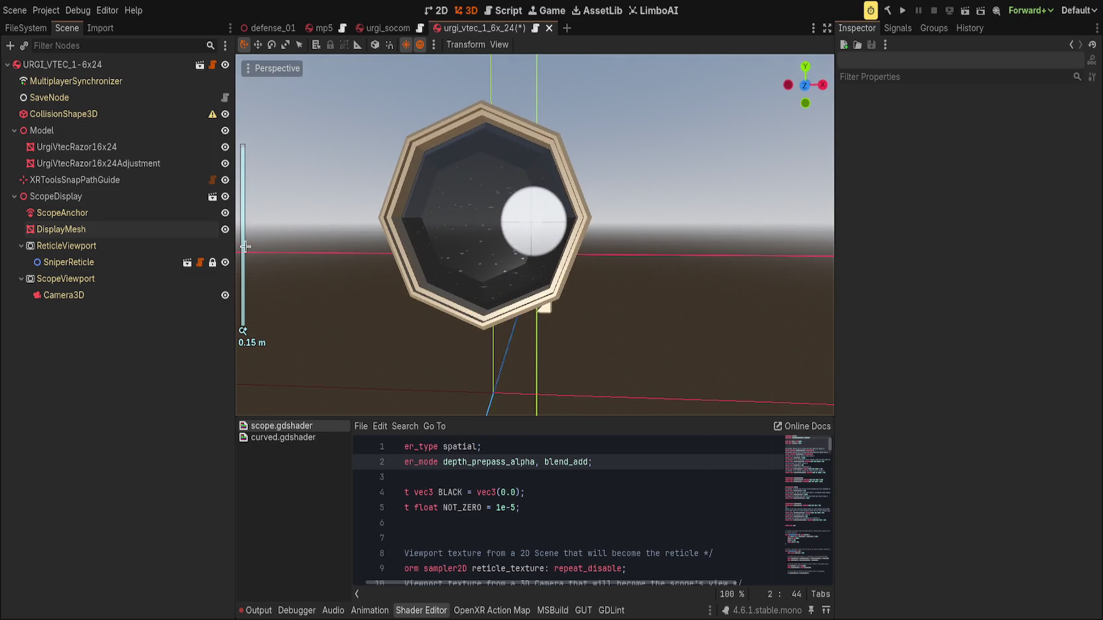
pyautogui.click(63, 295)
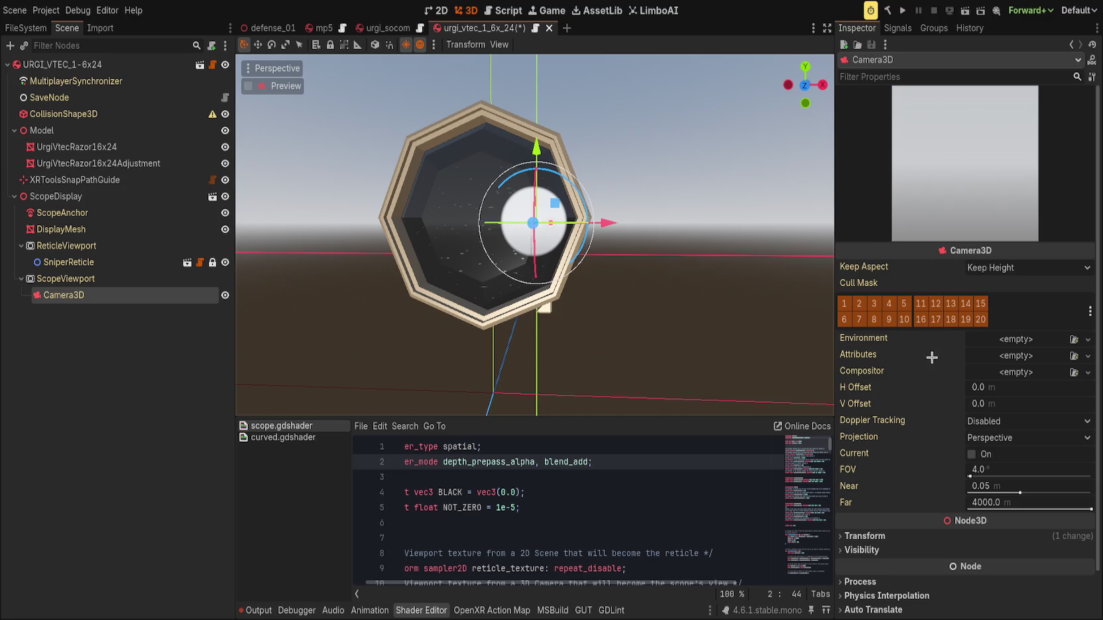
# Set the scope Camera3D FOV to 3 degrees and save the scene.
pyautogui.scroll(-2, 915, 415)
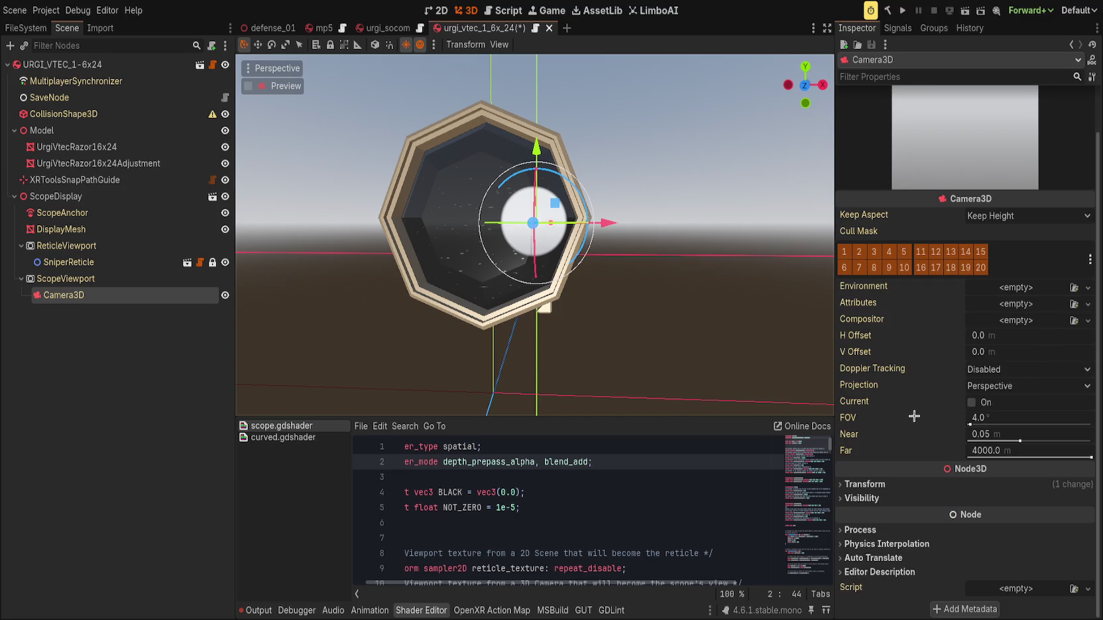
pyautogui.moveTo(1008, 419); pyautogui.dragTo(879, 385)
pyautogui.moveTo(808, 366)
pyautogui.mouseDown()
pyautogui.moveTo(763, 305)
pyautogui.moveTo(699, 292)
pyautogui.moveTo(728, 295)
pyautogui.moveTo(762, 334)
pyautogui.mouseUp()
pyautogui.hotkey('ctrl', 'z')
pyautogui.scroll(-2, 672, 283)
pyautogui.click(991, 417)
pyautogui.press('Return')
pyautogui.hotkey('ctrl', 's')
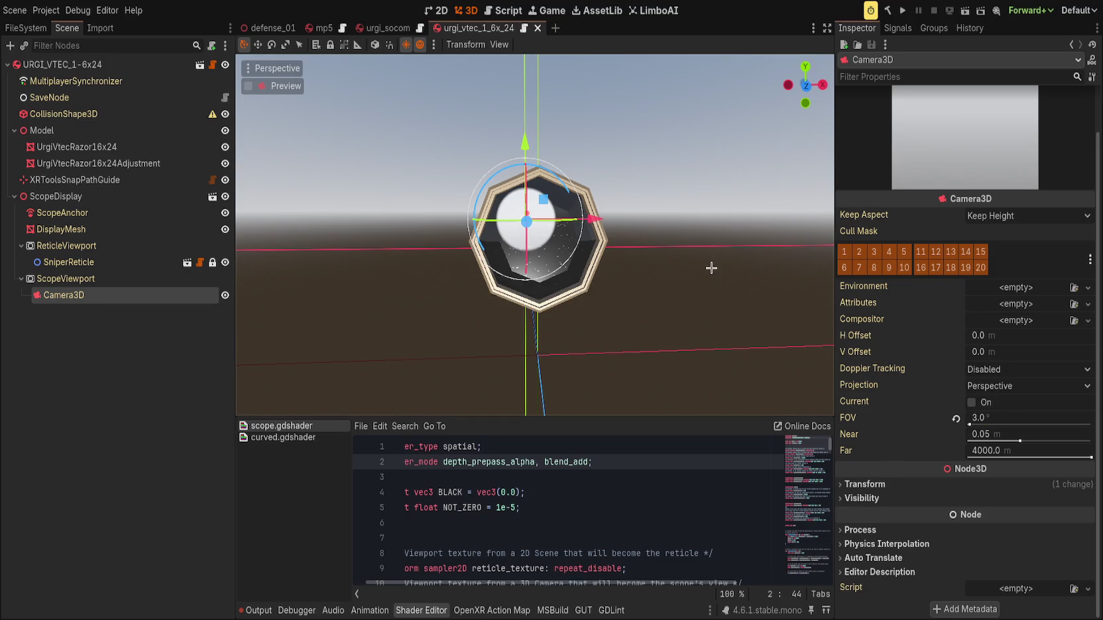
# Clear the camera selection and select the DisplayMesh node.
pyautogui.click(674, 247)
pyautogui.scroll(2, 675, 247)
pyautogui.scroll(3, 674, 247)
pyautogui.scroll(-2, 667, 256)
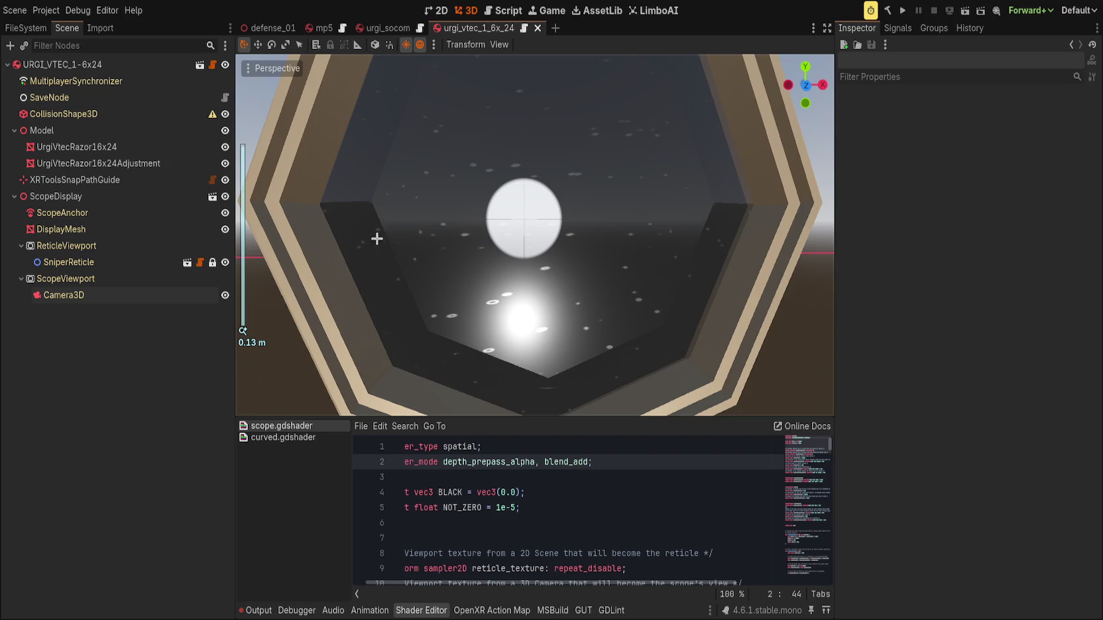
pyautogui.scroll(-2, 374, 238)
pyautogui.click(117, 230)
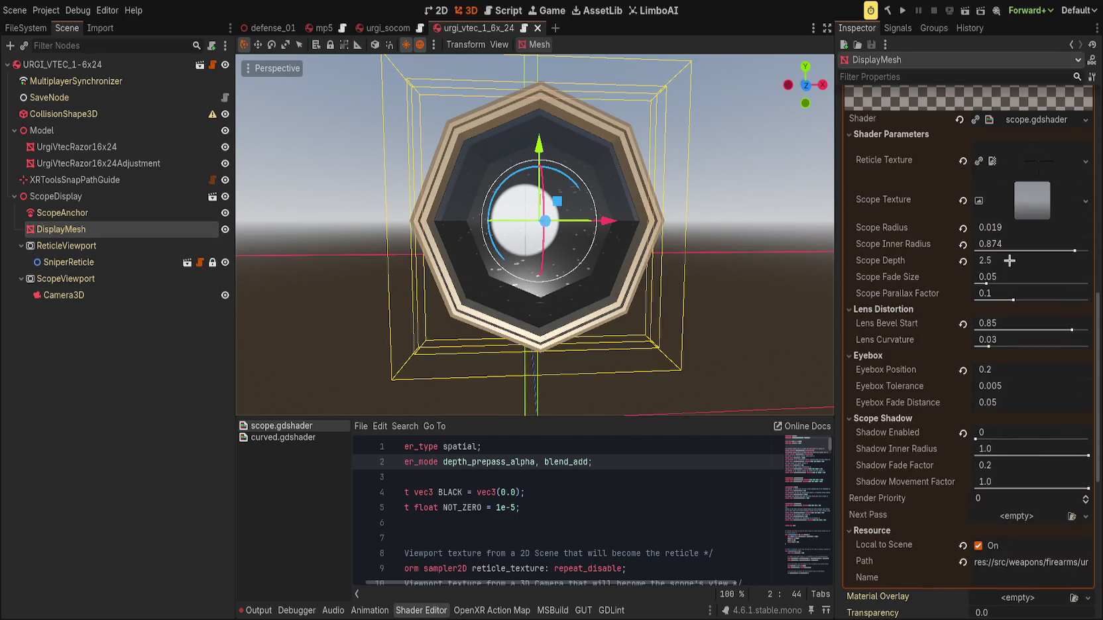
# Set Scope Depth to about 0.8 and Scope Inner Radius to 0.65.
pyautogui.moveTo(1003, 263)
pyautogui.mouseDown()
pyautogui.moveTo(974, 263)
pyautogui.moveTo(1021, 263)
pyautogui.mouseUp()
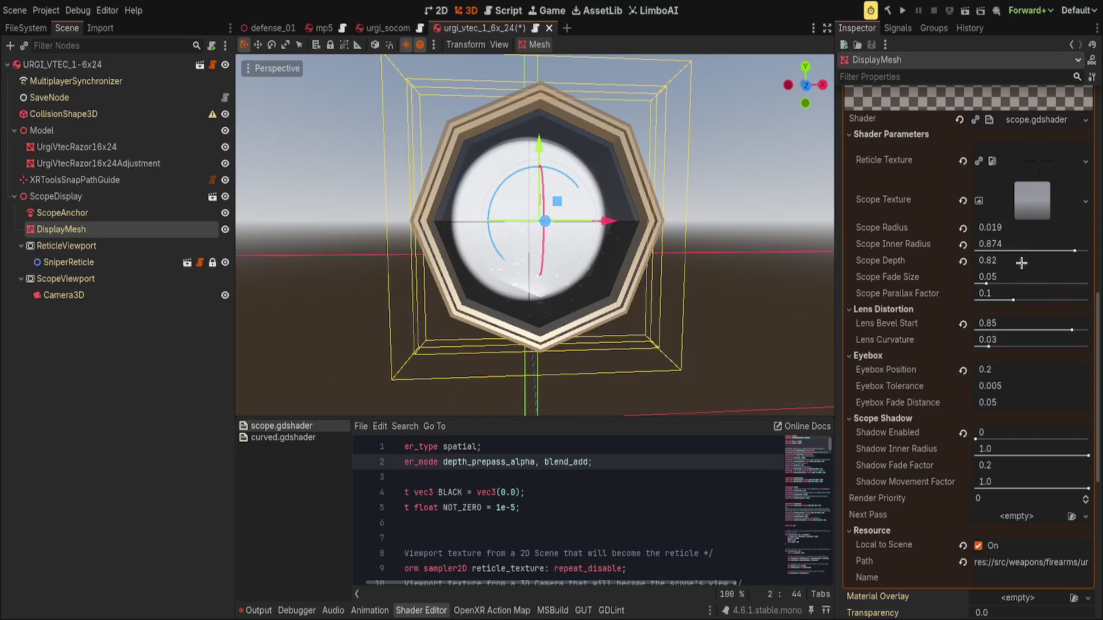
pyautogui.scroll(-5, 768, 243)
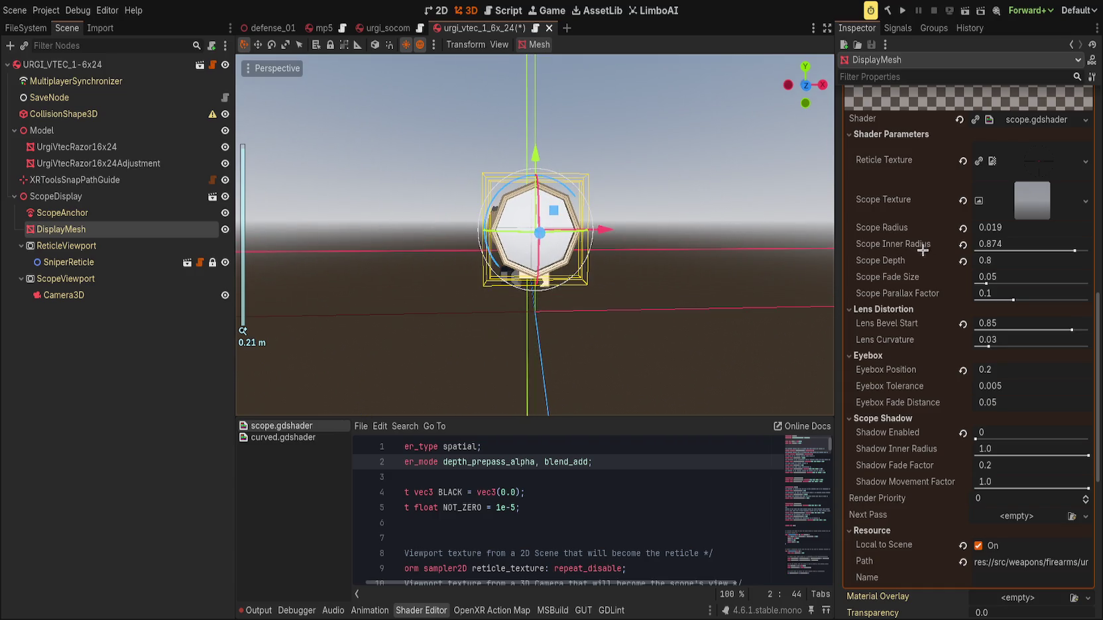
pyautogui.click(1065, 250)
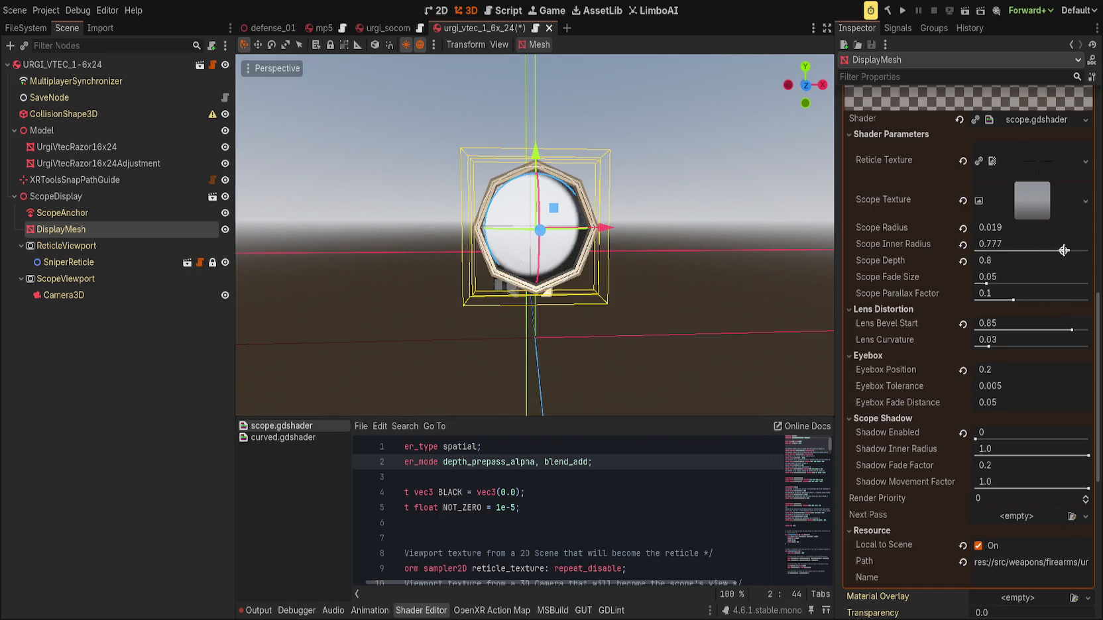
pyautogui.click(1026, 240)
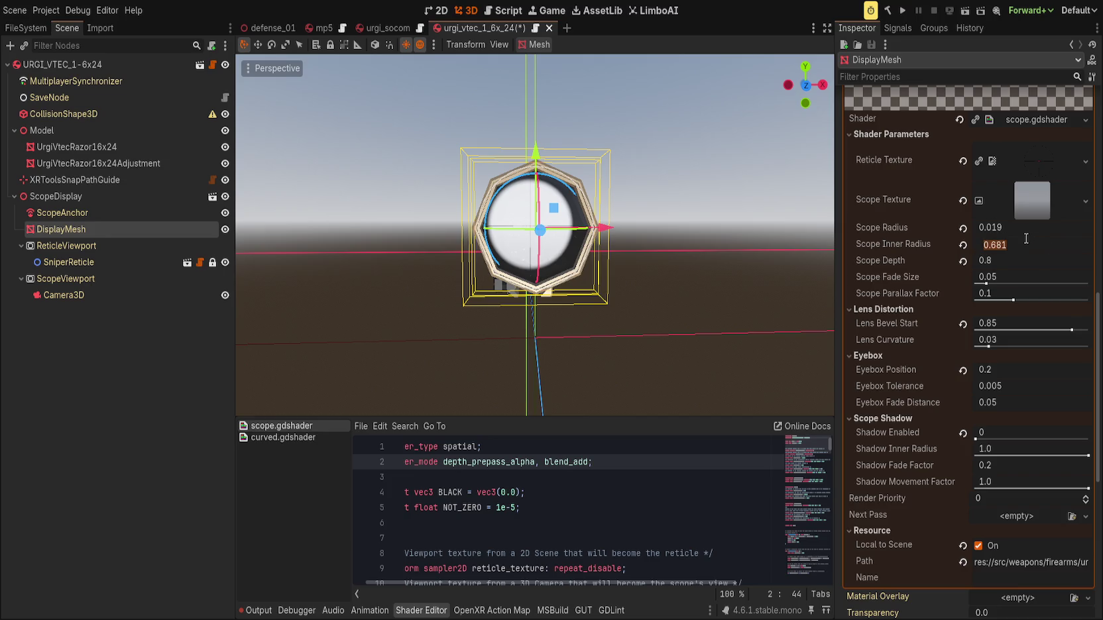
# Deselect the DisplayMesh and orbit around the scope to check its new look.
pyautogui.click(733, 263)
pyautogui.scroll(-5, 705, 258)
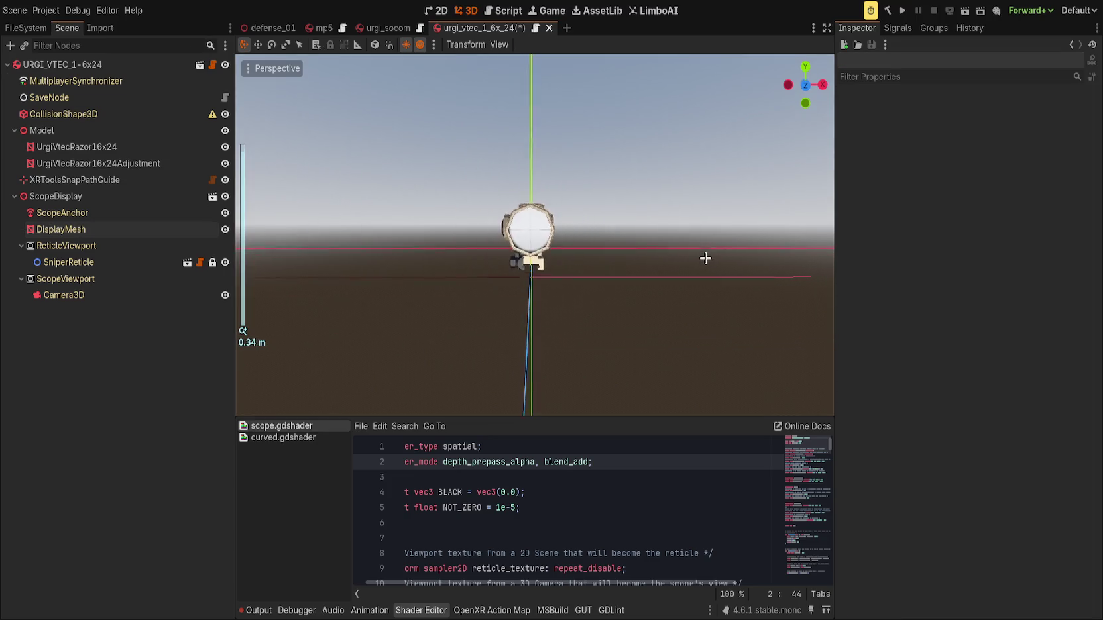
pyautogui.moveTo(690, 262)
pyautogui.mouseDown()
pyautogui.moveTo(675, 238)
pyautogui.moveTo(651, 238)
pyautogui.moveTo(706, 257)
pyautogui.moveTo(692, 256)
pyautogui.moveTo(672, 249)
pyautogui.moveTo(722, 251)
pyautogui.moveTo(682, 249)
pyautogui.moveTo(702, 254)
pyautogui.mouseUp()
pyautogui.scroll(5, 678, 246)
pyautogui.scroll(5, 677, 246)
pyautogui.scroll(-4, 679, 248)
pyautogui.scroll(-5, 672, 254)
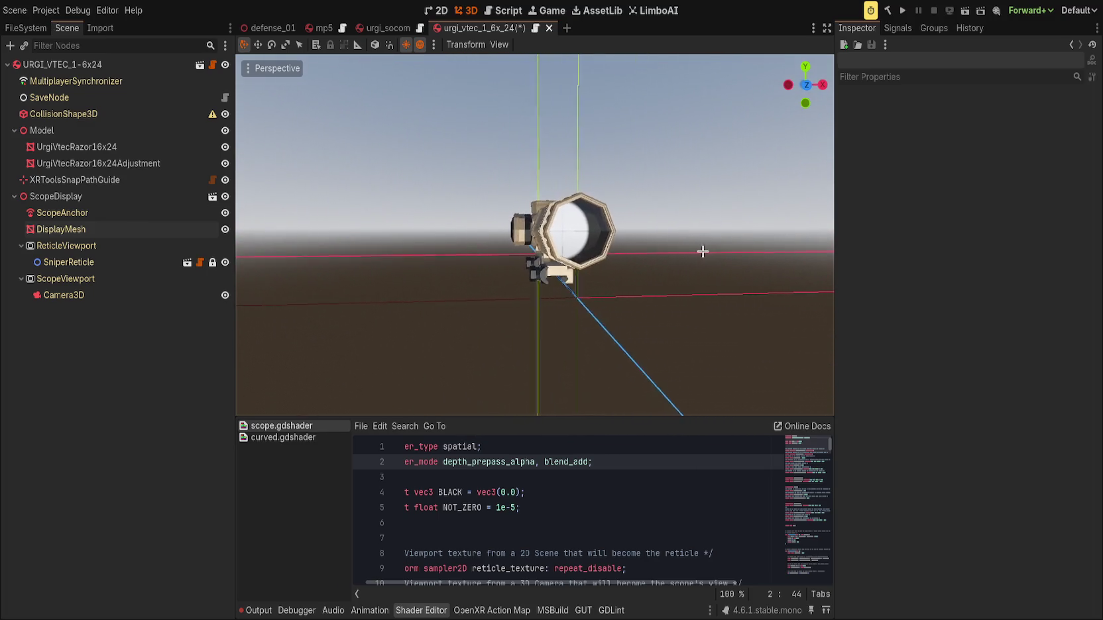
pyautogui.scroll(3, 659, 257)
pyautogui.scroll(3, 660, 258)
# Reselect the DisplayMesh and set Shadow Enabled to 1.
pyautogui.click(118, 226)
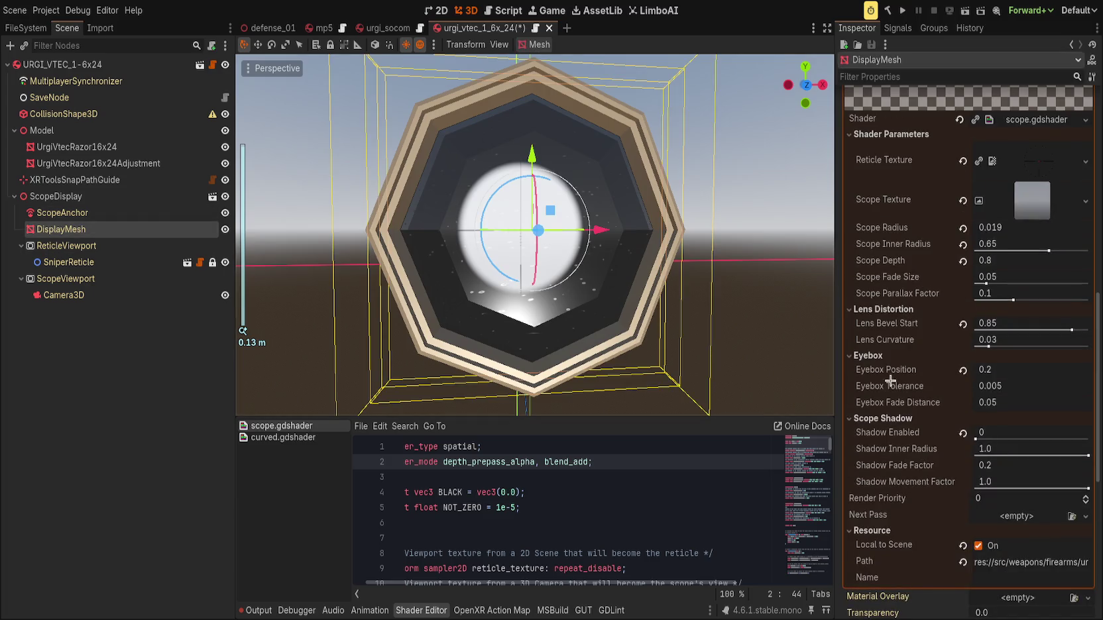
pyautogui.moveTo(975, 439); pyautogui.dragTo(1087, 439)
pyautogui.scroll(-5, 617, 275)
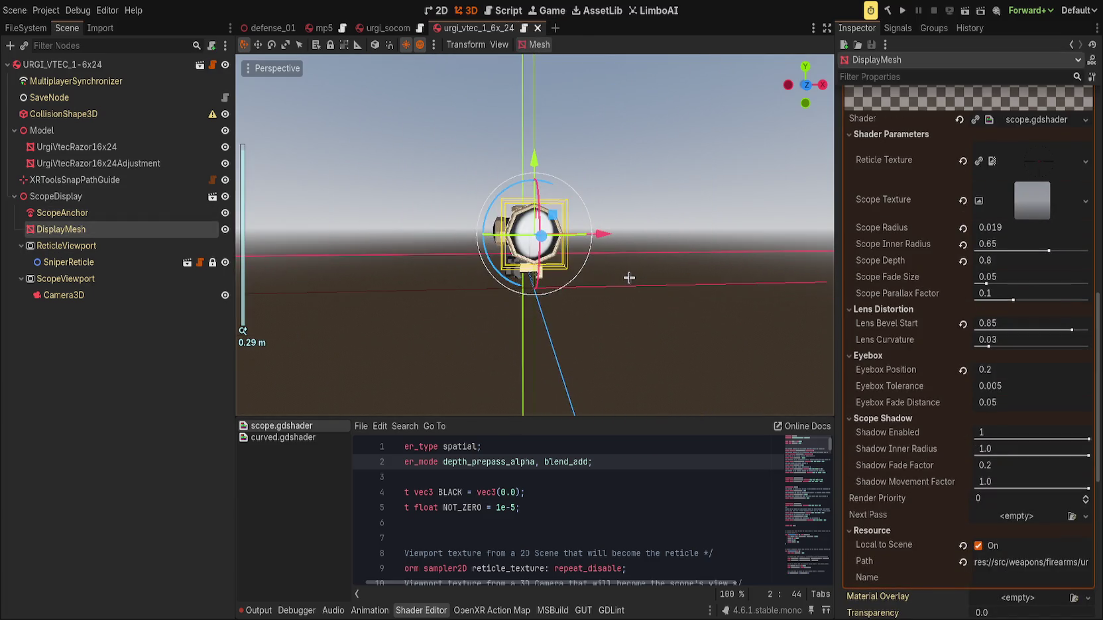
# Orbit around the scope and fold away the Resource properties group.
pyautogui.scroll(2, 604, 273)
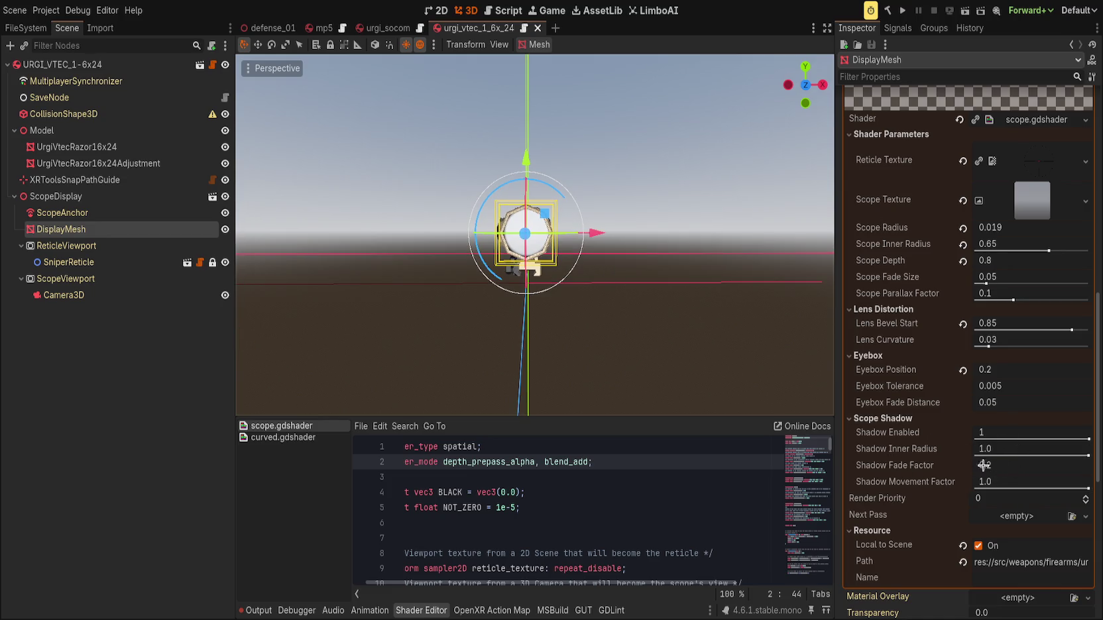
pyautogui.scroll(-1, 655, 327)
pyautogui.scroll(1, 657, 328)
pyautogui.moveTo(657, 327)
pyautogui.mouseDown()
pyautogui.moveTo(620, 328)
pyautogui.moveTo(704, 307)
pyautogui.mouseUp()
pyautogui.scroll(-1, 704, 306)
pyautogui.scroll(1, 740, 324)
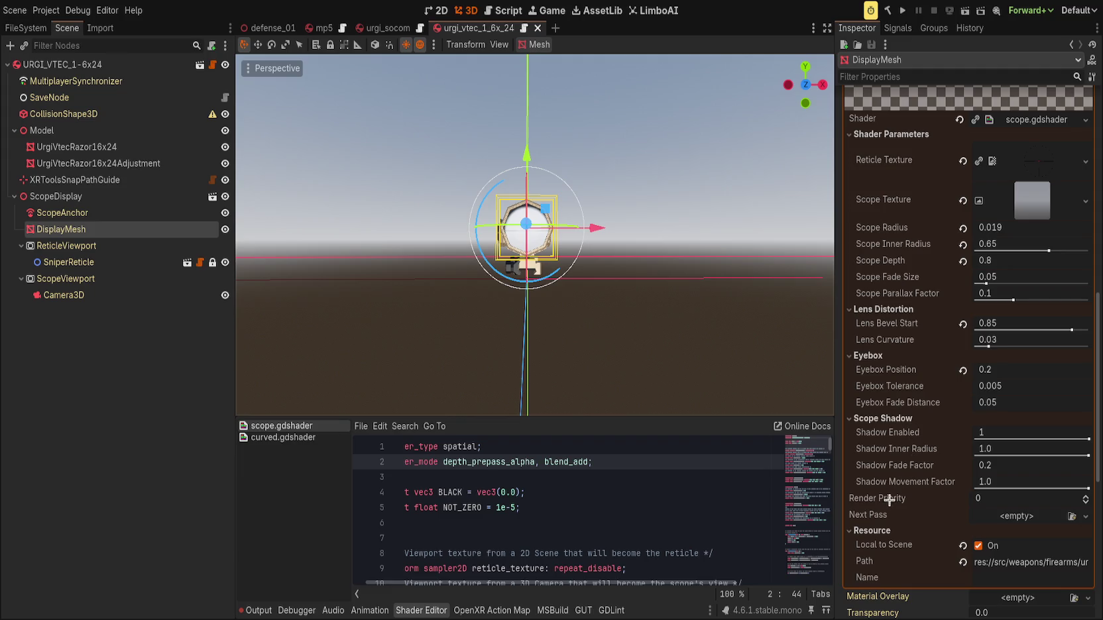
pyautogui.click(875, 529)
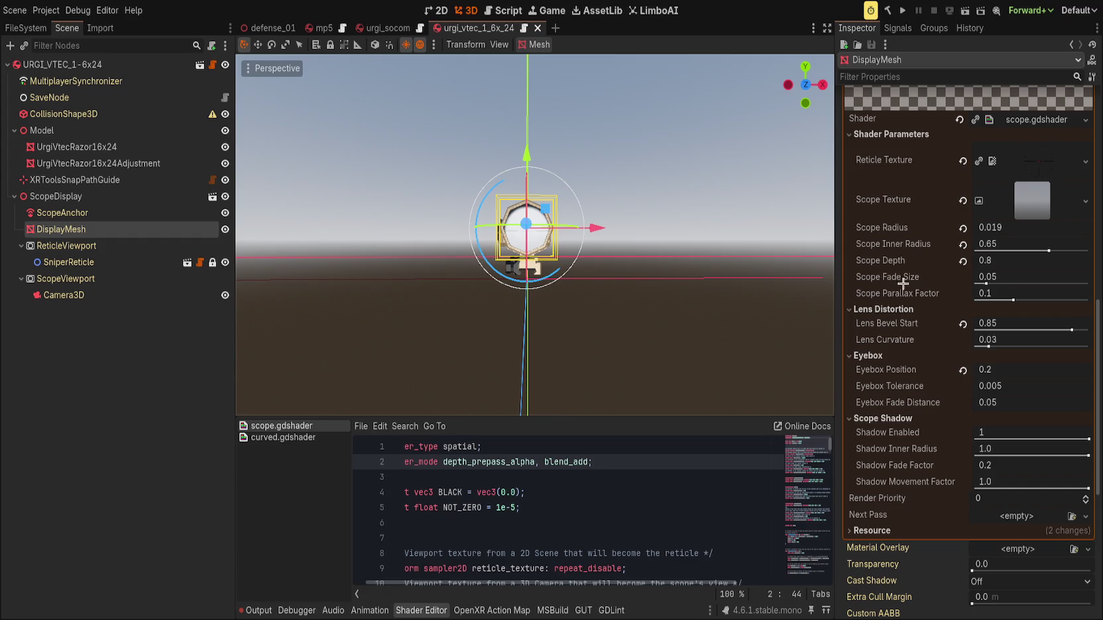
pyautogui.scroll(2, 882, 295)
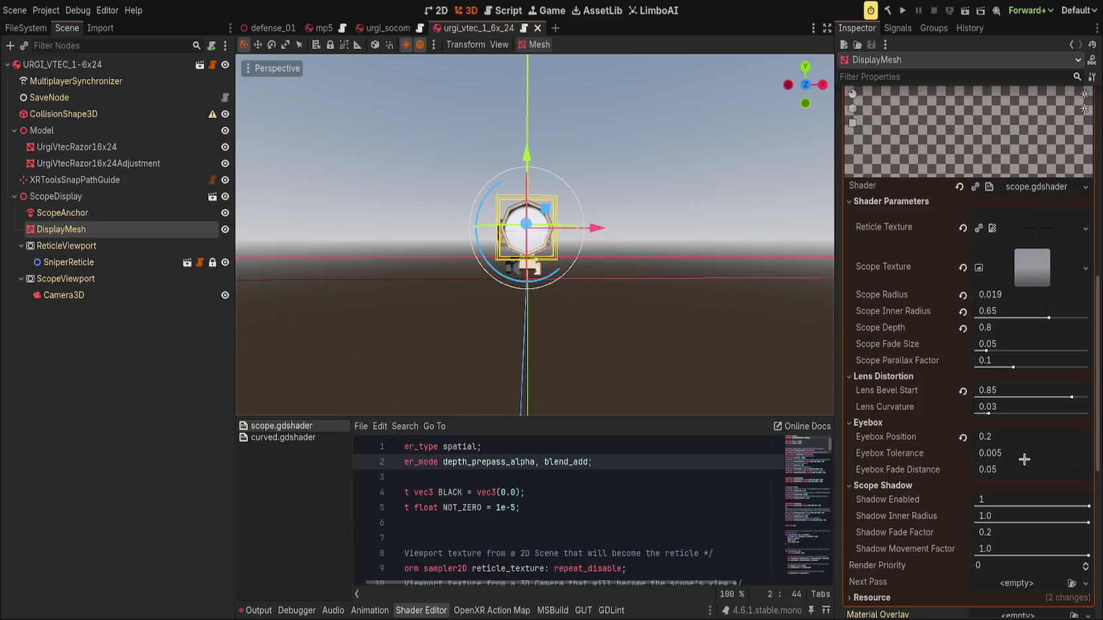
pyautogui.click(571, 311)
pyautogui.scroll(3, 587, 273)
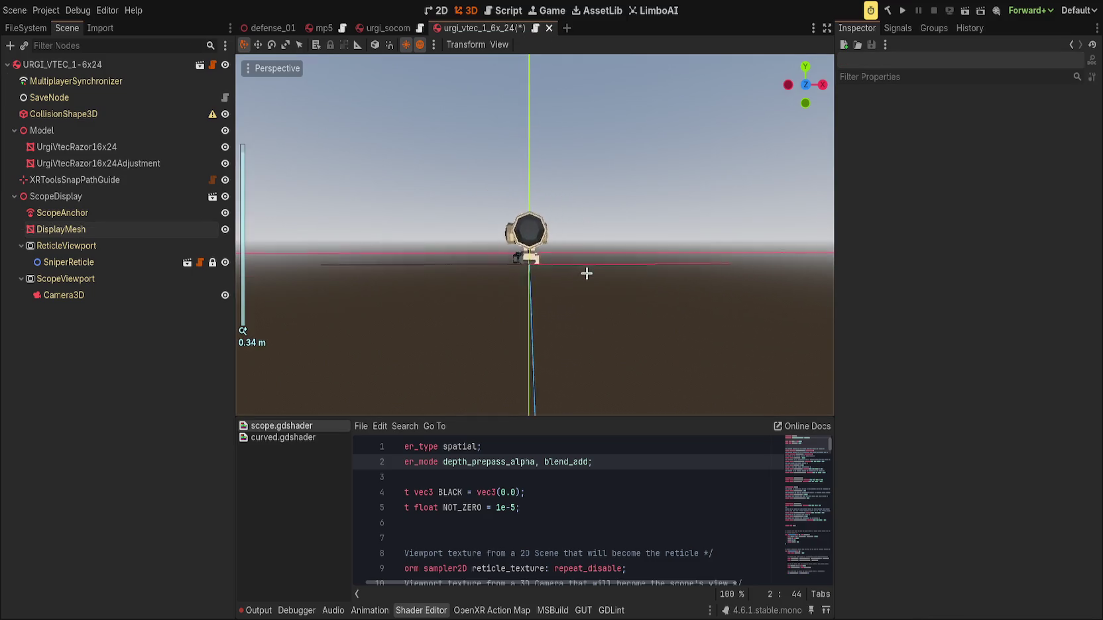
# Set the Eyebox Tolerance to 0.035.
pyautogui.click(143, 225)
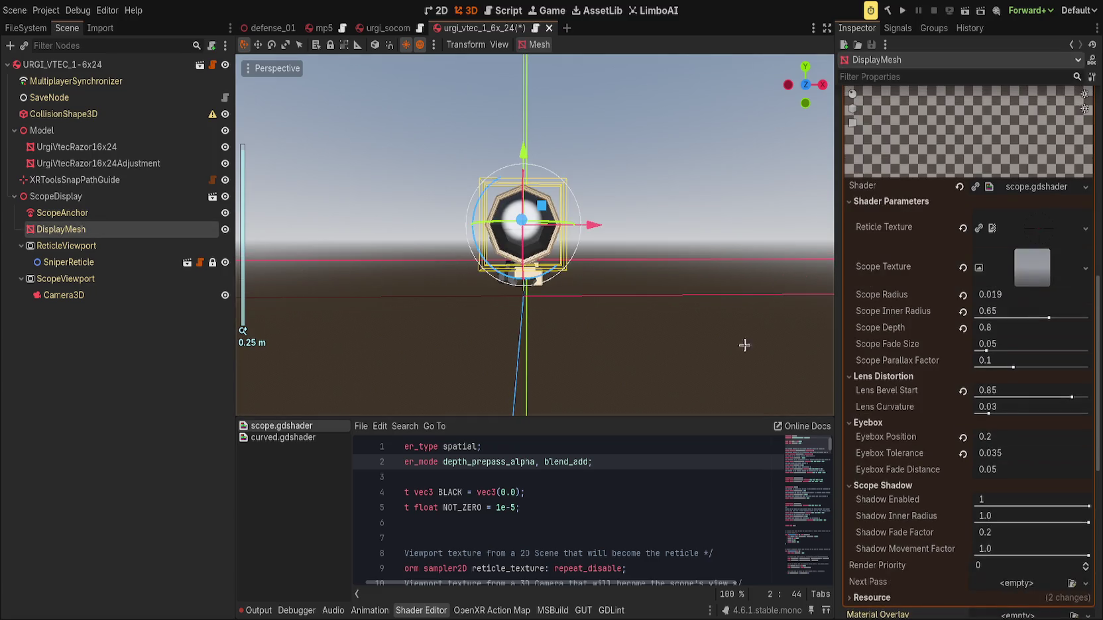
pyautogui.click(1021, 454)
pyautogui.write('0.035')
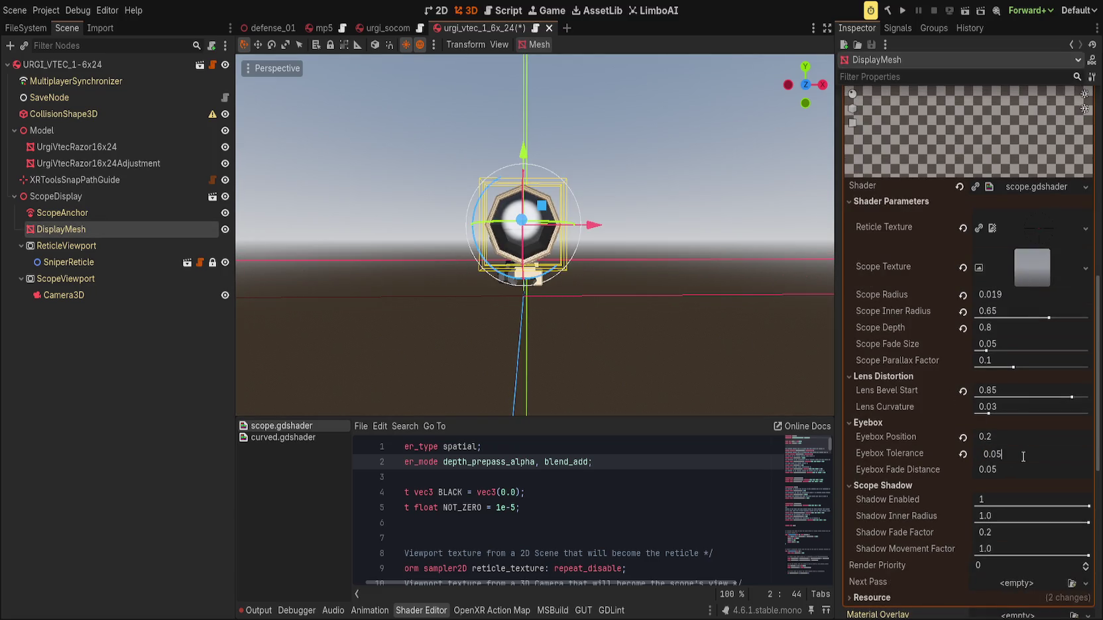
pyautogui.press('Return')
pyautogui.scroll(-2, 653, 279)
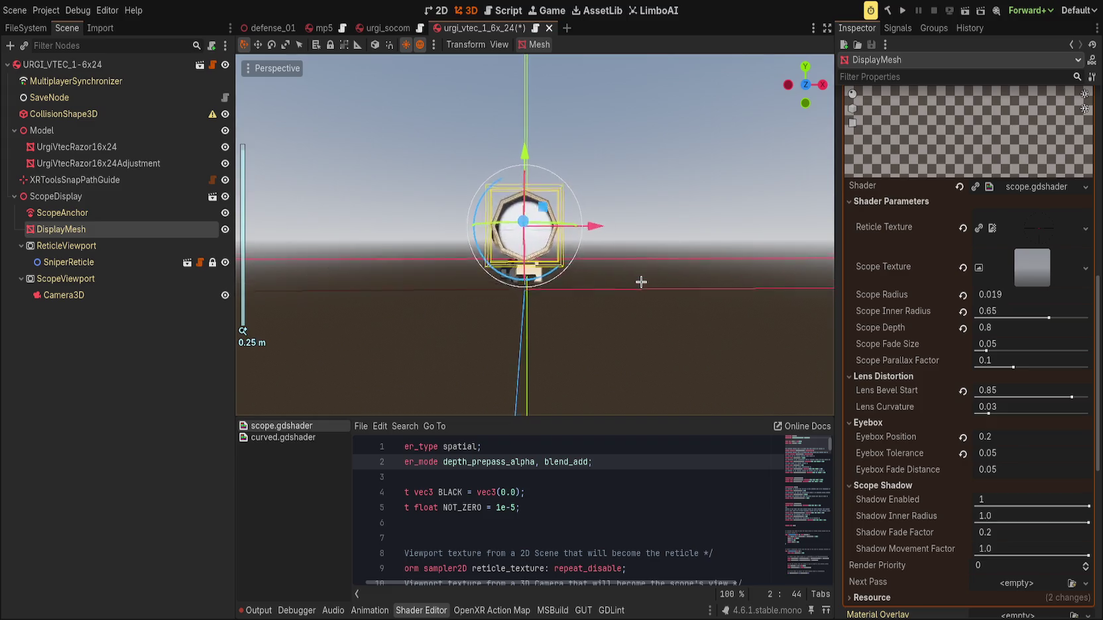
# Set Scope Parallax Factor to 0.0 and save the scene.
pyautogui.moveTo(641, 281); pyautogui.dragTo(646, 293)
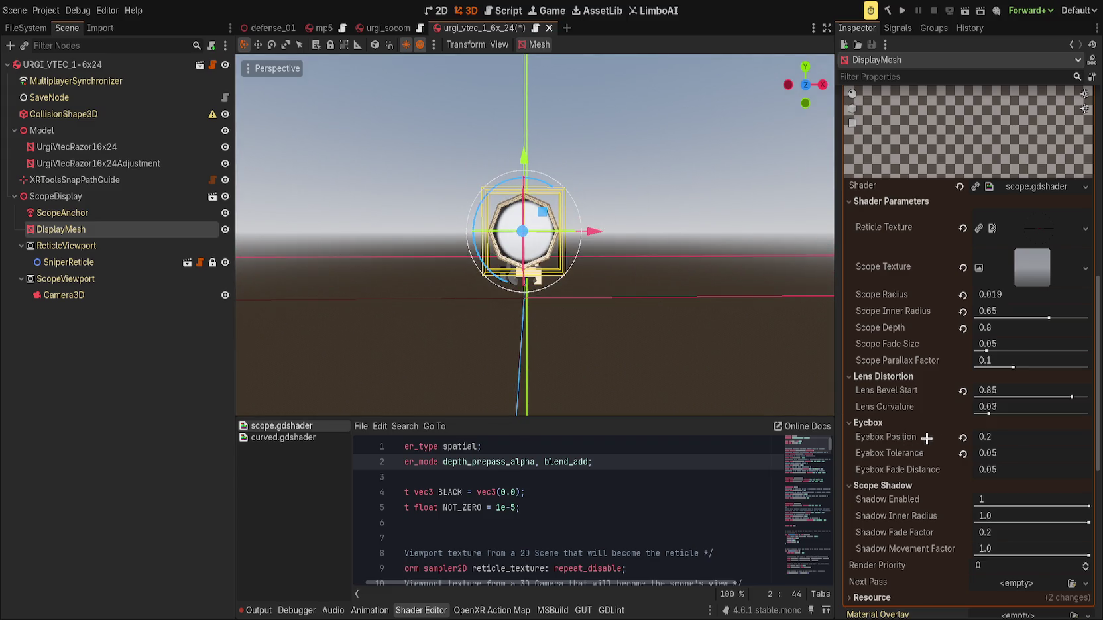
pyautogui.moveTo(1012, 366); pyautogui.dragTo(974, 366)
pyautogui.hotkey('ctrl', 's')
# Reselect the scope display mesh, set Scope Parallax Factor to 0.01, and save.
pyautogui.click(571, 311)
pyautogui.click(489, 260)
pyautogui.click(1022, 363)
pyautogui.write('0.01')
pyautogui.press('Return')
pyautogui.hotkey('ctrl', 's')
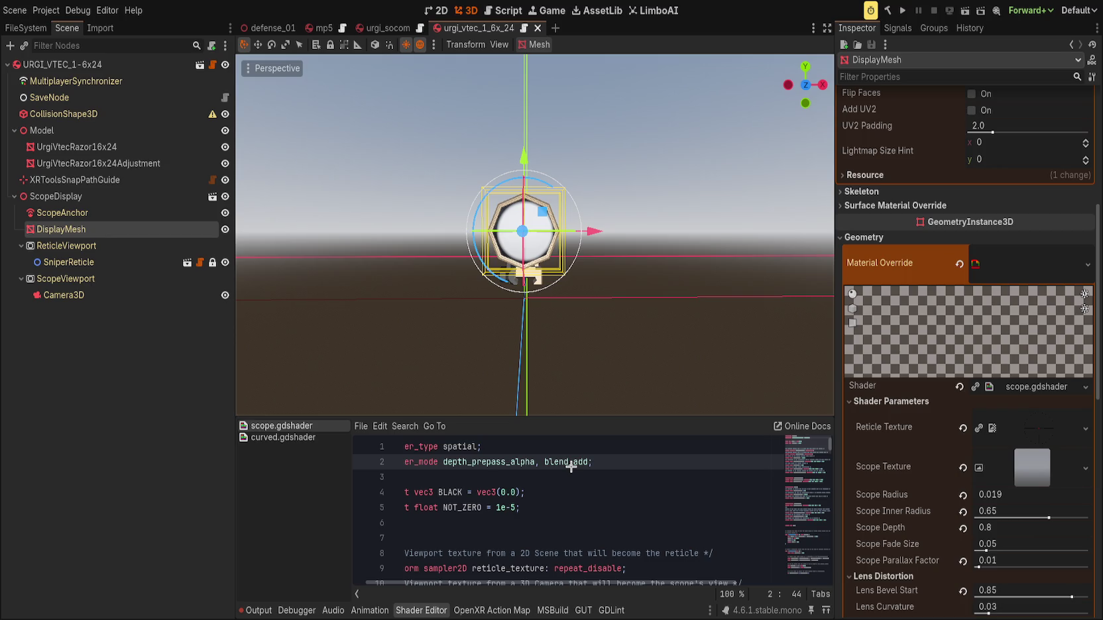
# Try pasting the ViewportTexture into Scope Texture, then clear the slot to empty.
pyautogui.hotkey('ctrl', 'z')
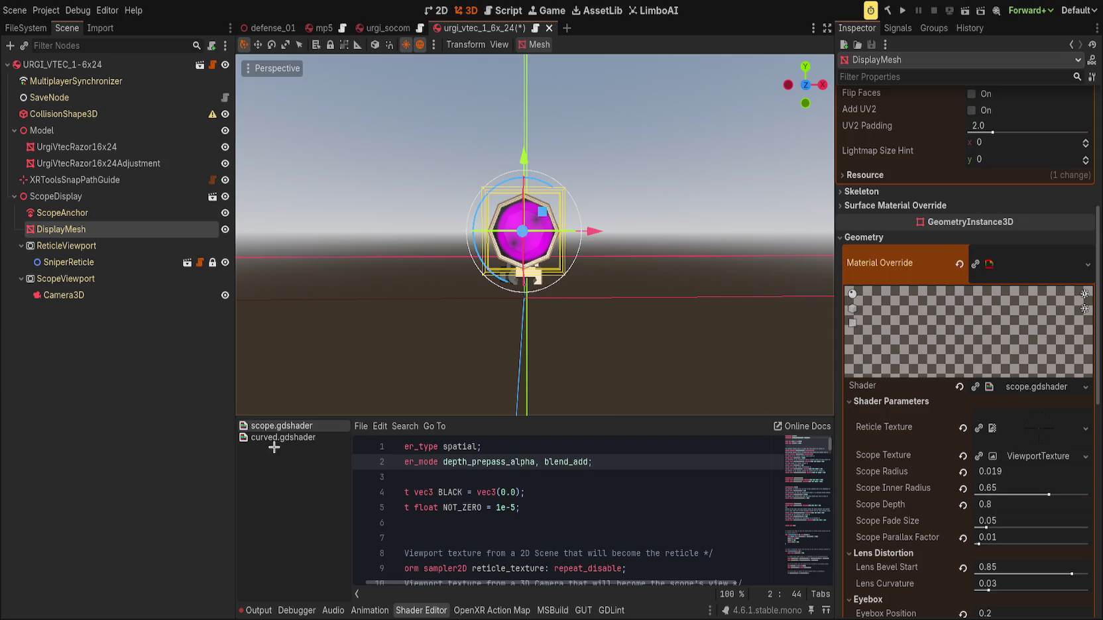
pyautogui.scroll(-2, 672, 306)
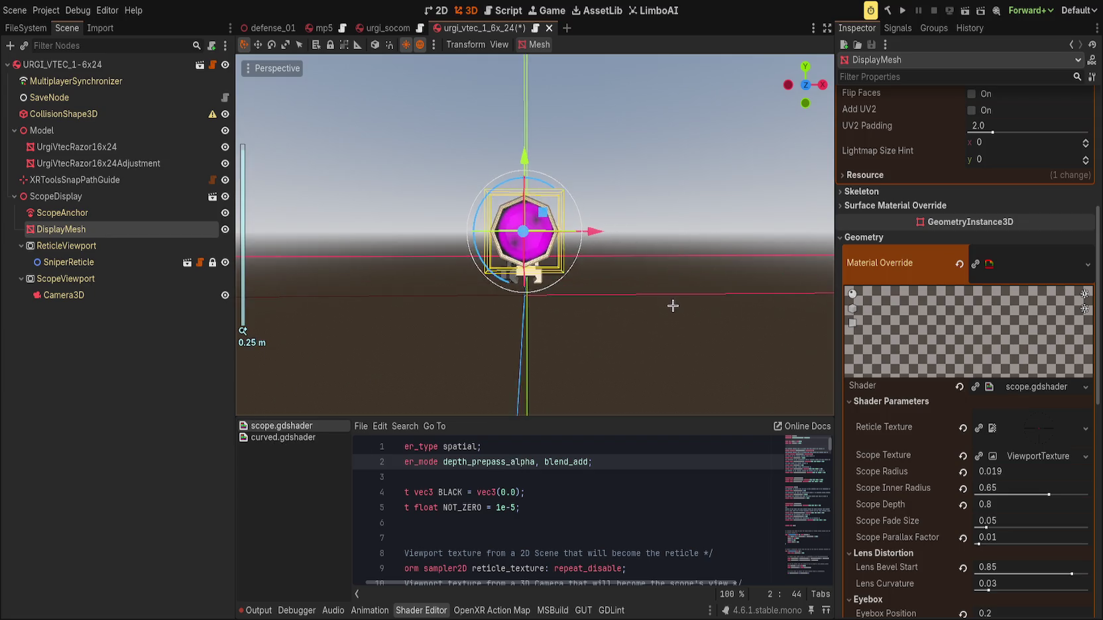
pyautogui.scroll(-5, 915, 437)
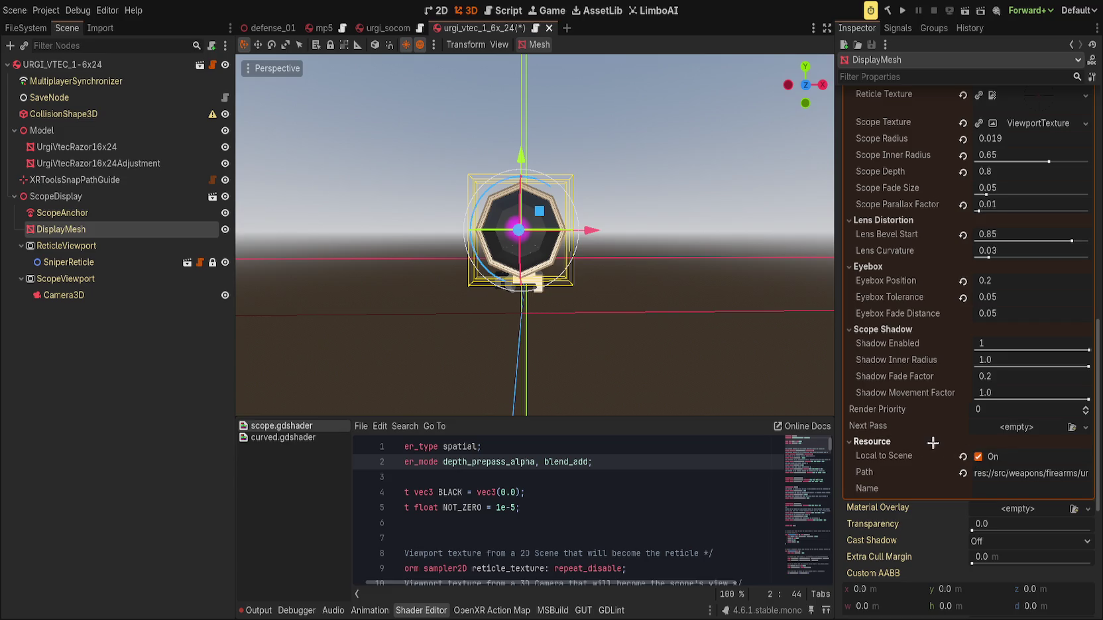
pyautogui.scroll(4, 910, 448)
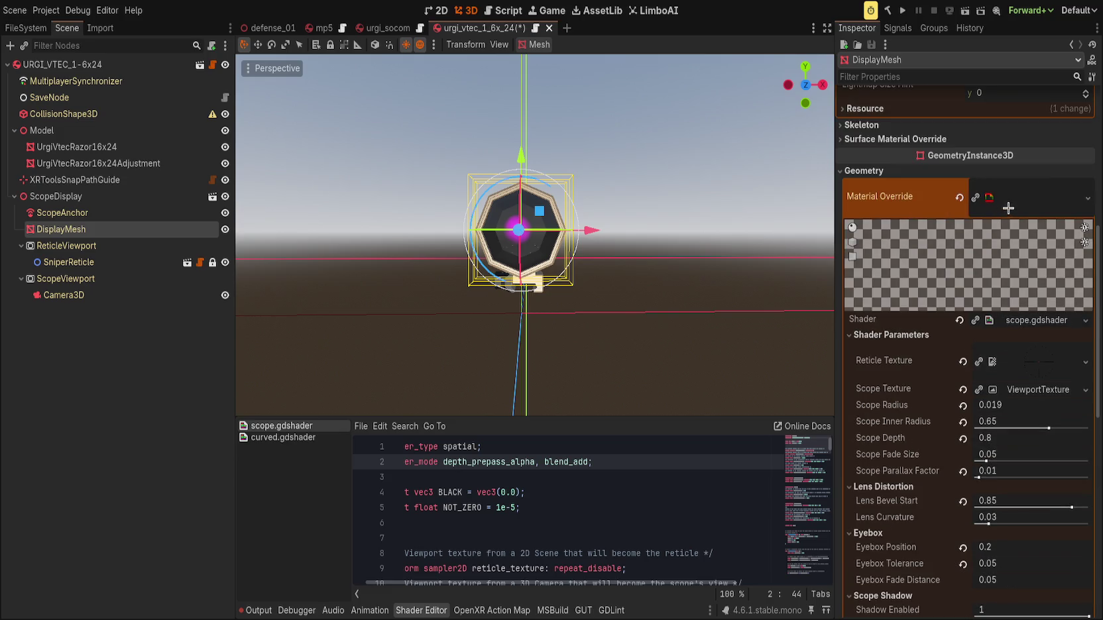
pyautogui.click(962, 389)
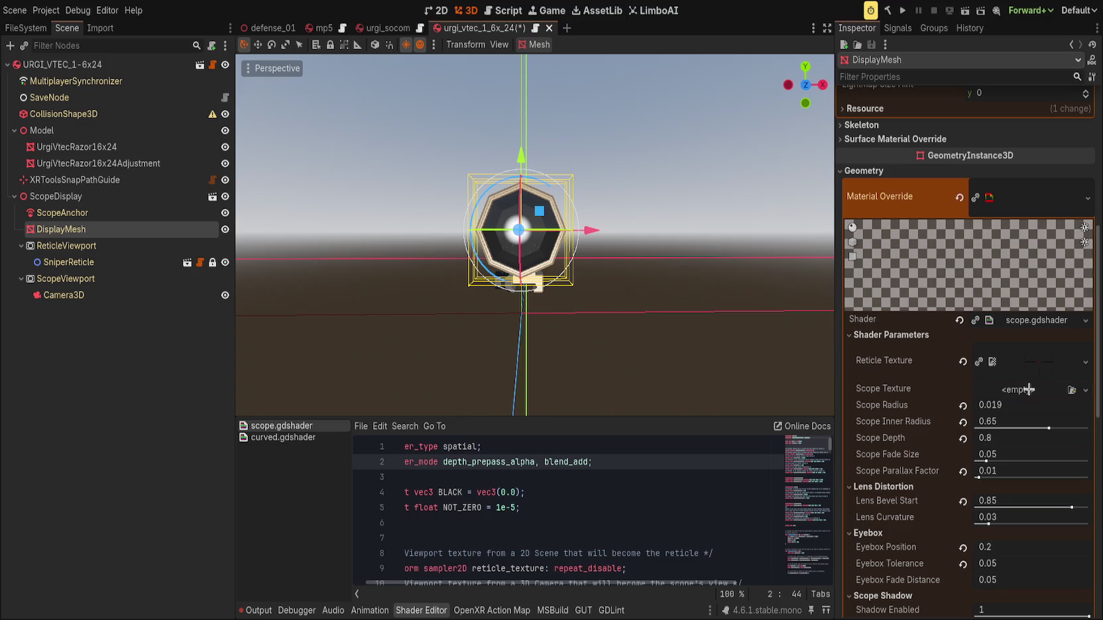
pyautogui.scroll(-5, 945, 397)
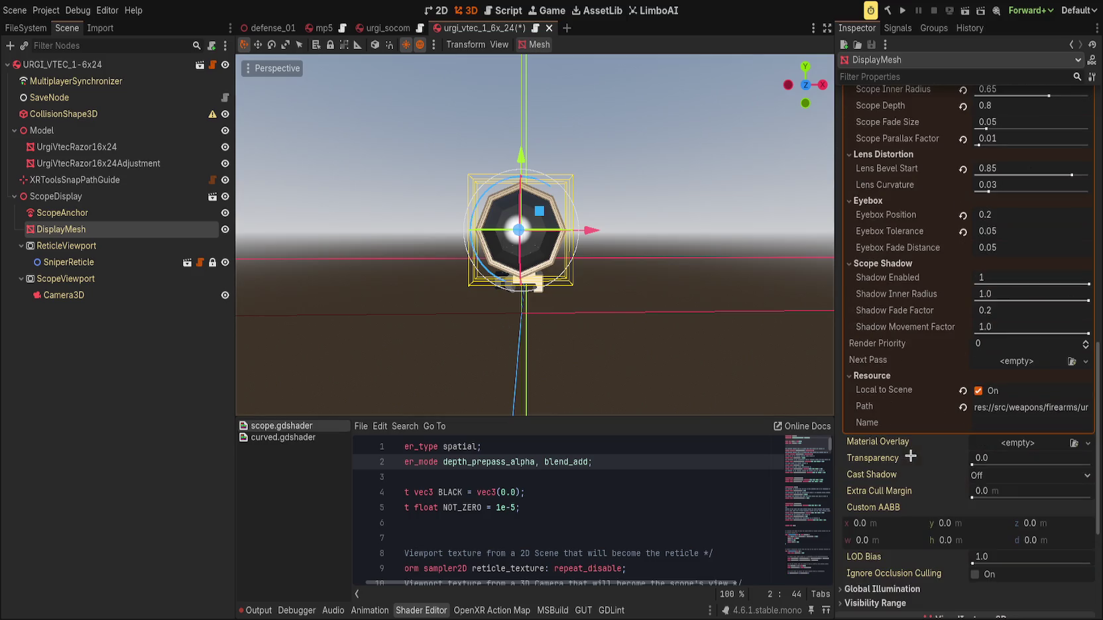
pyautogui.scroll(5, 911, 457)
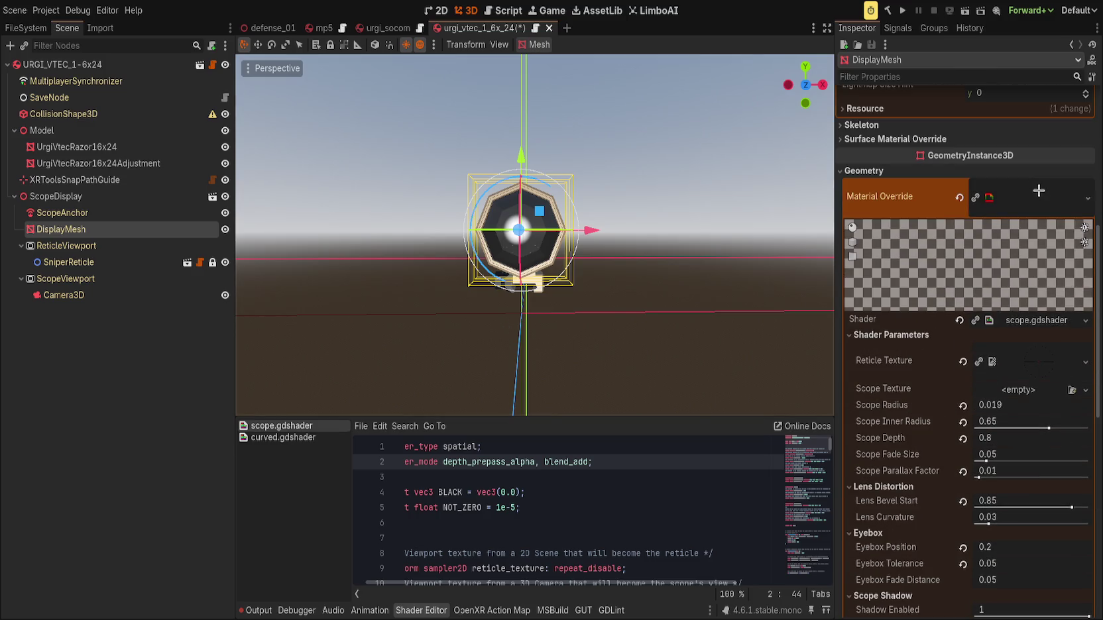
# Collapse the shader groups and reopen Resource, Scope Shadow, Eyebox, Lens Distortion and Shader Parameters.
pyautogui.click(891, 334)
pyautogui.scroll(-1, 961, 371)
pyautogui.click(897, 356)
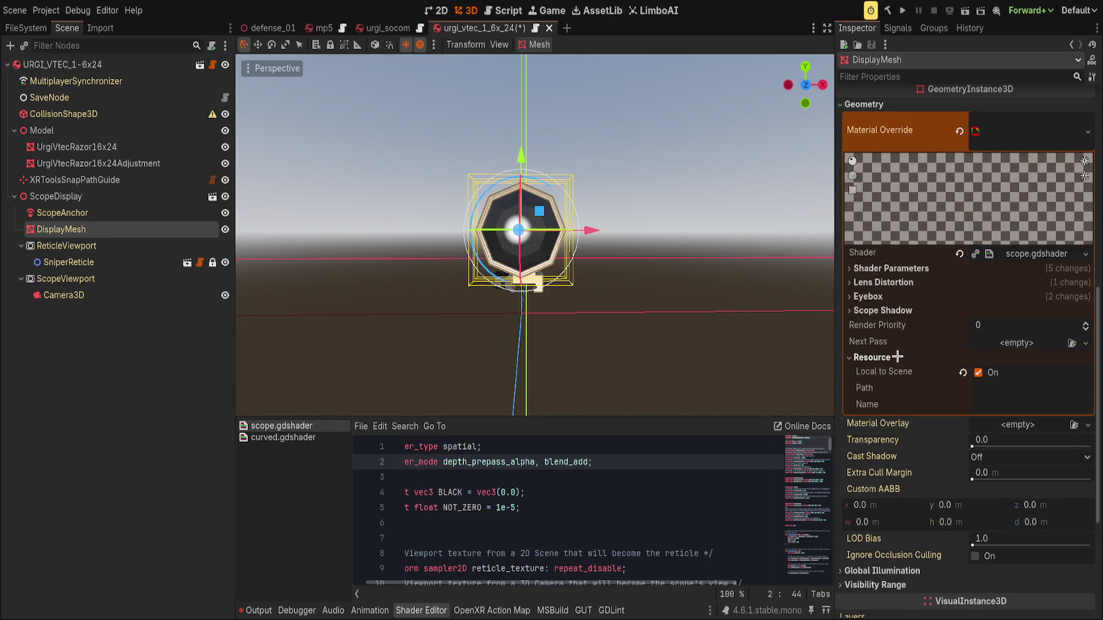
pyautogui.click(892, 314)
pyautogui.click(889, 296)
pyautogui.click(888, 283)
pyautogui.click(888, 268)
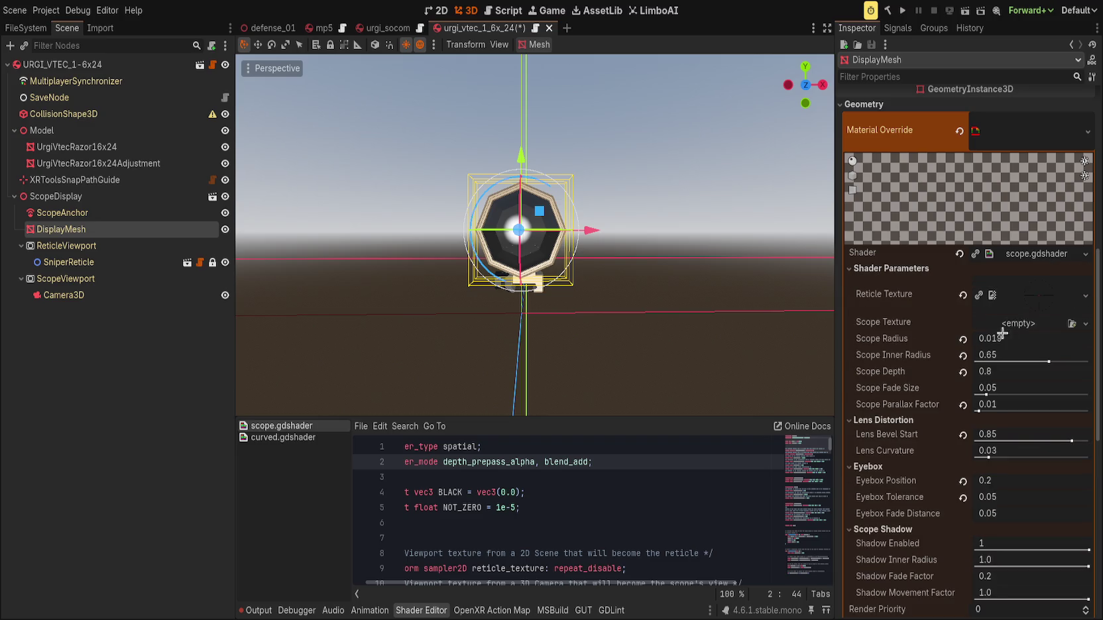
# Paste the ViewportTexture into Scope Texture and save the scene.
pyautogui.hotkey('ctrl', 'z')
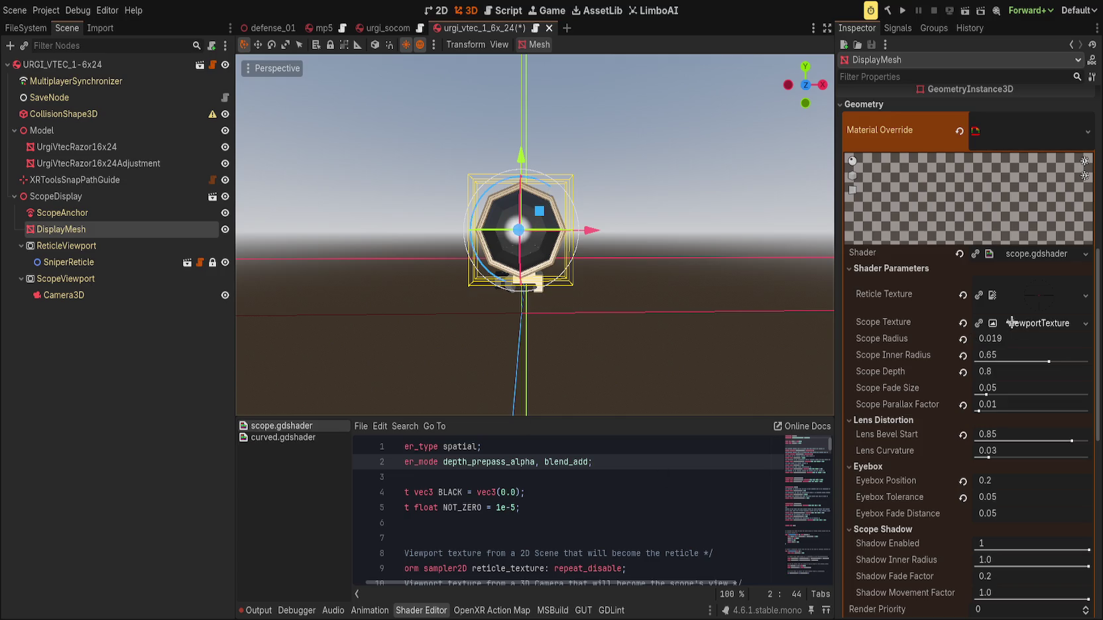
pyautogui.click(670, 260)
pyautogui.scroll(-2, 670, 259)
pyautogui.scroll(-2, 670, 259)
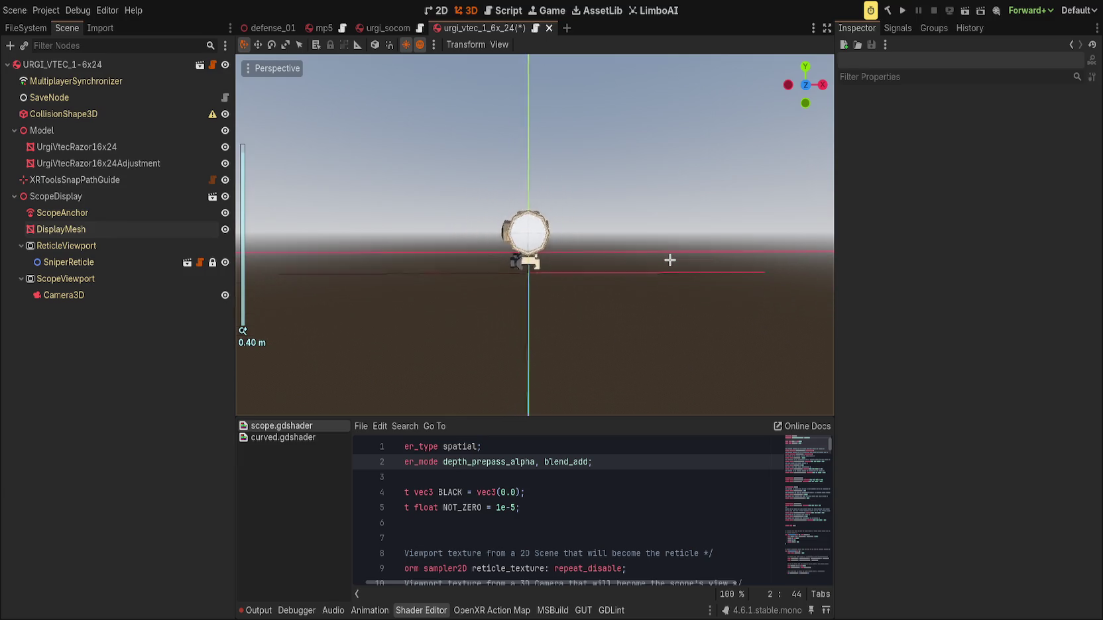
pyautogui.hotkey('ctrl', 's')
# Collapse the ScopeDisplay branch and add root node URGI_VTEC_1-6x24 to the WModPicatinny global group.
pyautogui.moveTo(670, 259)
pyautogui.mouseDown()
pyautogui.moveTo(736, 260)
pyautogui.moveTo(677, 244)
pyautogui.moveTo(696, 248)
pyautogui.mouseUp()
pyautogui.click(13, 196)
pyautogui.click(14, 196)
pyautogui.click(14, 197)
pyautogui.click(56, 64)
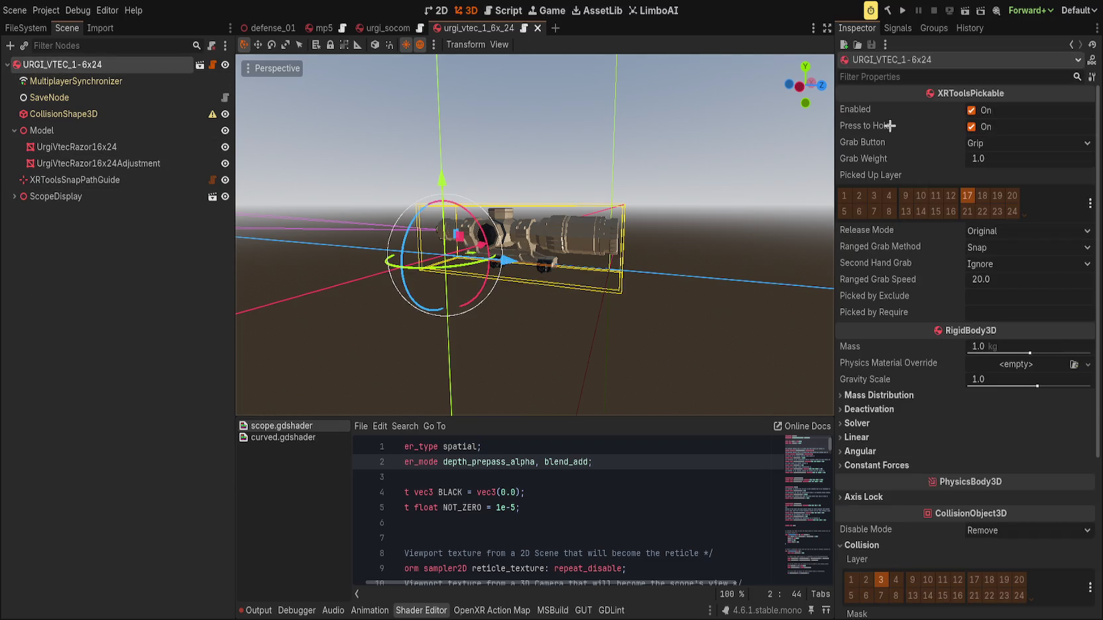
pyautogui.click(933, 28)
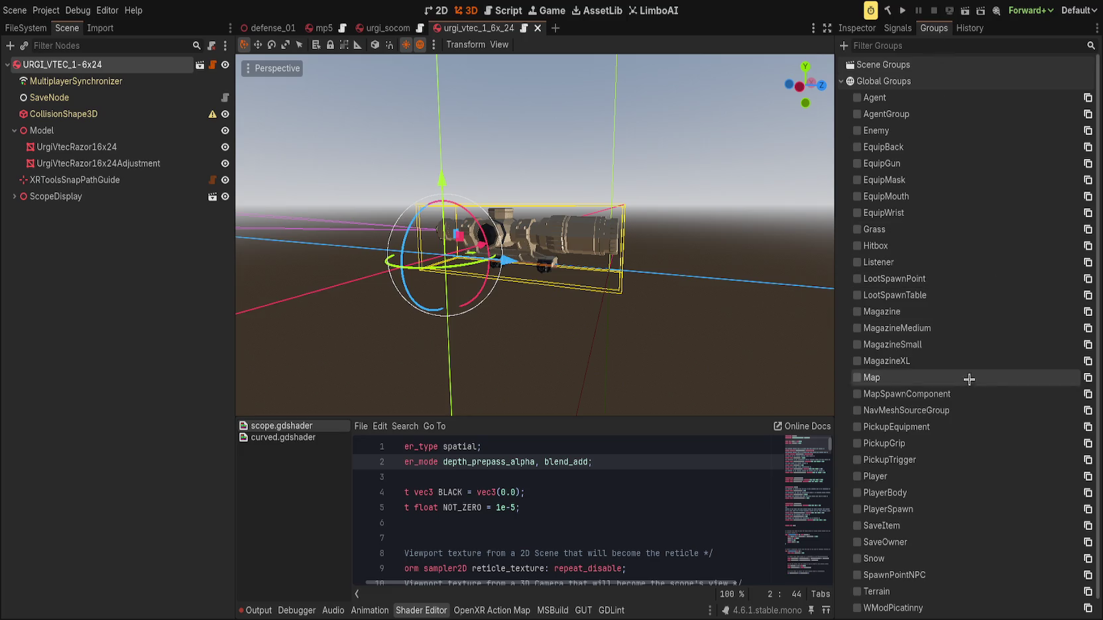
pyautogui.scroll(-1, 969, 379)
pyautogui.click(927, 589)
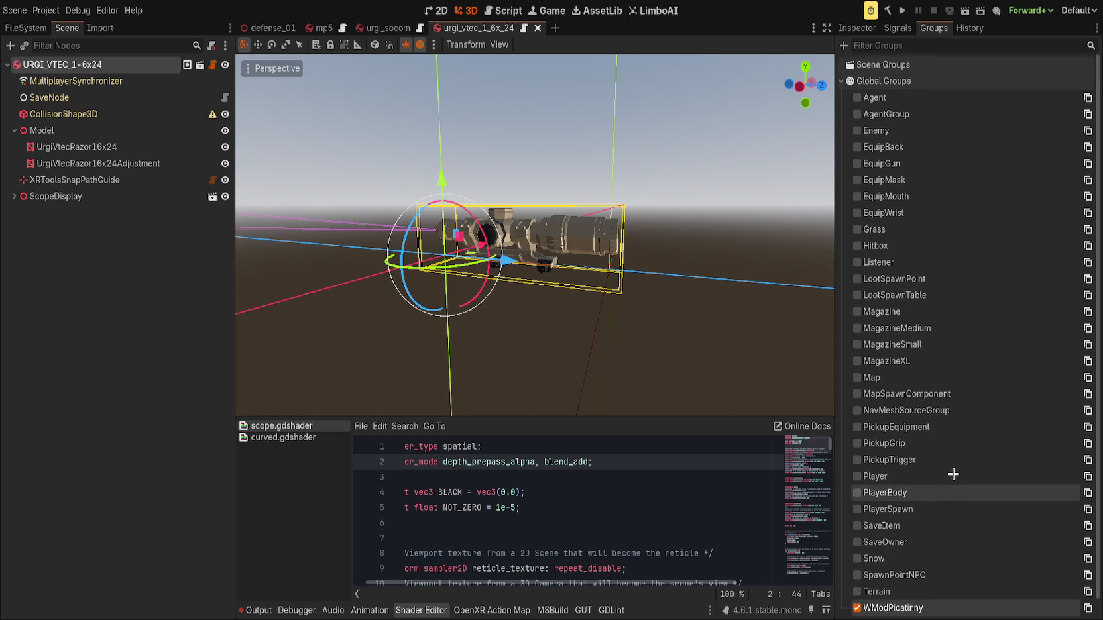
pyautogui.scroll(-1, 920, 589)
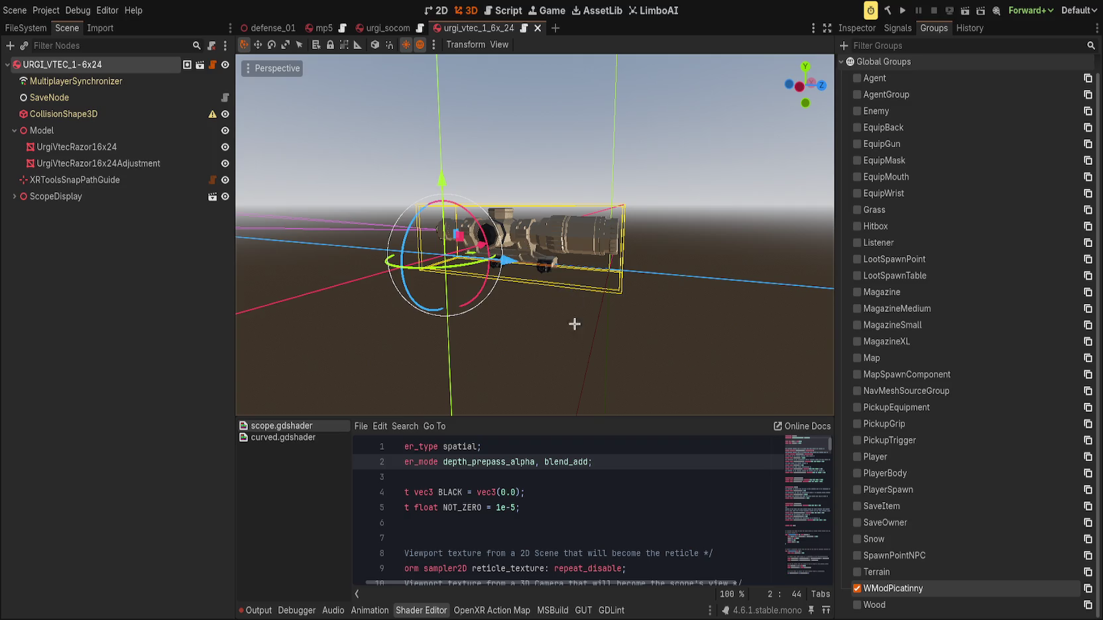
pyautogui.scroll(1, 908, 472)
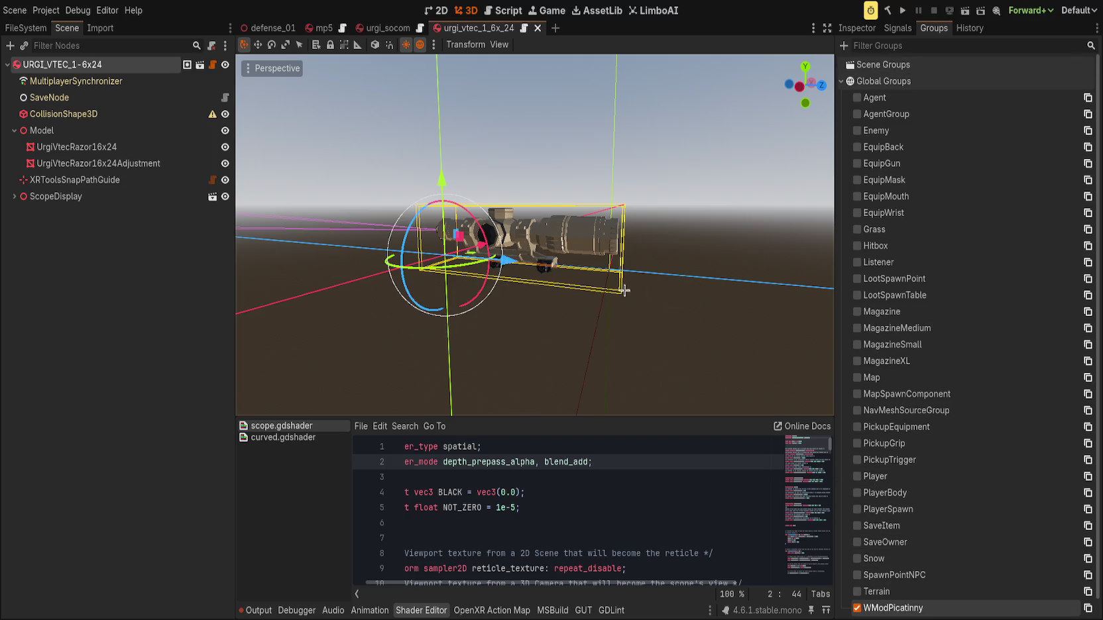
# Select the CollisionShape3D node and show its properties in the Inspector.
pyautogui.click(677, 245)
pyautogui.click(148, 114)
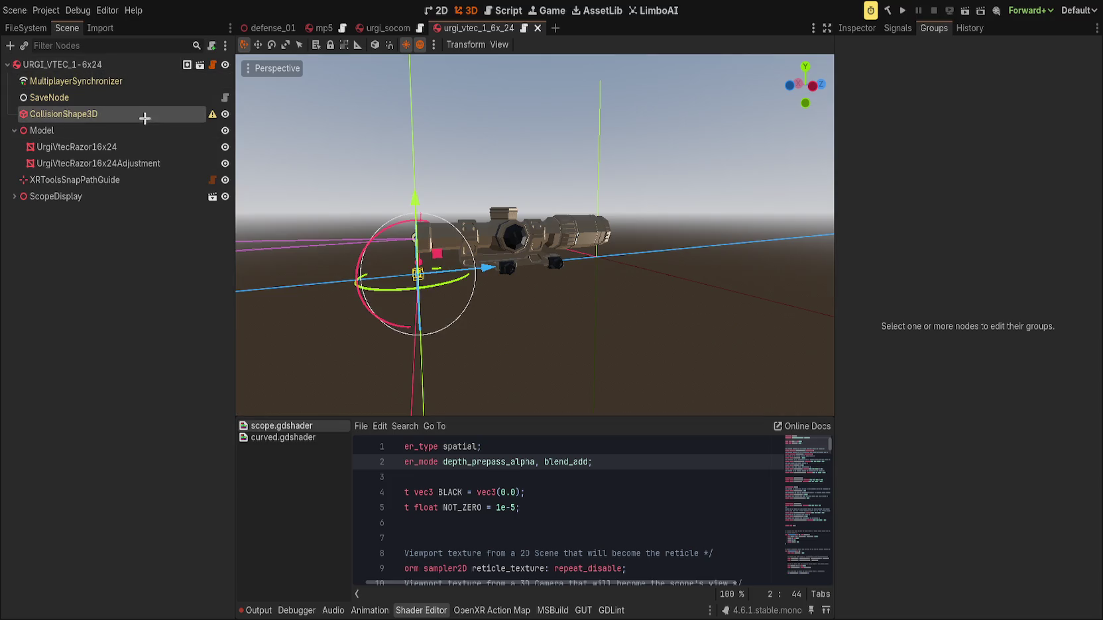
pyautogui.click(859, 28)
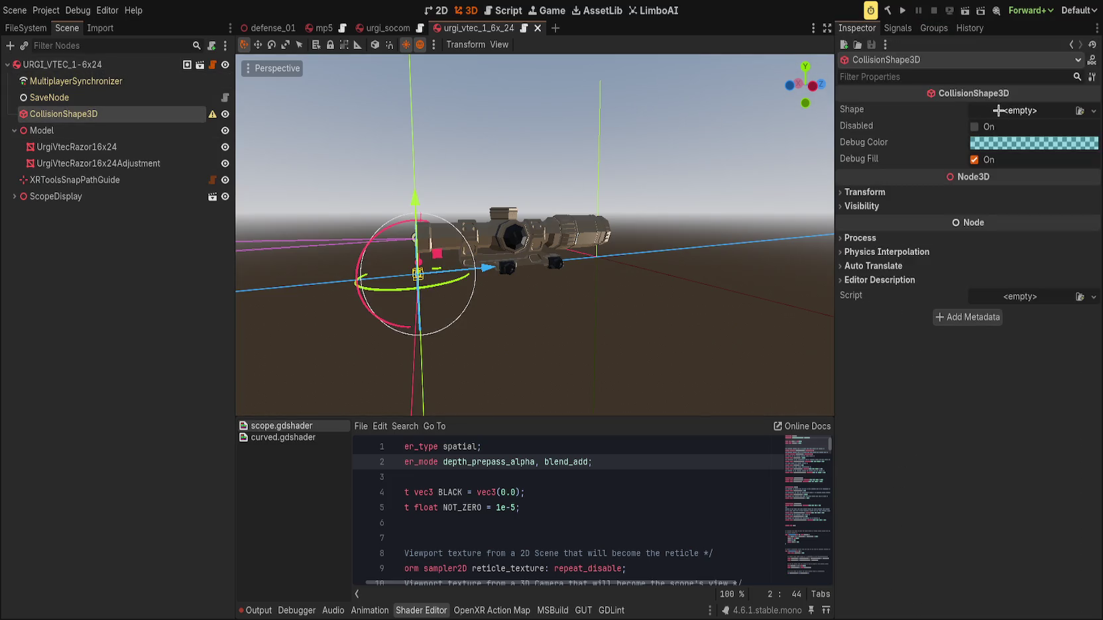
# Give CollisionShape3D a box shape and fit its length and height to the scope in side view.
pyautogui.moveTo(523, 189); pyautogui.dragTo(475, 248)
pyautogui.moveTo(690, 254); pyautogui.dragTo(583, 252)
pyautogui.click(804, 91)
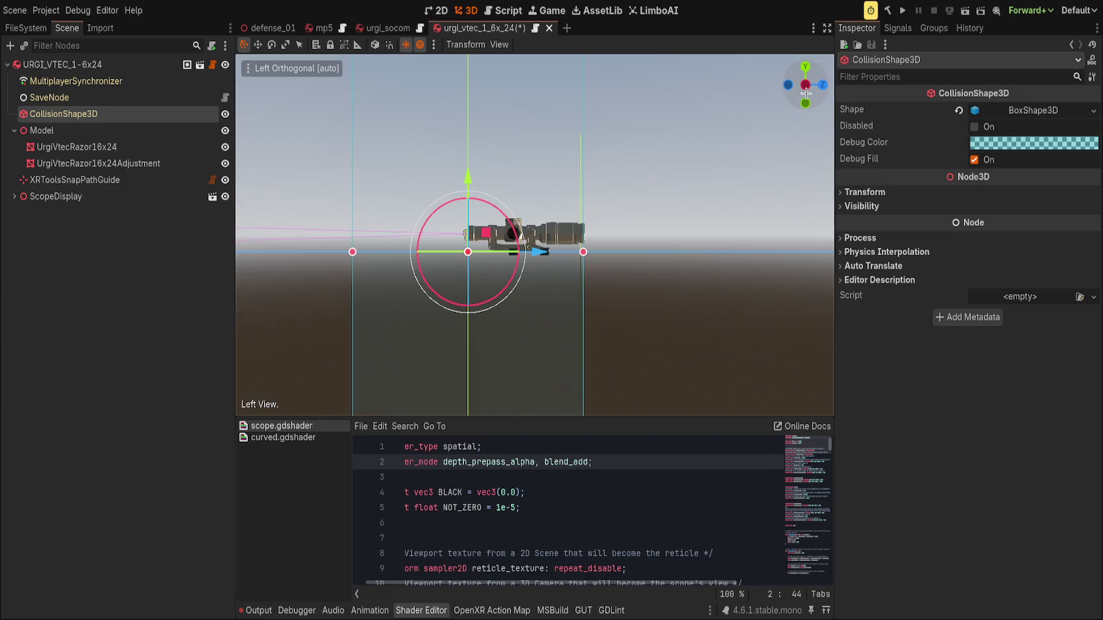
pyautogui.scroll(-3, 499, 298)
pyautogui.moveTo(498, 372); pyautogui.dragTo(498, 257)
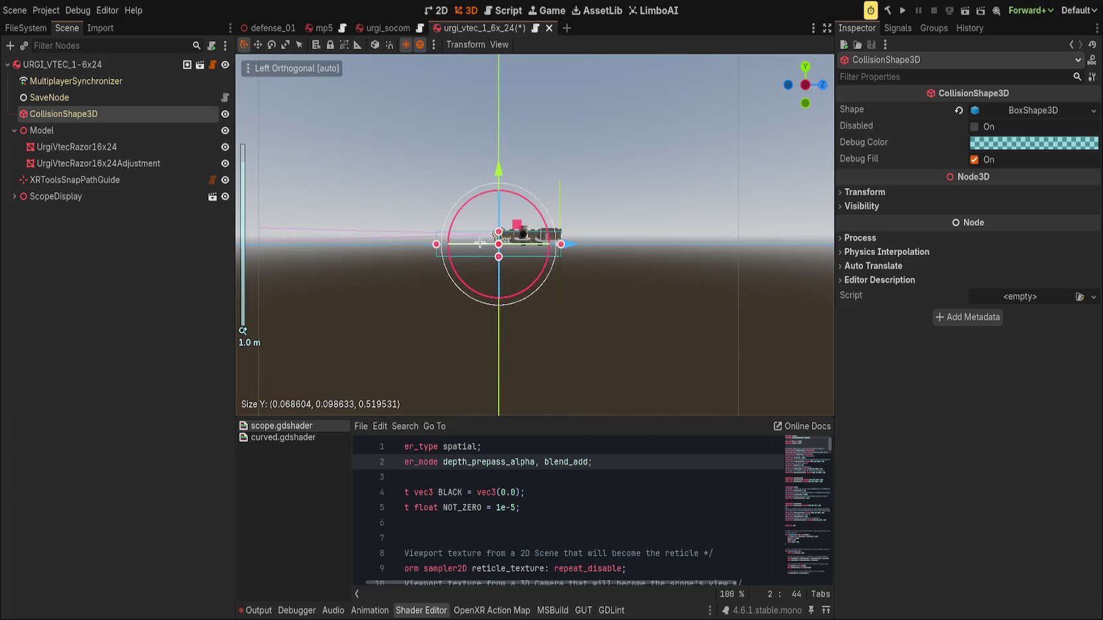
pyautogui.moveTo(436, 244)
pyautogui.mouseDown()
pyautogui.moveTo(497, 254)
pyautogui.moveTo(306, 297)
pyautogui.mouseUp()
pyautogui.scroll(10, 496, 254)
pyautogui.moveTo(504, 213); pyautogui.dragTo(516, 193)
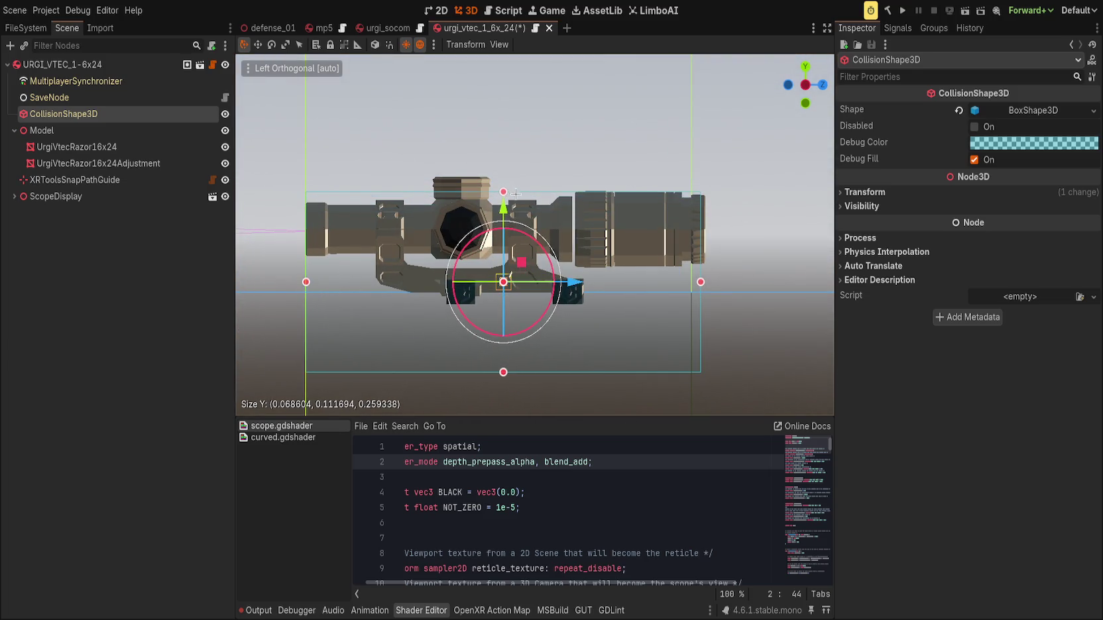
pyautogui.moveTo(500, 367); pyautogui.dragTo(503, 293)
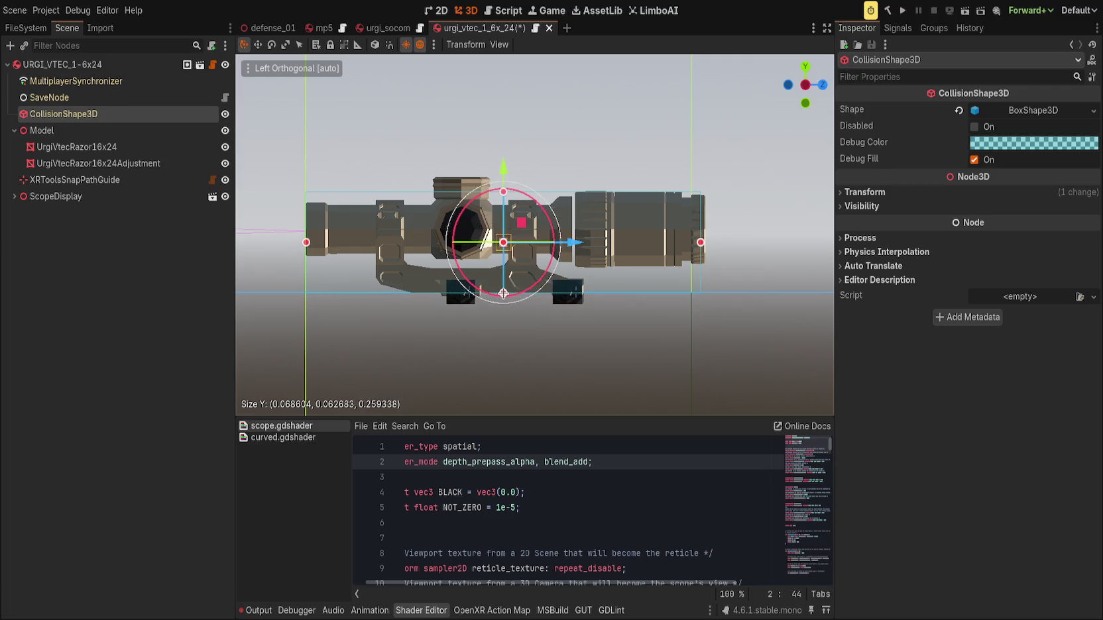
pyautogui.moveTo(503, 192)
pyautogui.mouseDown()
pyautogui.moveTo(505, 177)
pyautogui.moveTo(511, 195)
pyautogui.mouseUp()
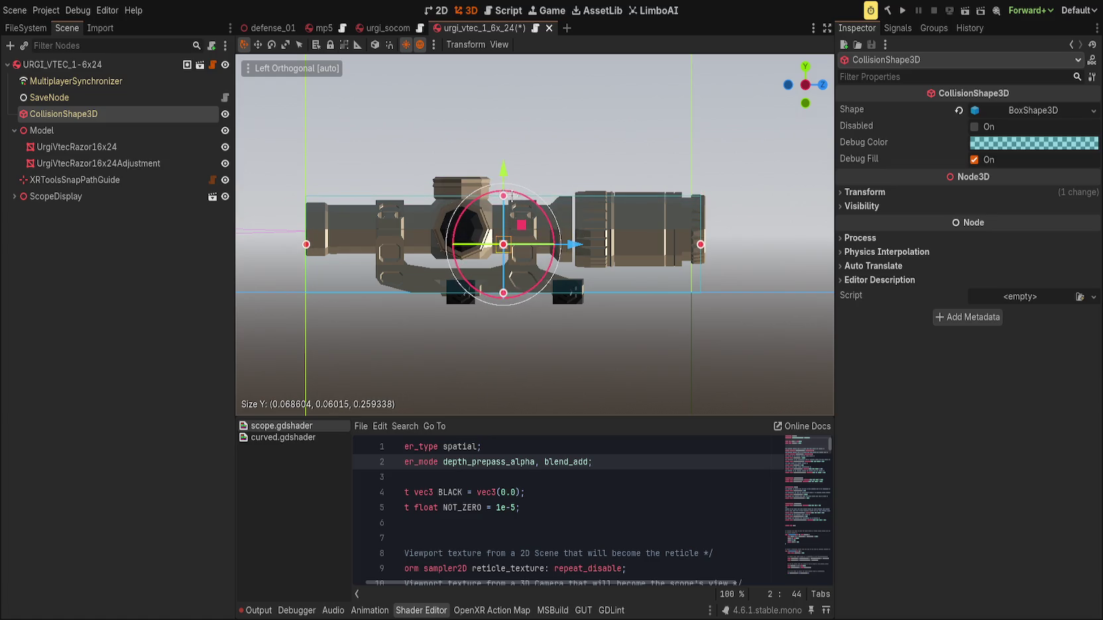
pyautogui.moveTo(700, 242); pyautogui.dragTo(705, 245)
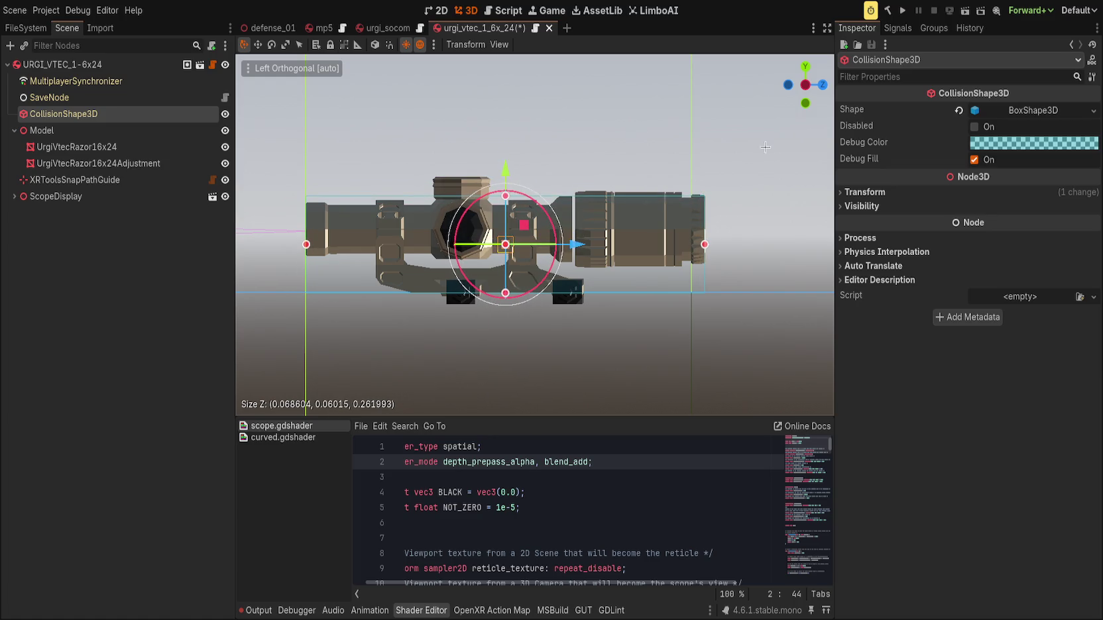
# In front view, fit the box to about 0.056 × 0.067 × 0.262 m, then duplicate it.
pyautogui.click(822, 84)
pyautogui.scroll(3, 414, 262)
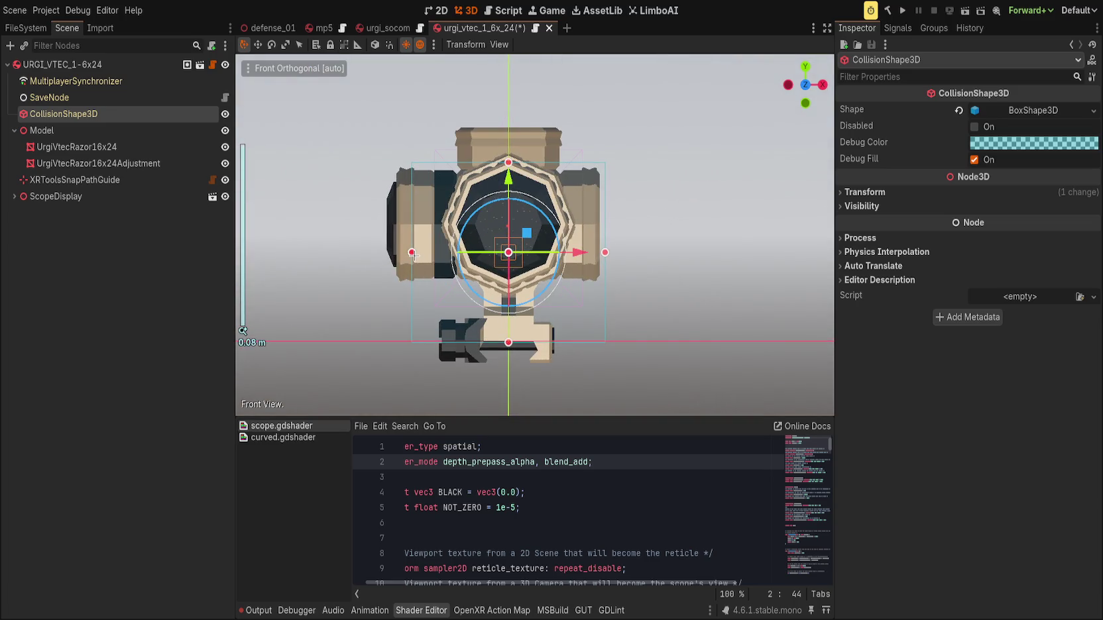
pyautogui.moveTo(508, 342); pyautogui.dragTo(508, 362)
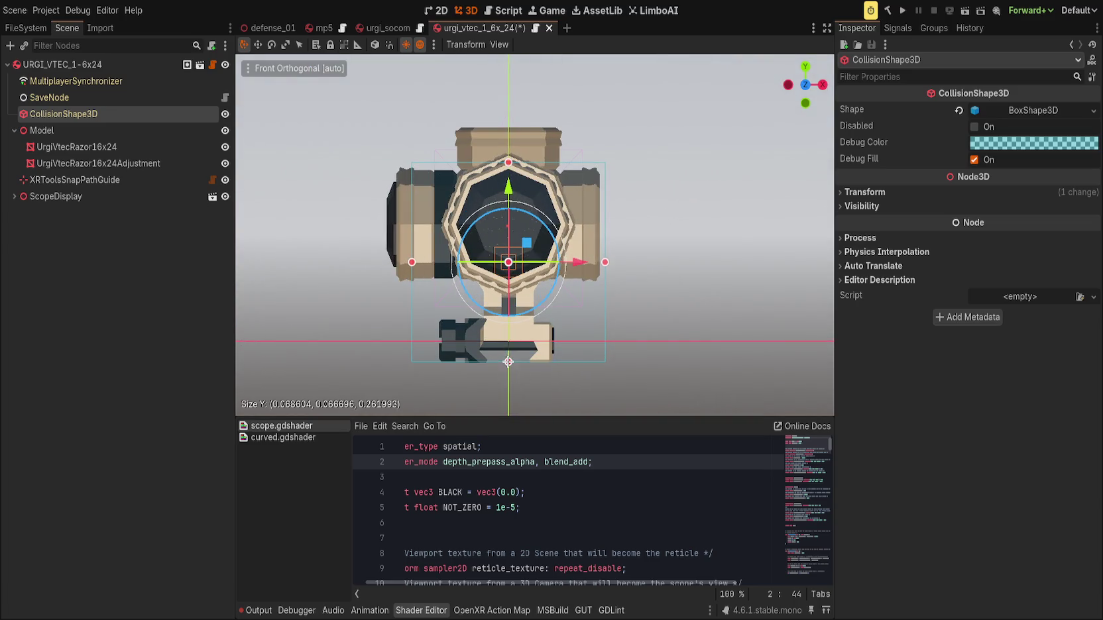
pyautogui.moveTo(411, 262); pyautogui.dragTo(441, 270)
pyautogui.moveTo(605, 262)
pyautogui.mouseDown()
pyautogui.moveTo(576, 271)
pyautogui.moveTo(599, 263)
pyautogui.mouseUp()
pyautogui.moveTo(441, 262); pyautogui.dragTo(443, 267)
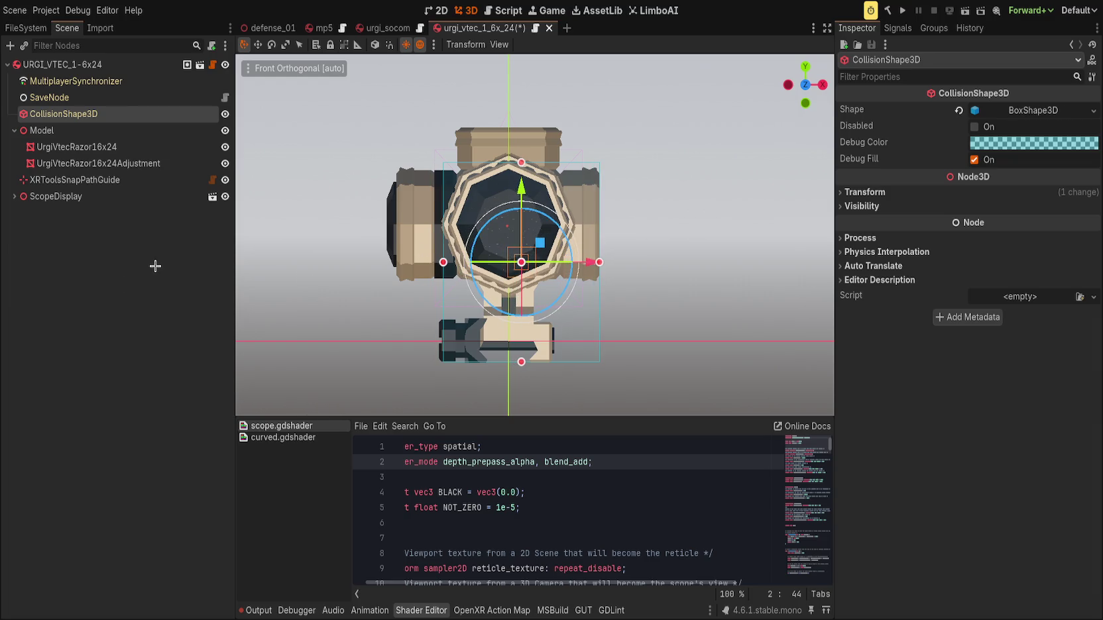
pyautogui.hotkey('ctrl', 'd')
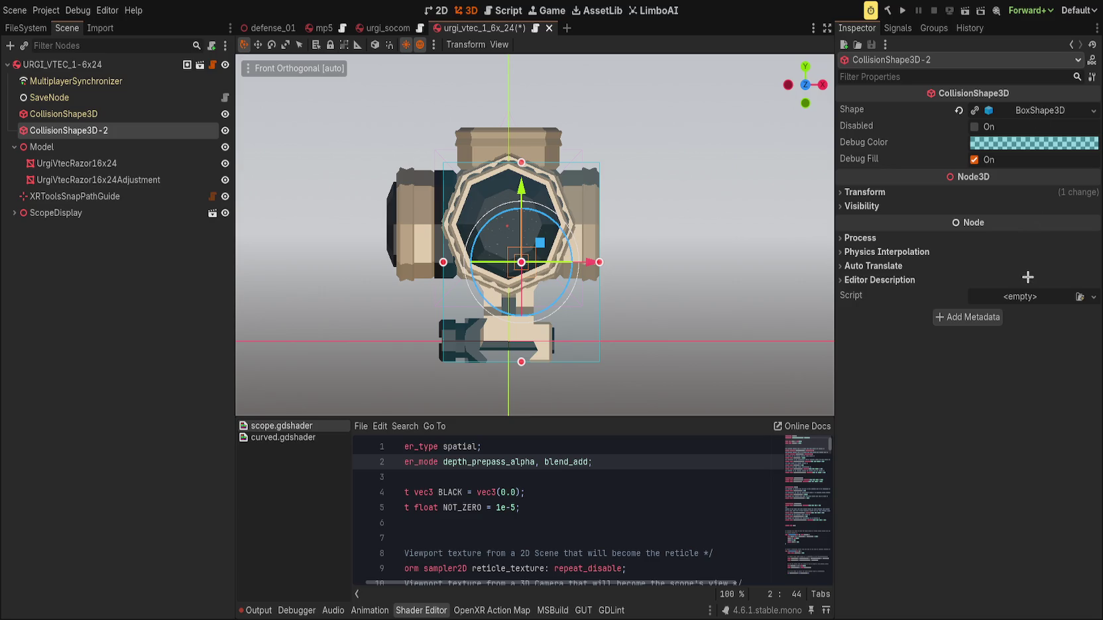
# Move the copied collision box over the scope's side knob and trim it to fit.
pyautogui.moveTo(540, 243)
pyautogui.mouseDown()
pyautogui.moveTo(483, 229)
pyautogui.moveTo(435, 190)
pyautogui.mouseUp()
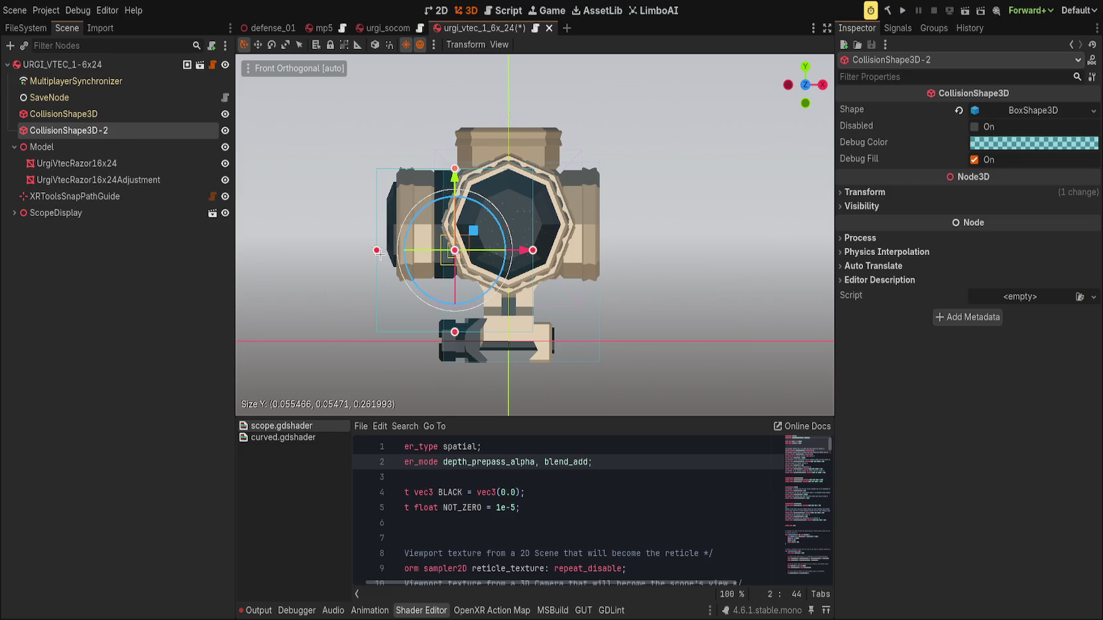
pyautogui.moveTo(379, 253); pyautogui.dragTo(387, 254)
pyautogui.moveTo(460, 332); pyautogui.dragTo(459, 282)
pyautogui.moveTo(533, 226); pyautogui.dragTo(458, 225)
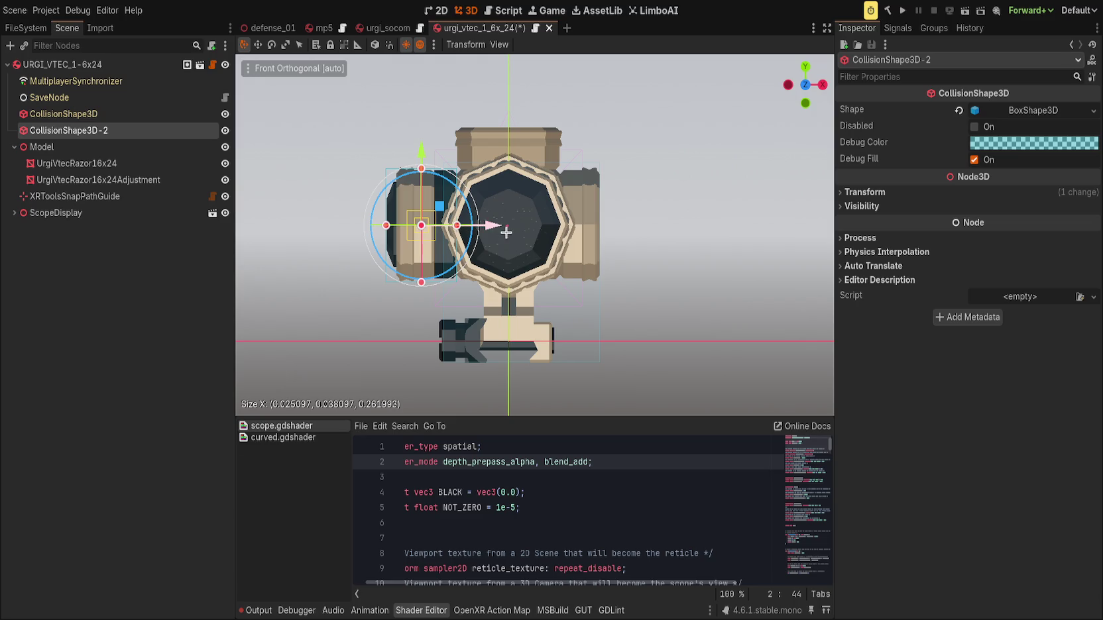
pyautogui.press('f')
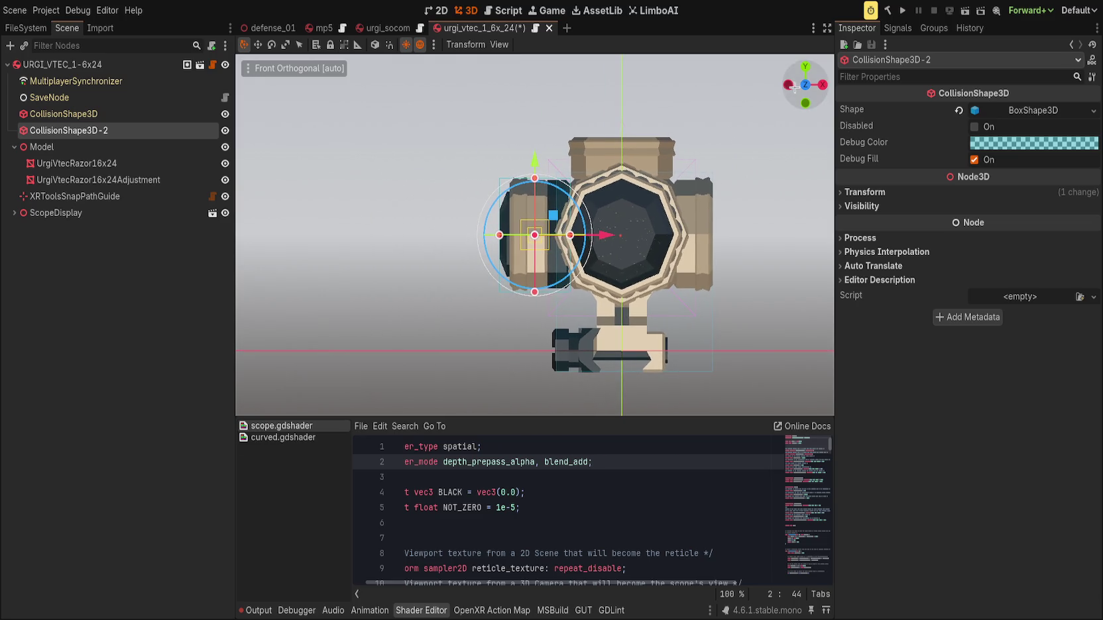
pyautogui.click(788, 85)
pyautogui.moveTo(363, 235); pyautogui.dragTo(475, 235)
pyautogui.moveTo(706, 236); pyautogui.dragTo(520, 245)
# Resize CollisionShape3D-5 to about 0.043 × 0.048 × 0.086 m around the front objective.
pyautogui.moveTo(799, 90); pyautogui.dragTo(742, 126)
pyautogui.scroll(2, 515, 247)
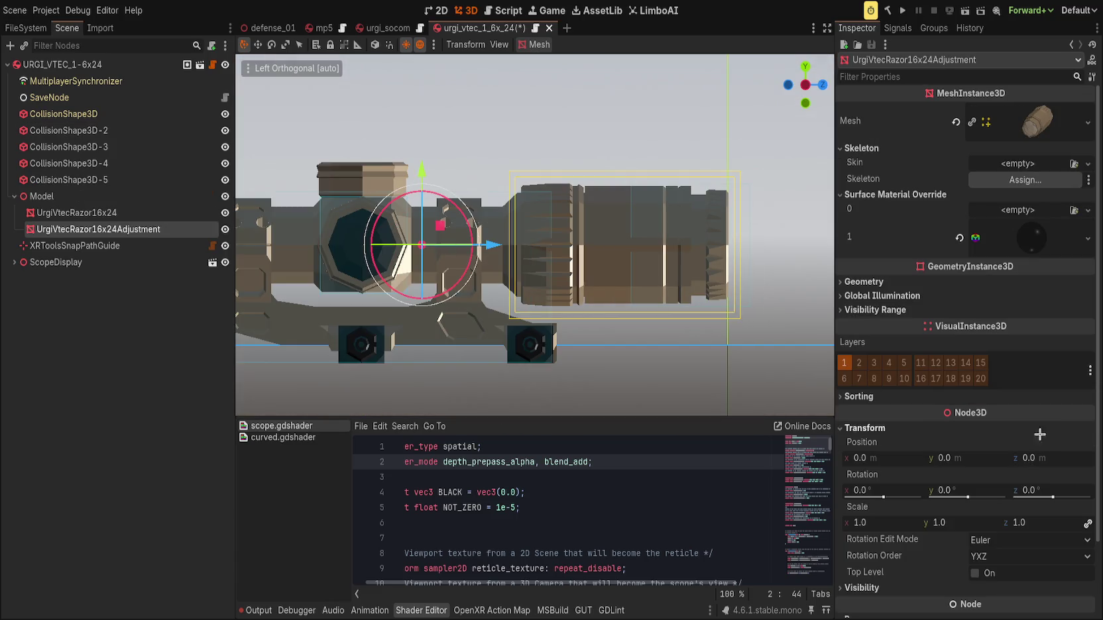
pyautogui.click(66, 180)
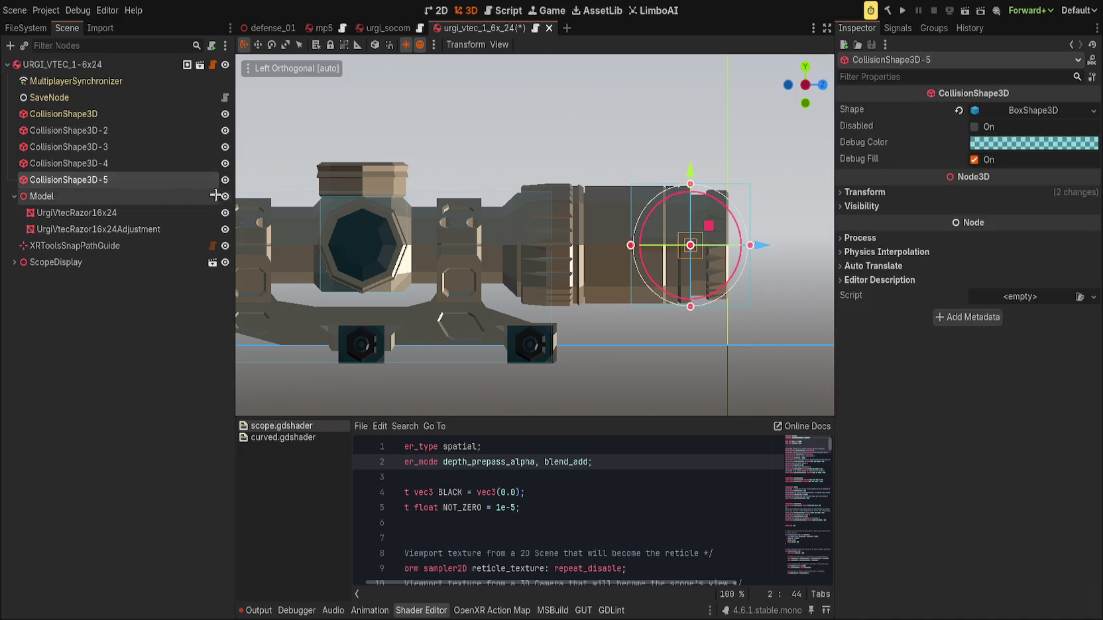
pyautogui.moveTo(678, 245); pyautogui.dragTo(519, 245)
pyautogui.moveTo(750, 245)
pyautogui.mouseDown()
pyautogui.moveTo(662, 285)
pyautogui.moveTo(458, 323)
pyautogui.moveTo(531, 292)
pyautogui.moveTo(604, 213)
pyautogui.moveTo(504, 239)
pyautogui.mouseUp()
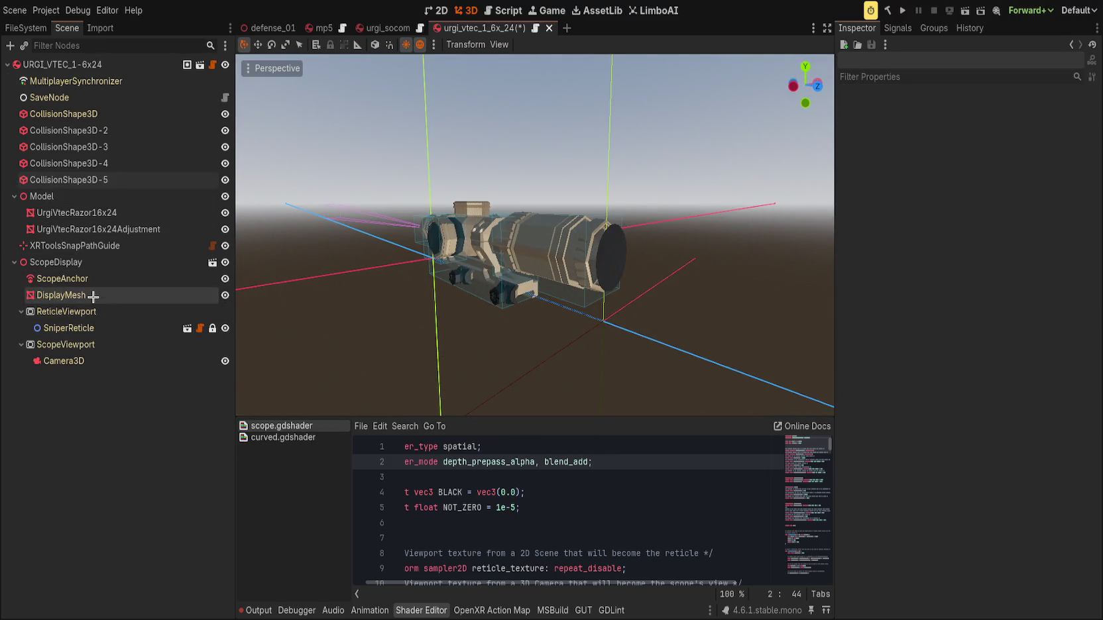
# Inspect the scope's DisplayMesh from the front and save the scene.
pyautogui.click(45, 296)
pyautogui.scroll(3, 459, 278)
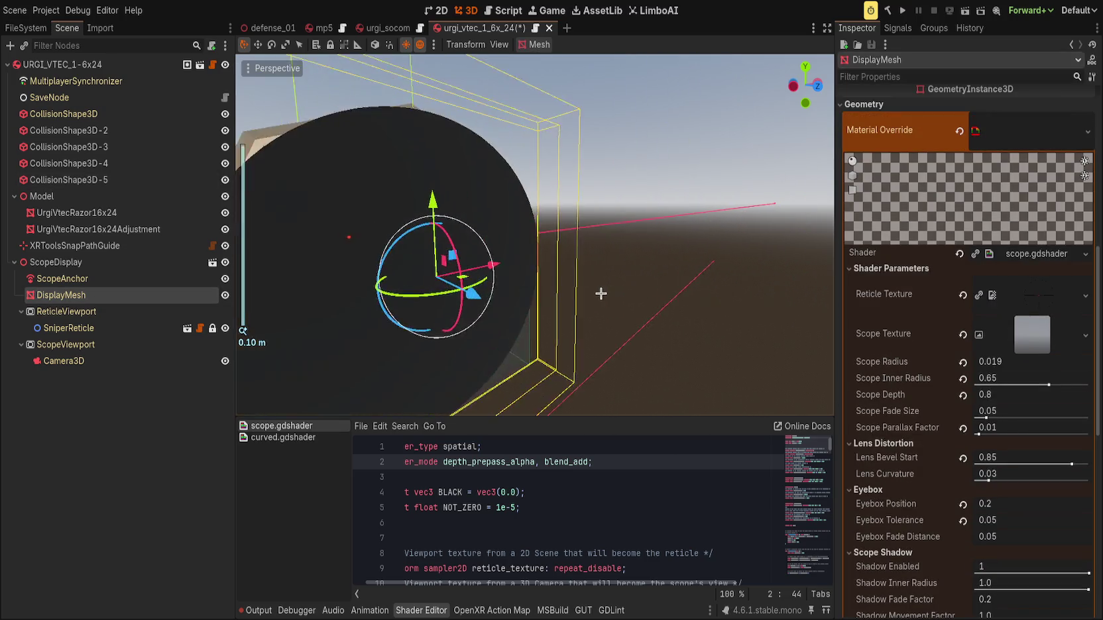
pyautogui.moveTo(599, 293)
pyautogui.mouseDown()
pyautogui.moveTo(483, 266)
pyautogui.moveTo(591, 290)
pyautogui.moveTo(599, 276)
pyautogui.moveTo(646, 279)
pyautogui.moveTo(629, 285)
pyautogui.moveTo(645, 298)
pyautogui.mouseUp()
pyautogui.scroll(2, 483, 266)
pyautogui.scroll(-2, 645, 297)
pyautogui.moveTo(644, 298)
pyautogui.mouseDown()
pyautogui.moveTo(576, 296)
pyautogui.moveTo(549, 268)
pyautogui.moveTo(647, 261)
pyautogui.moveTo(509, 190)
pyautogui.mouseUp()
pyautogui.click(550, 268)
pyautogui.scroll(-1, 509, 191)
pyautogui.hotkey('ctrl', 's')
# Select CollisionShape3D-3 as the box to copy, inspecting it around the scope.
pyautogui.moveTo(635, 284)
pyautogui.mouseDown()
pyautogui.moveTo(623, 278)
pyautogui.moveTo(731, 286)
pyautogui.moveTo(697, 305)
pyautogui.moveTo(649, 304)
pyautogui.moveTo(672, 283)
pyautogui.moveTo(647, 293)
pyautogui.moveTo(669, 296)
pyautogui.moveTo(660, 324)
pyautogui.moveTo(623, 292)
pyautogui.mouseUp()
pyautogui.click(596, 285)
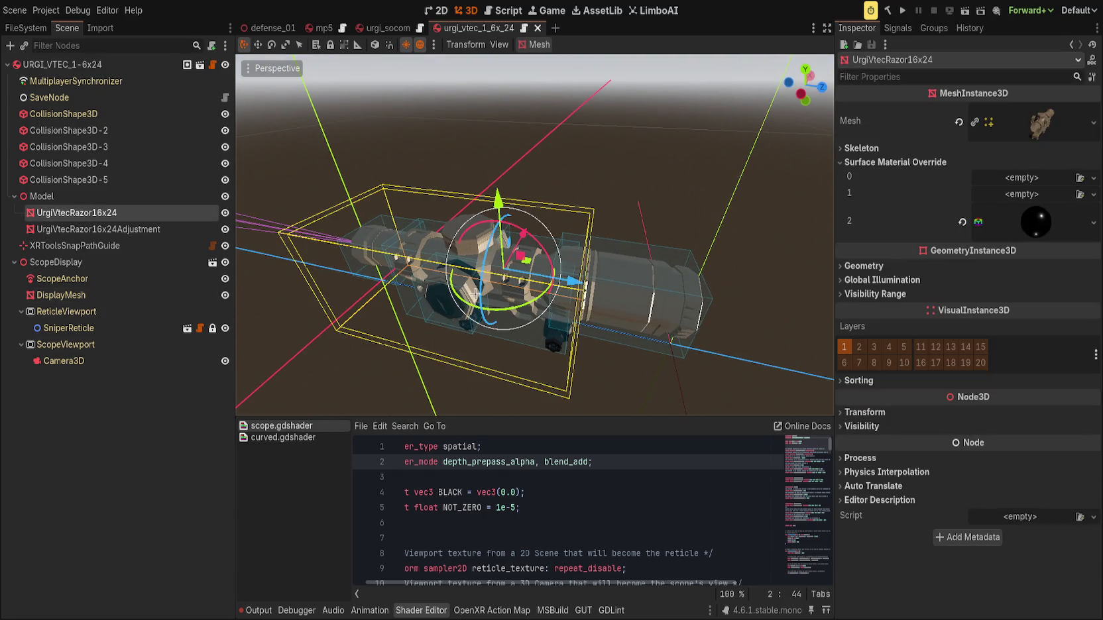
pyautogui.click(91, 177)
pyautogui.click(103, 164)
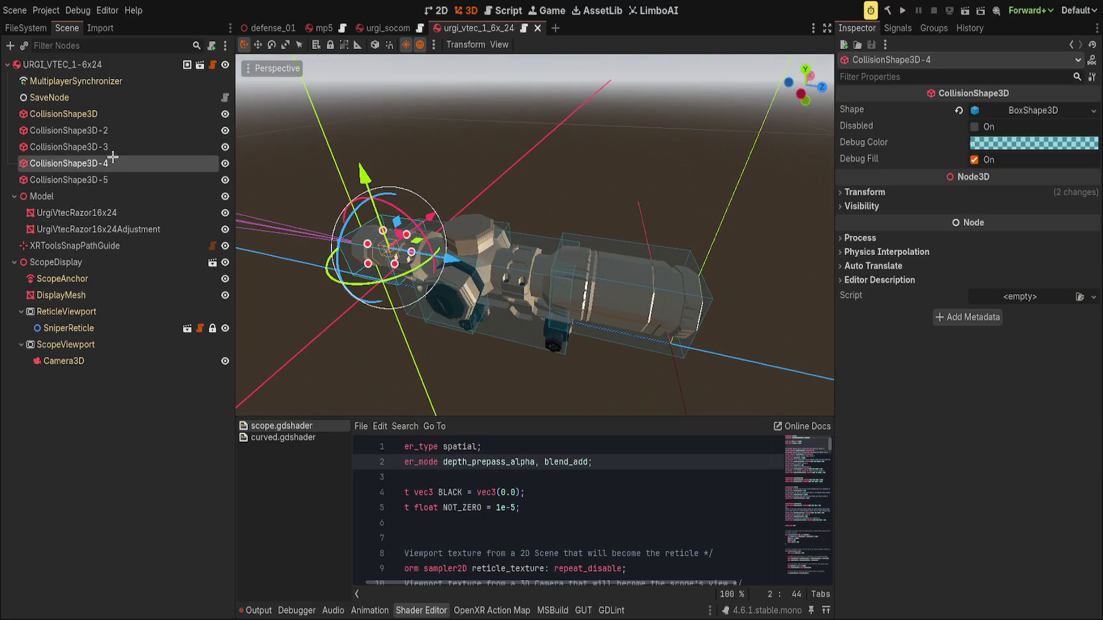
pyautogui.click(111, 147)
pyautogui.moveTo(401, 167)
pyautogui.mouseDown()
pyautogui.moveTo(524, 145)
pyautogui.moveTo(404, 225)
pyautogui.moveTo(398, 193)
pyautogui.mouseUp()
# Duplicate CollisionShape3D-3 into CollisionShape3D-6 and position it near the top of the scope.
pyautogui.hotkey('ctrl', 'd')
pyautogui.moveTo(474, 182); pyautogui.dragTo(456, 170)
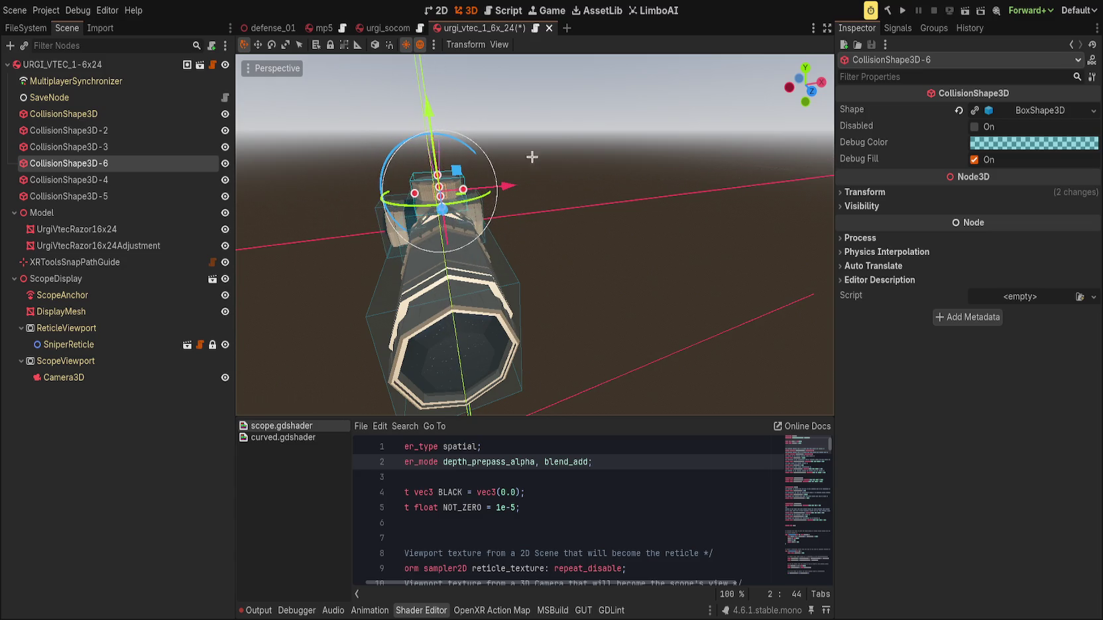
pyautogui.click(813, 92)
pyautogui.moveTo(373, 122); pyautogui.dragTo(372, 124)
pyautogui.click(537, 90)
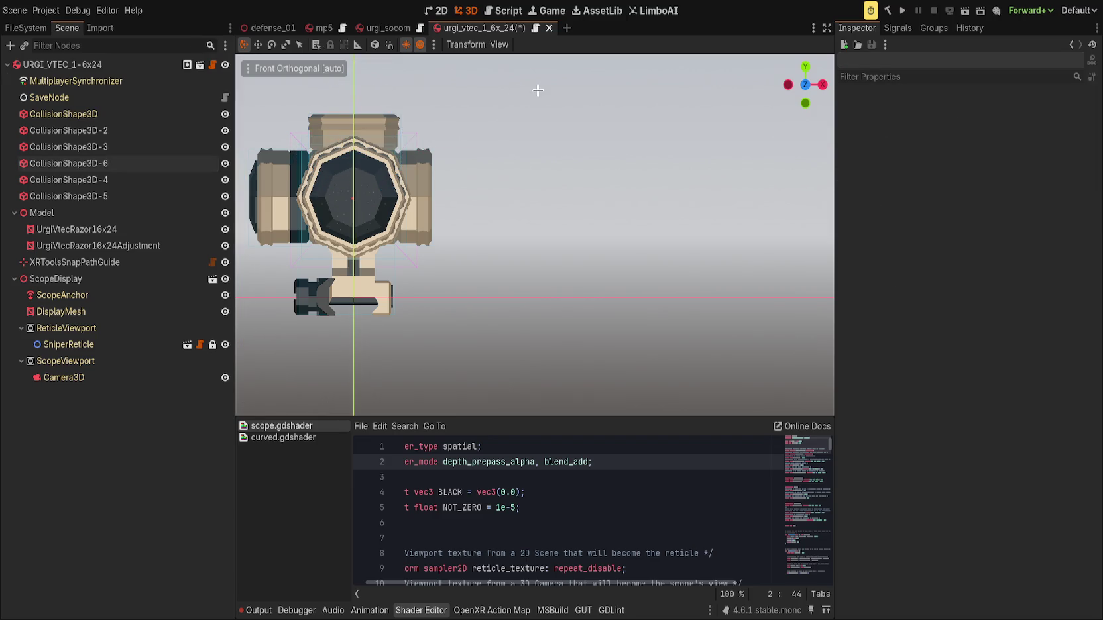
# Check collision boxes 5, 4, 6, 3 and 2 around the scope, then save the scene.
pyautogui.click(420, 194)
pyautogui.moveTo(420, 194)
pyautogui.mouseDown()
pyautogui.moveTo(477, 265)
pyautogui.moveTo(530, 290)
pyautogui.moveTo(568, 211)
pyautogui.moveTo(595, 247)
pyautogui.mouseUp()
pyautogui.click(135, 196)
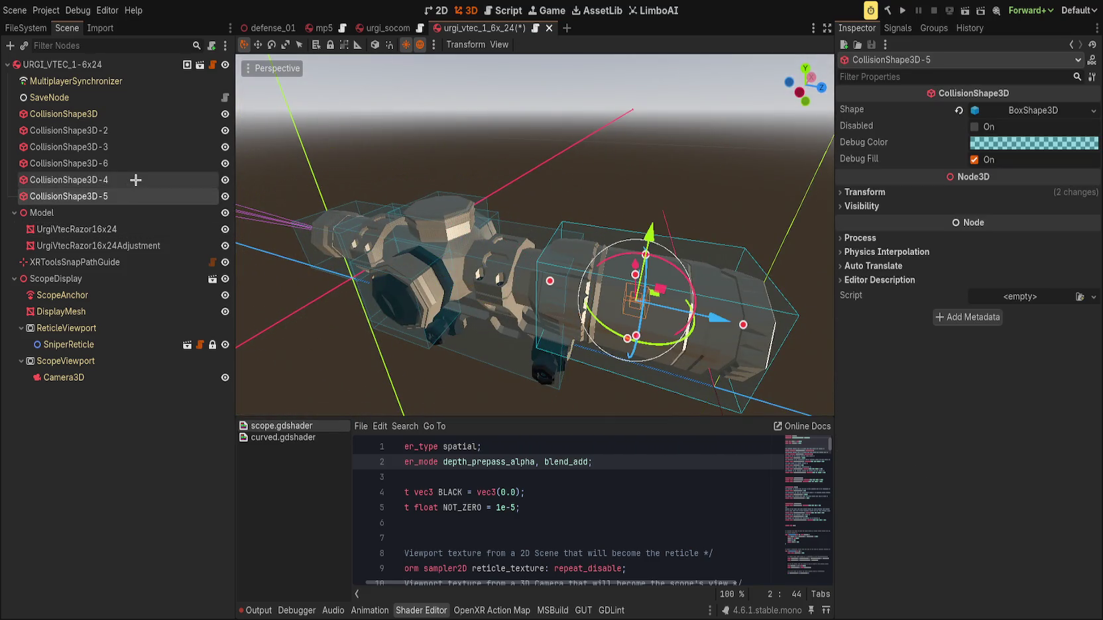
pyautogui.click(136, 179)
pyautogui.click(138, 163)
pyautogui.click(138, 146)
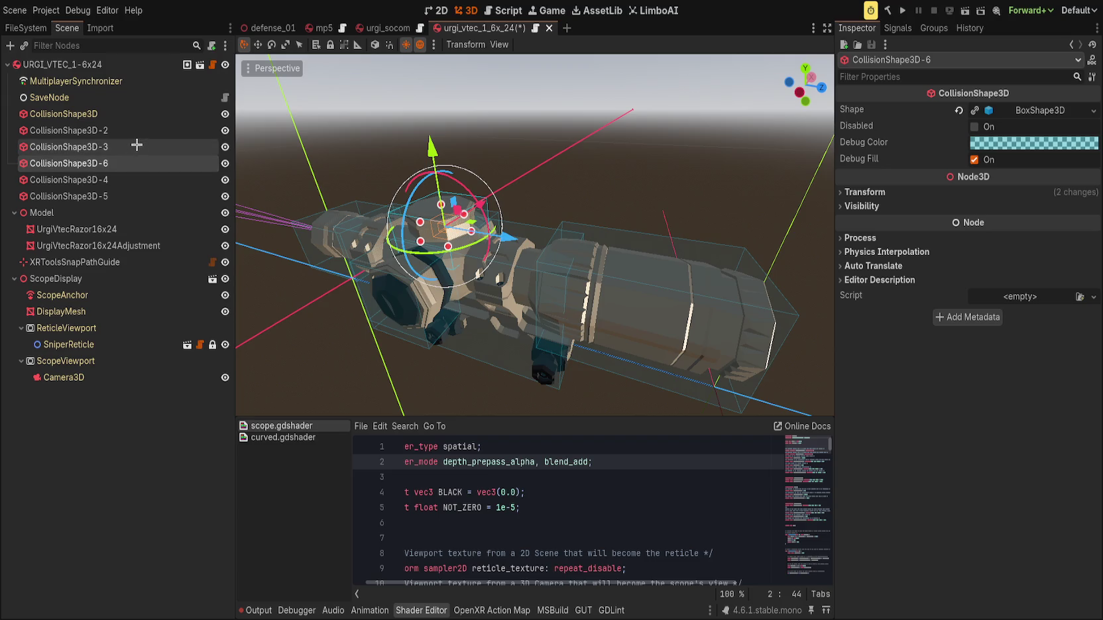
pyautogui.click(139, 130)
pyautogui.click(493, 161)
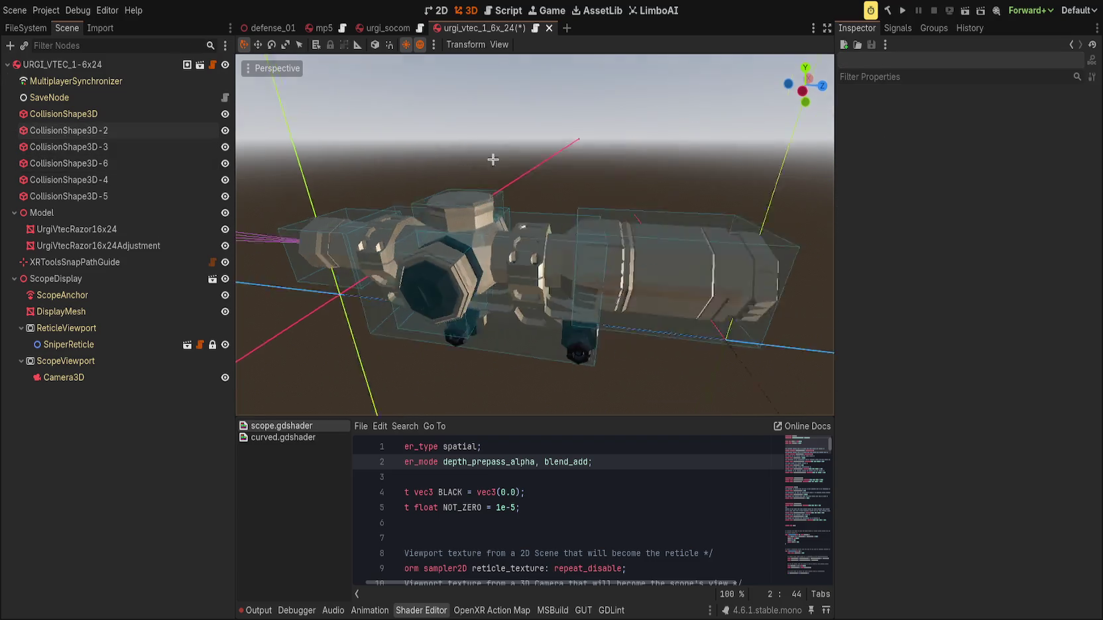
pyautogui.scroll(-3, 560, 191)
pyautogui.hotkey('ctrl', 's')
# Check the UrgiVtecRazor16x24Adjustment mesh, collapse the ScopeDisplay children, and save.
pyautogui.moveTo(560, 191)
pyautogui.mouseDown()
pyautogui.moveTo(645, 228)
pyautogui.moveTo(355, 214)
pyautogui.moveTo(571, 216)
pyautogui.moveTo(372, 232)
pyautogui.mouseUp()
pyautogui.scroll(-1, 291, 246)
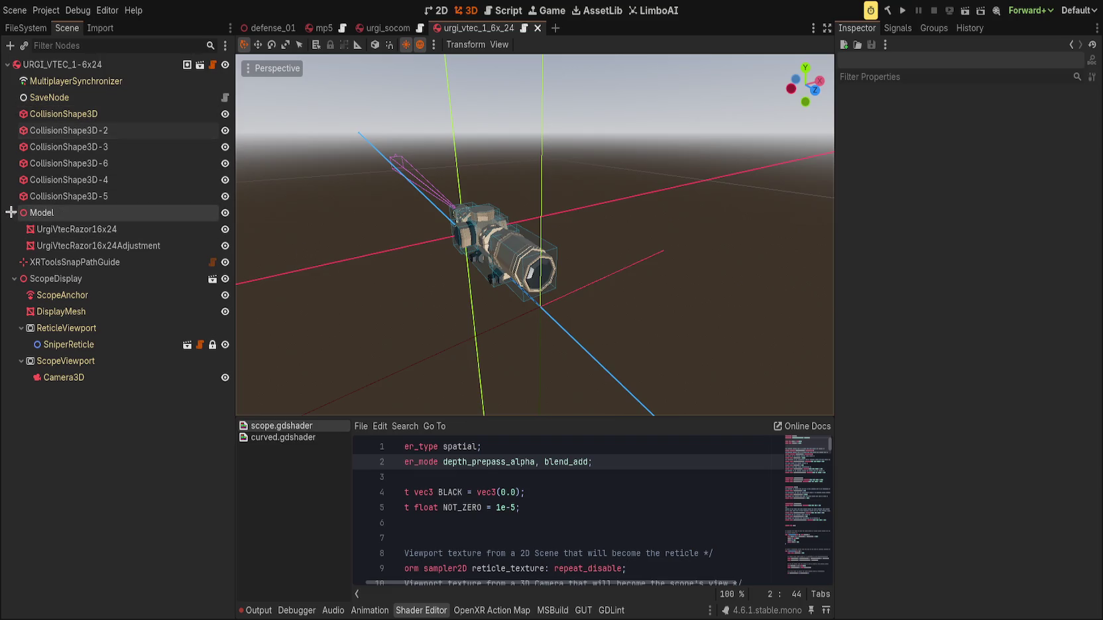
pyautogui.click(116, 247)
pyautogui.click(105, 410)
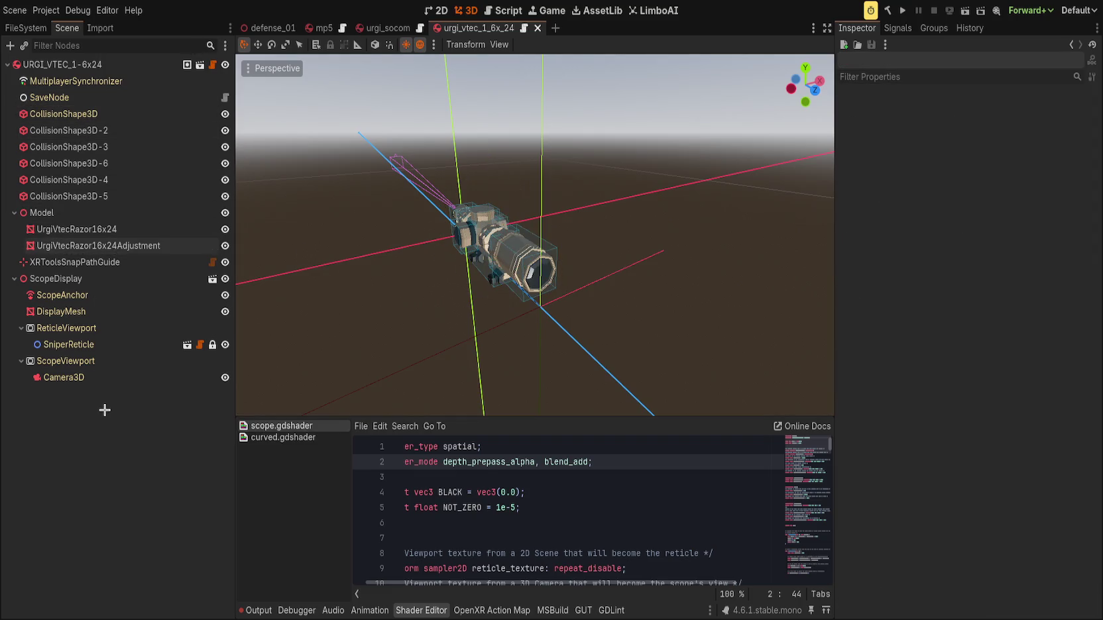
pyautogui.click(13, 279)
pyautogui.hotkey('ctrl', 's')
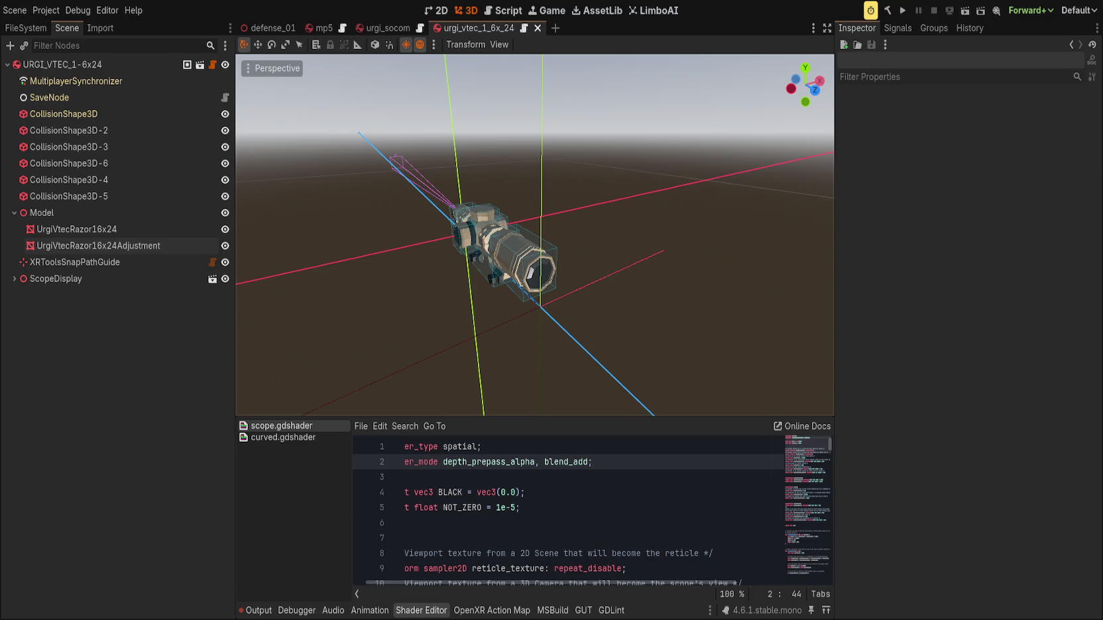
# Switch to the FileSystem dock to show the project's files.
pyautogui.click(25, 28)
# Rename low-poly_hk_mp7_a1.glb in the mp7a1 folder to mp7a1.glb.
pyautogui.scroll(-5, 106, 325)
pyautogui.click(35, 433)
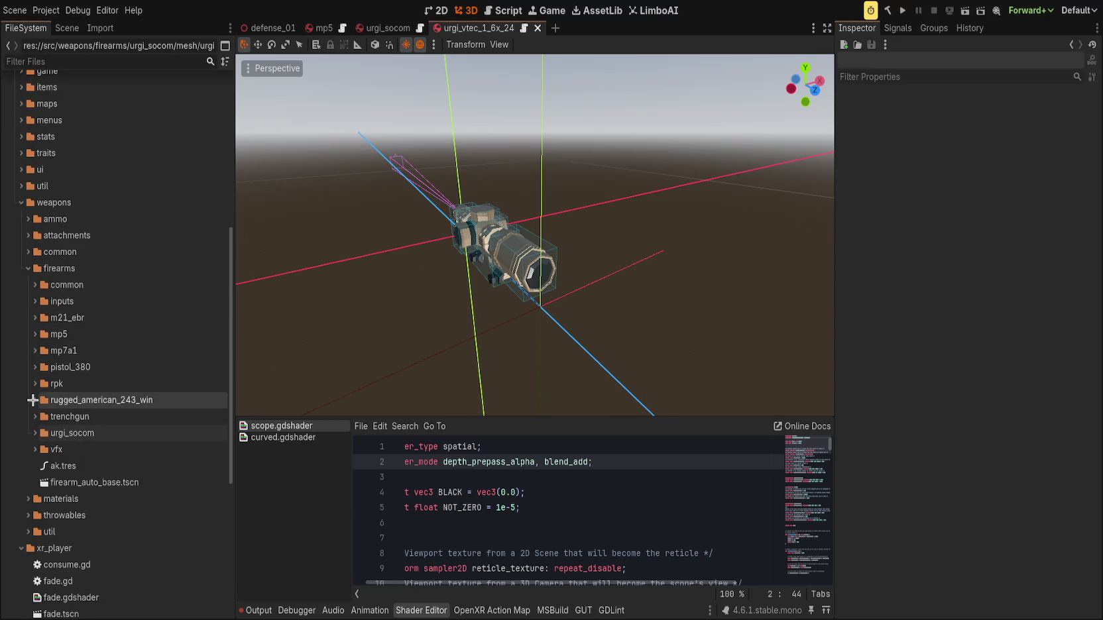
pyautogui.click(35, 351)
pyautogui.click(113, 368)
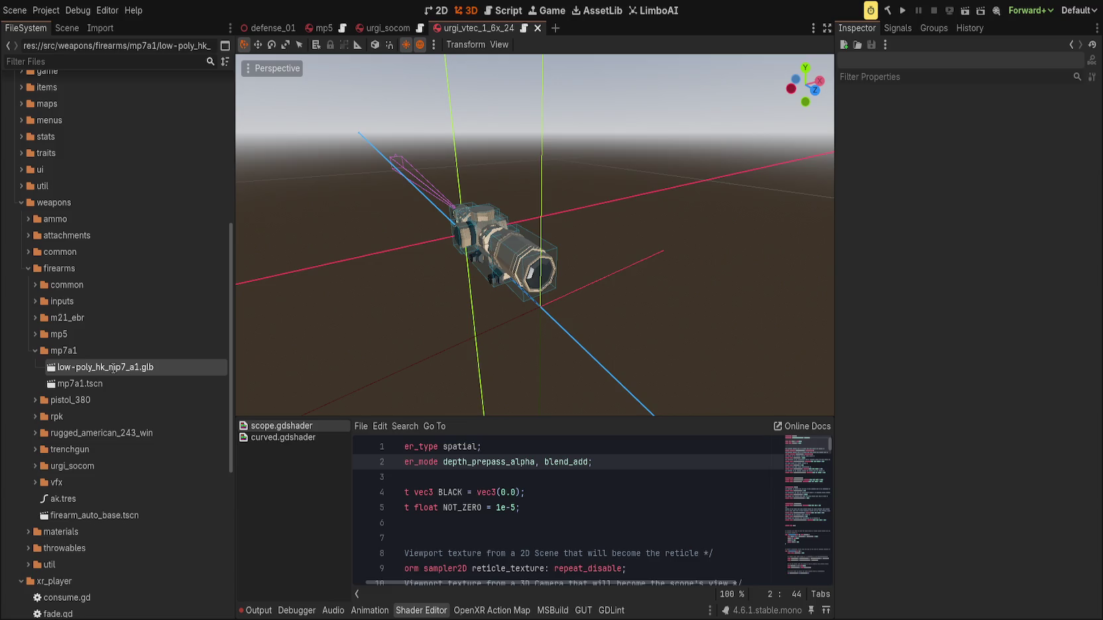
pyautogui.write('mp7a1')
pyautogui.press('Return')
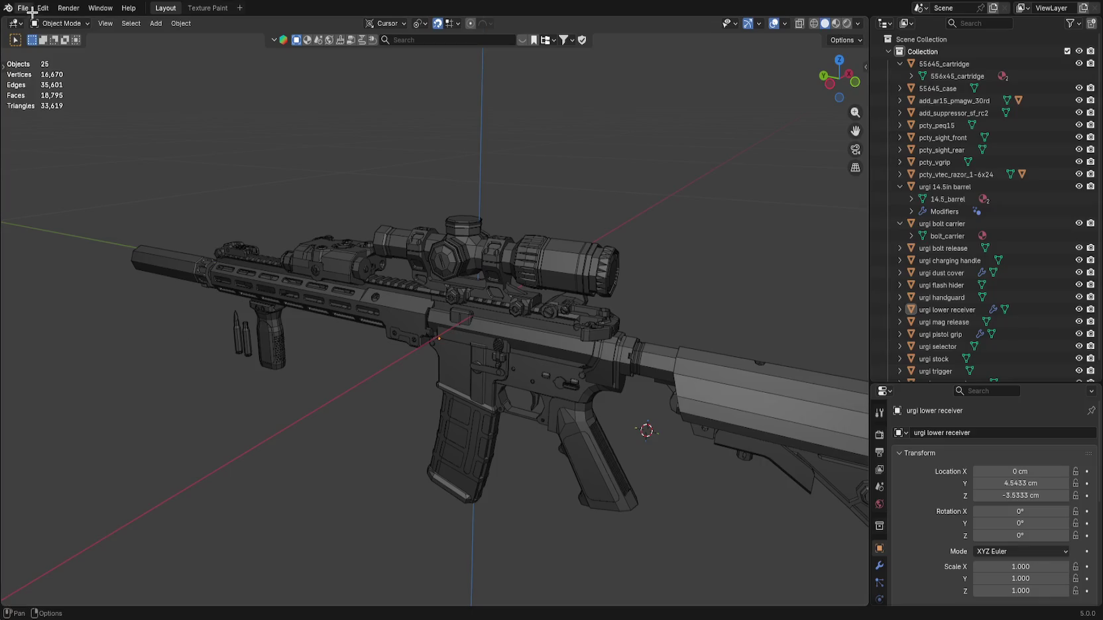
# Browse Blender's File menu options and cancel the pending name entry.
pyautogui.click(23, 8)
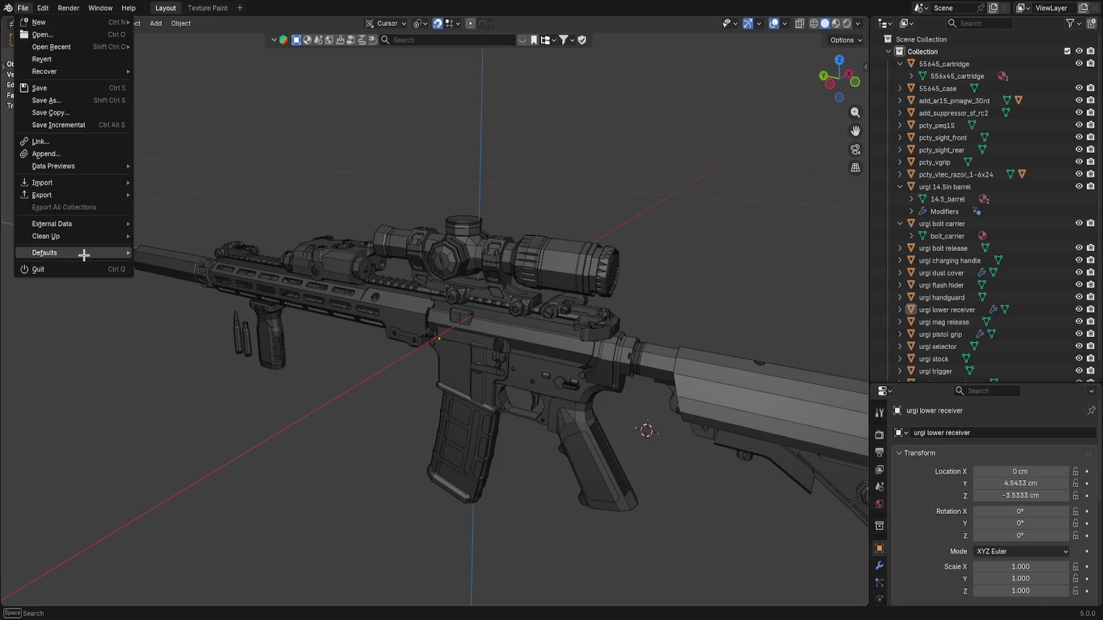
pyautogui.moveTo(44, 8)
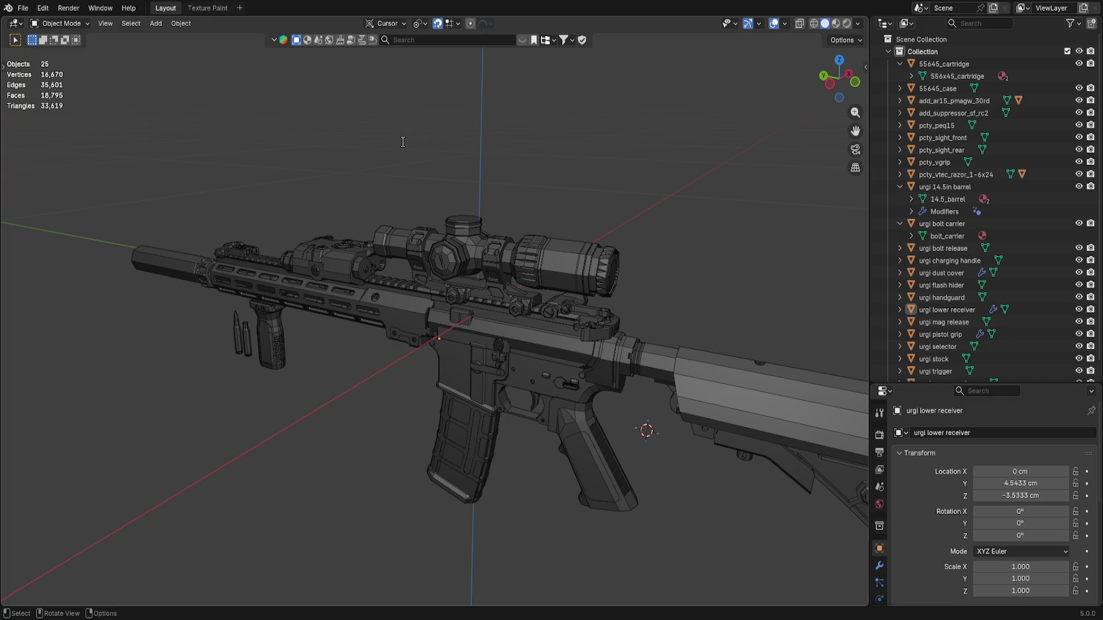
pyautogui.press('F2')
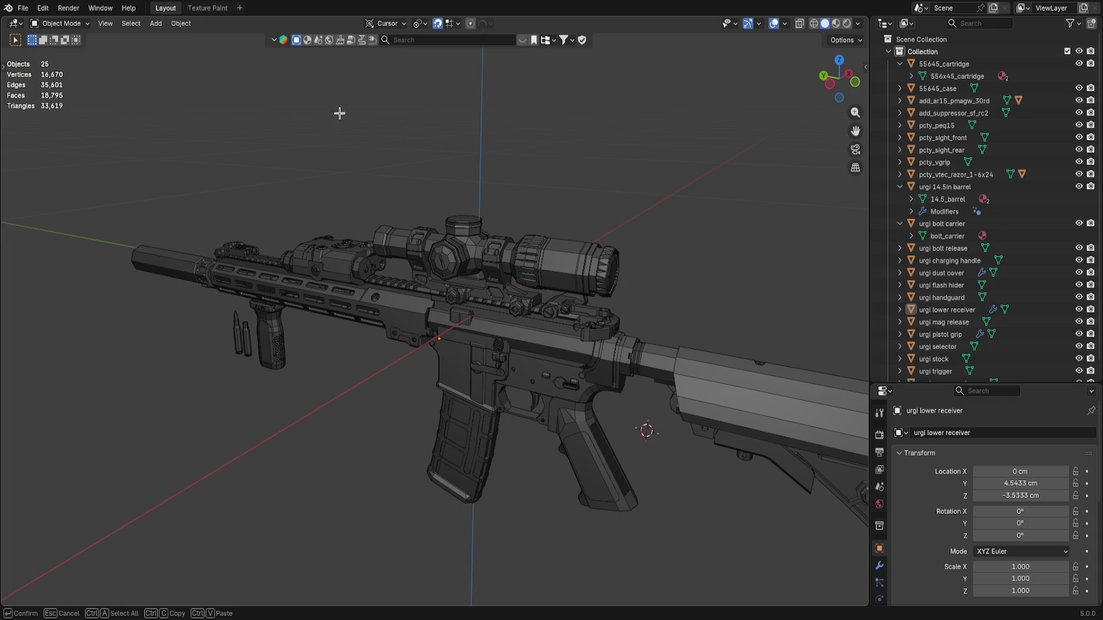
pyautogui.press('Escape')
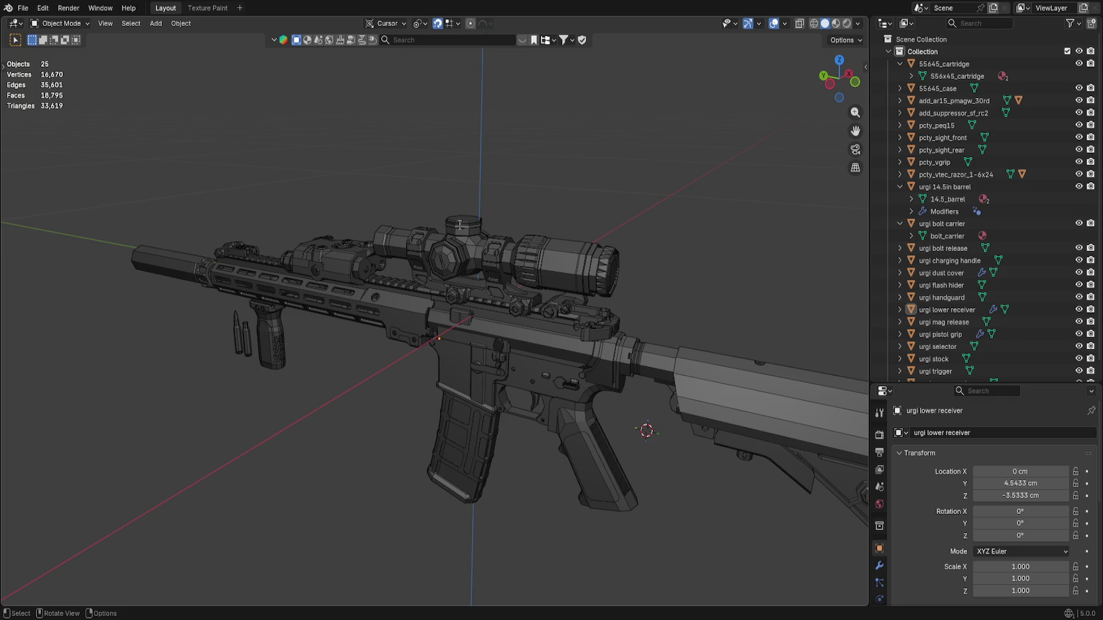
# Run the Super Duper Batch Exporter on the rifle, exporting 23 glTF files.
pyautogui.click(558, 263)
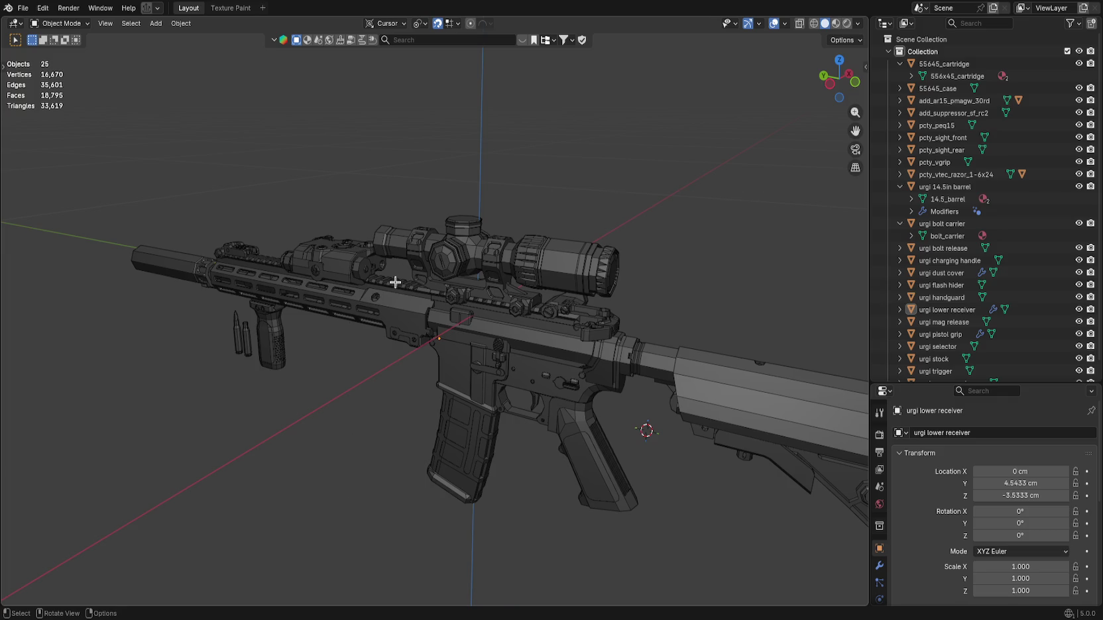
pyautogui.scroll(-1, 344, 223)
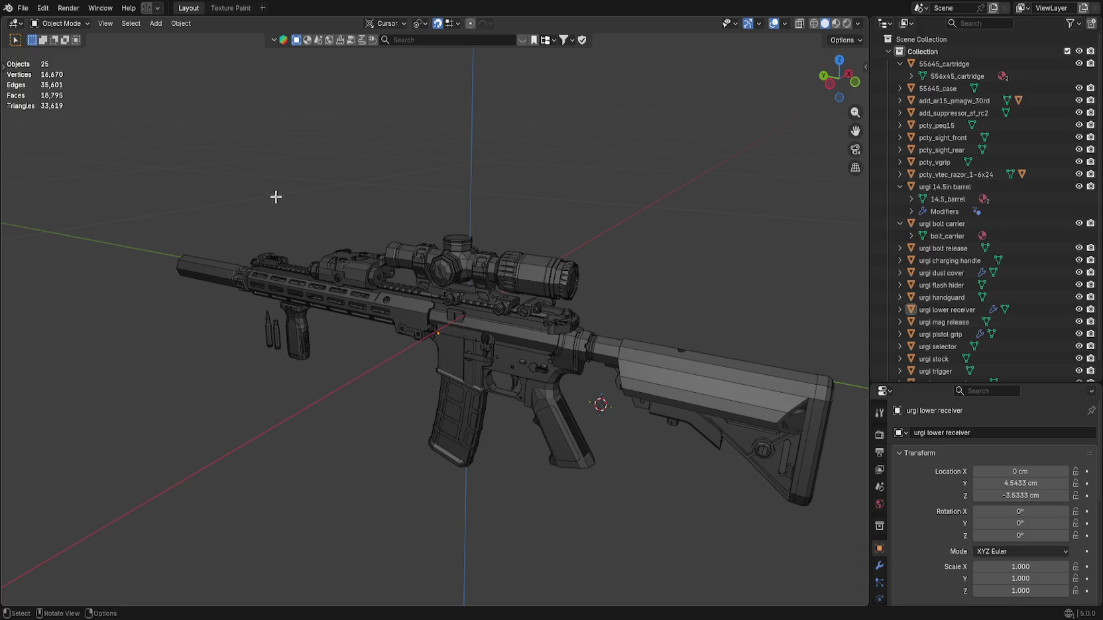
pyautogui.click(147, 9)
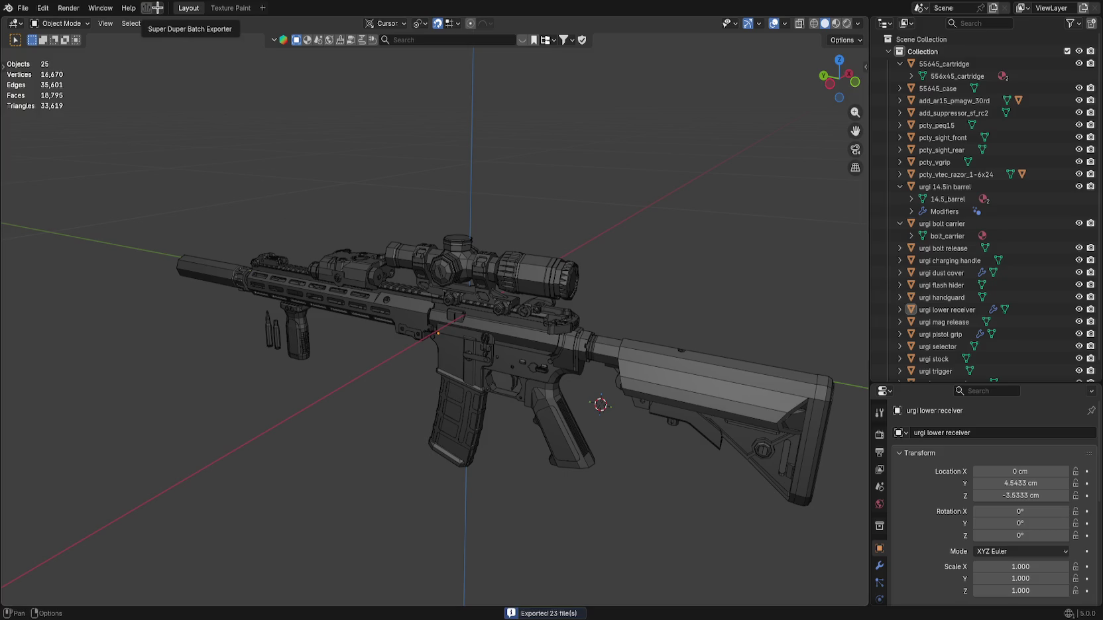
pyautogui.click(157, 8)
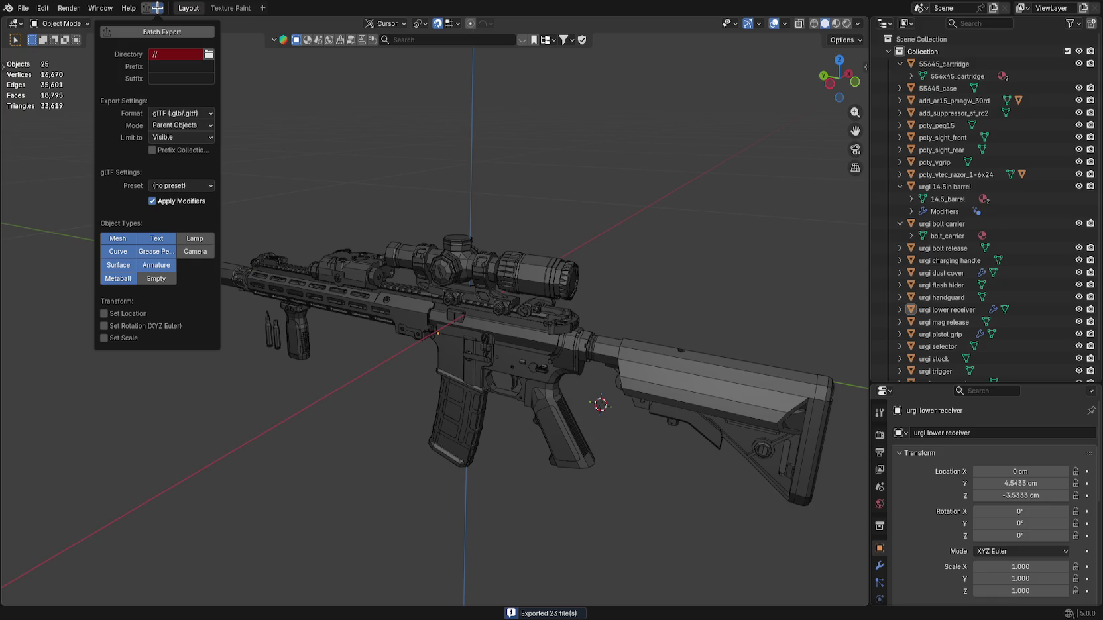
# Set the export directory to the drive D [godot] folder, keeping Parent Objects mode and Visible limit.
pyautogui.click(166, 53)
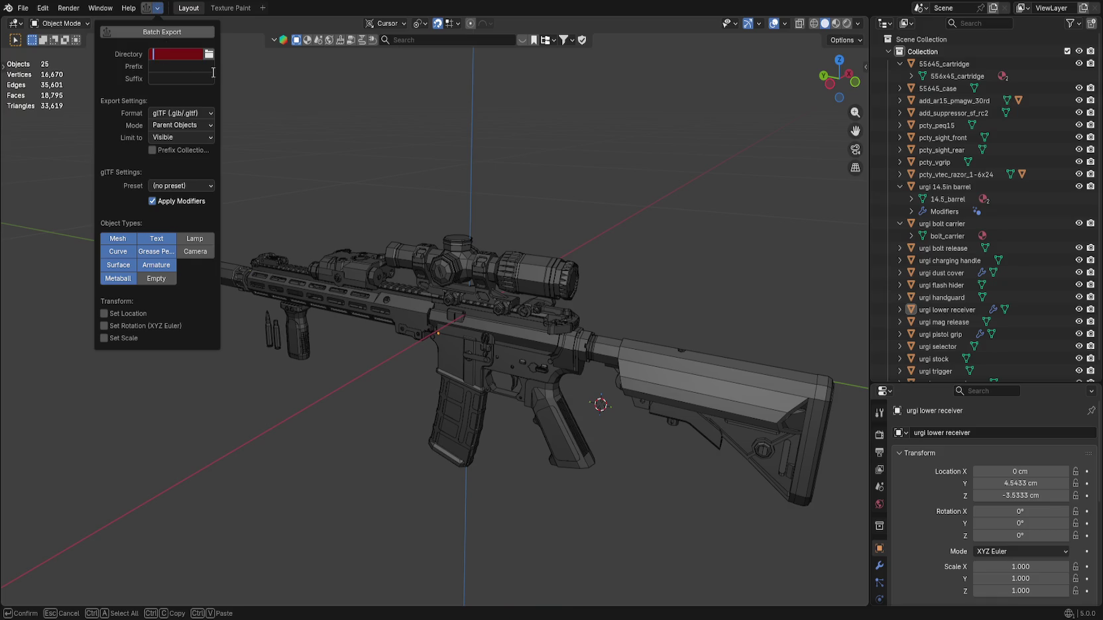
pyautogui.press('BackSpace')
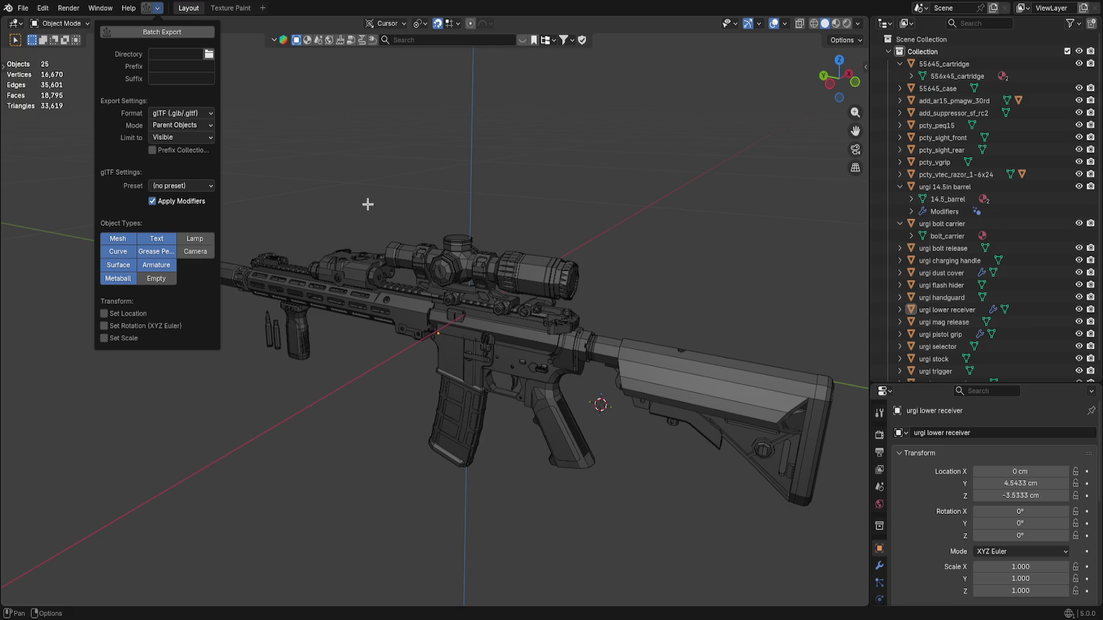
pyautogui.hotkey('ctrl', 'v')
pyautogui.click(170, 125)
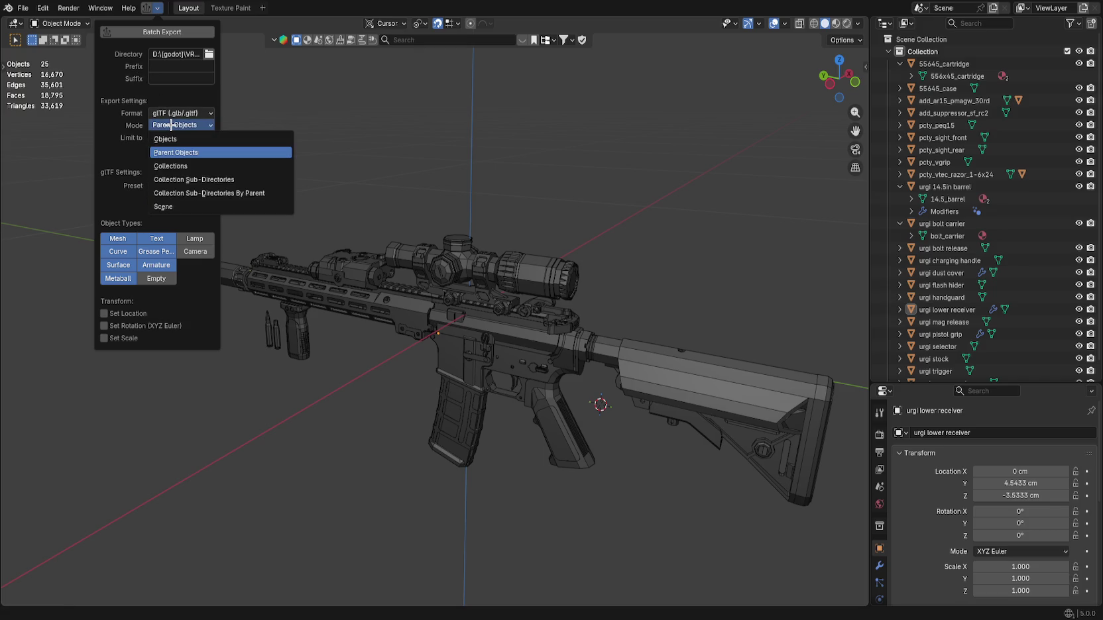
pyautogui.click(118, 141)
pyautogui.click(180, 137)
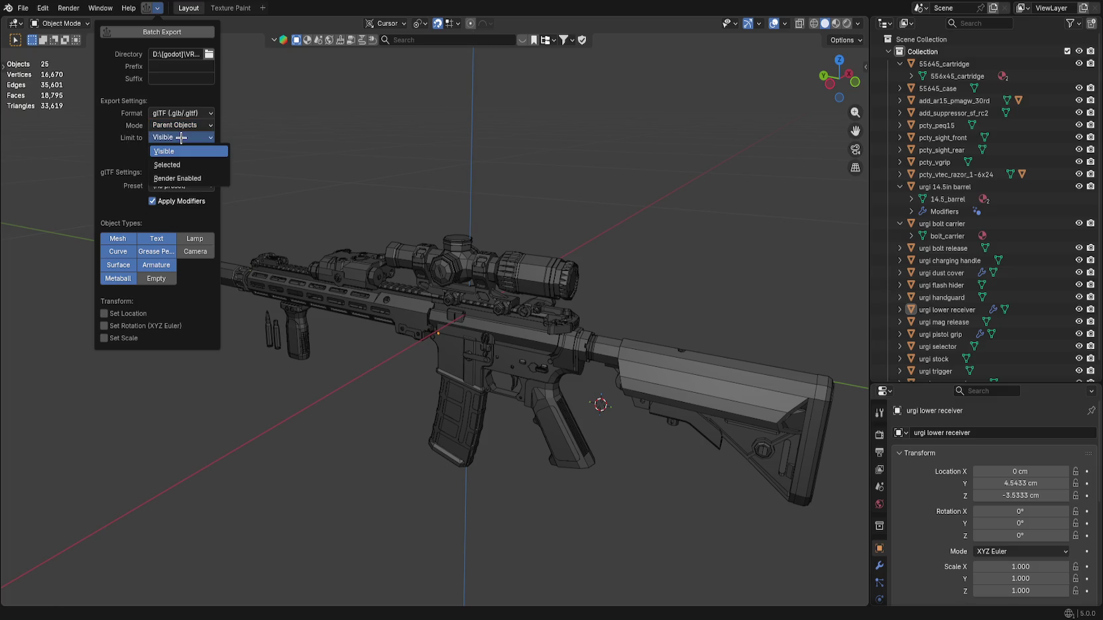
pyautogui.click(120, 148)
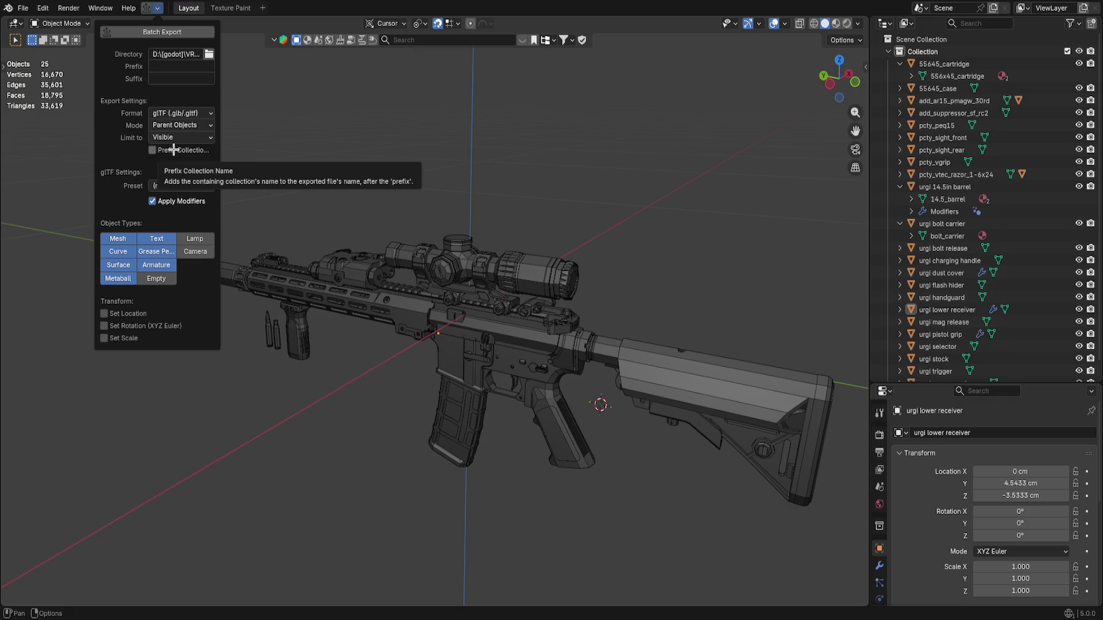
# Apply the gltf export preset and restrict exported object types to Mesh only.
pyautogui.click(193, 187)
pyautogui.click(176, 214)
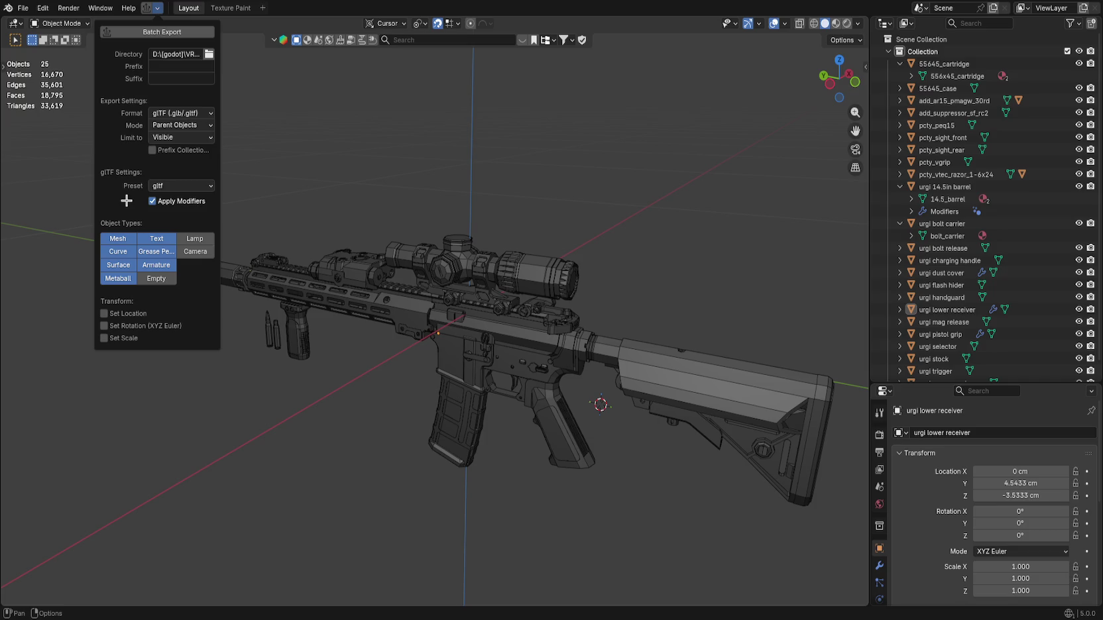
pyautogui.click(159, 252)
pyautogui.click(156, 238)
pyautogui.click(118, 239)
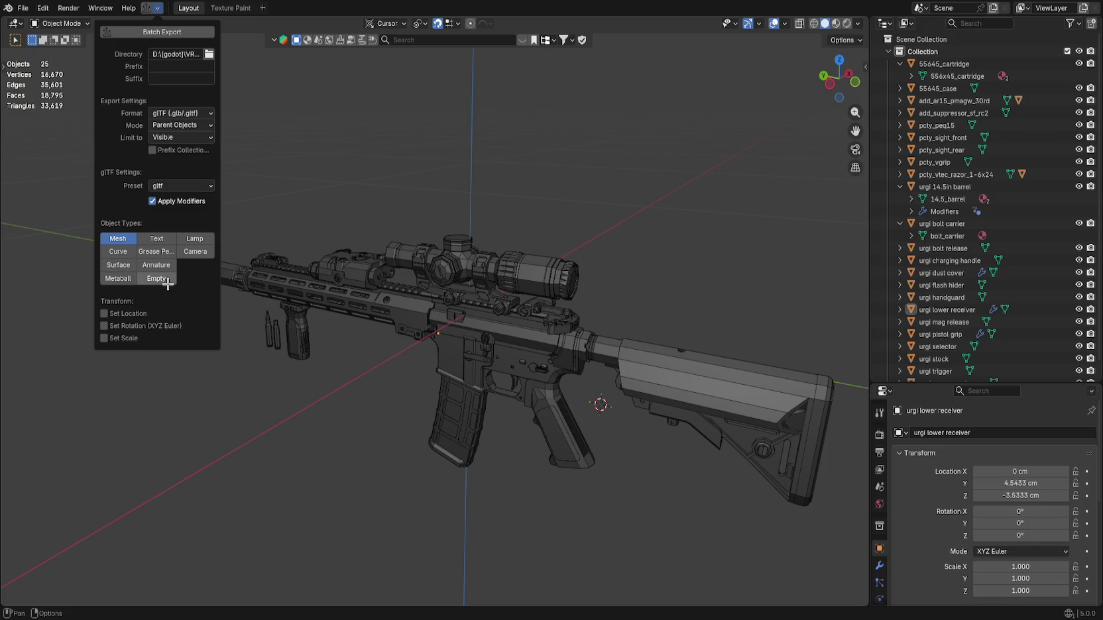
# Try rotation and scale overrides with X rotation 0°, then turn both off.
pyautogui.click(133, 328)
pyautogui.click(133, 338)
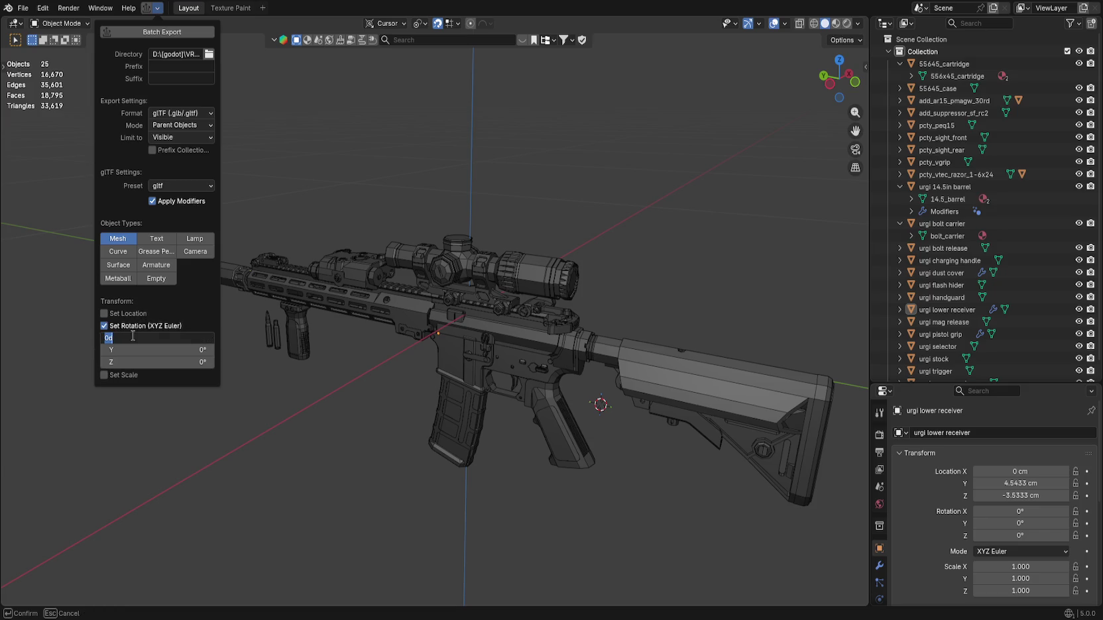
pyautogui.press('Return')
pyautogui.click(123, 326)
pyautogui.click(118, 326)
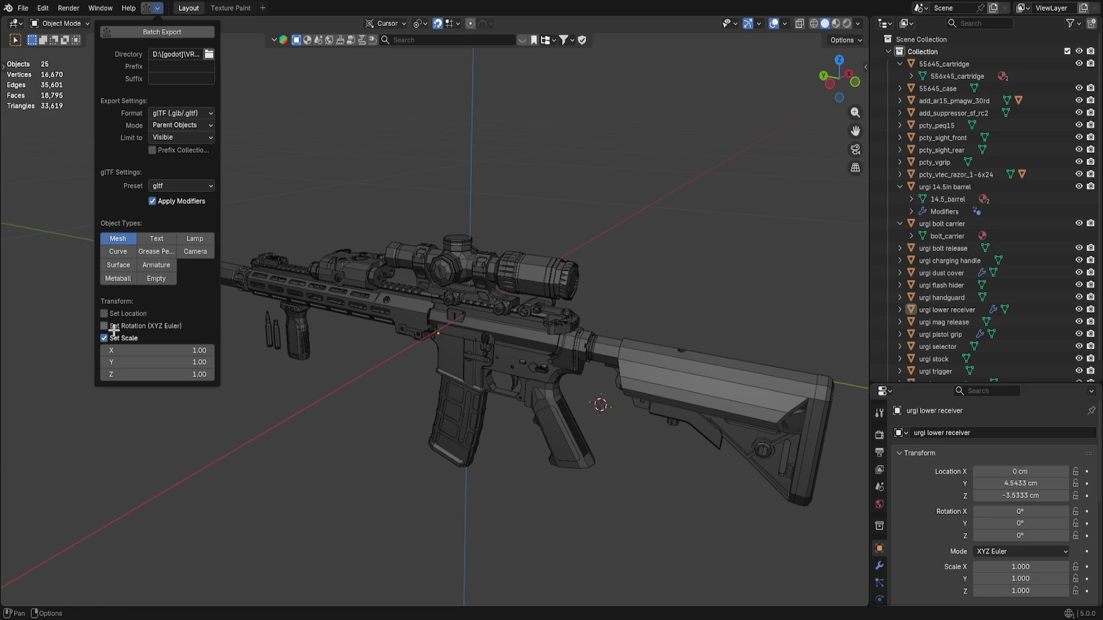
pyautogui.click(118, 327)
pyautogui.click(118, 338)
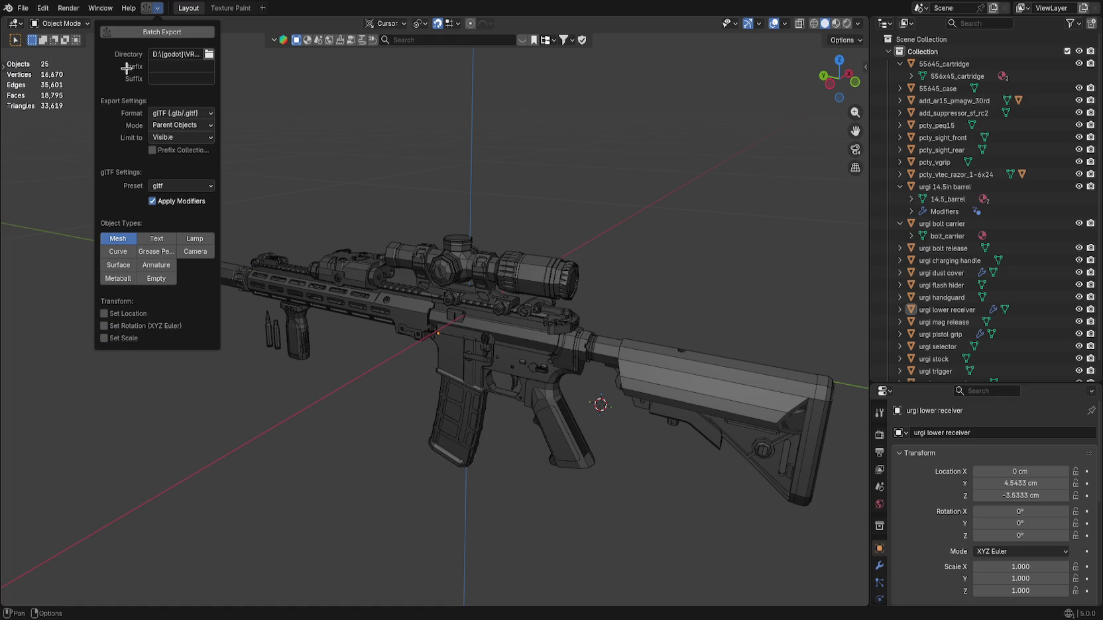
# Limit the batch export to Selected objects only.
pyautogui.click(165, 67)
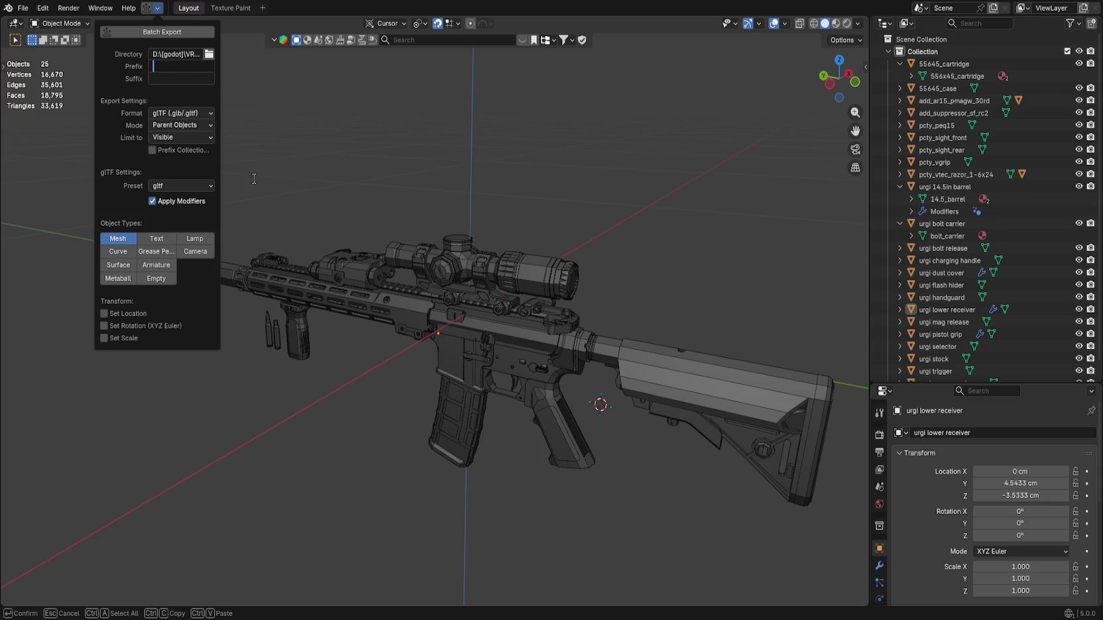
pyautogui.press('Escape')
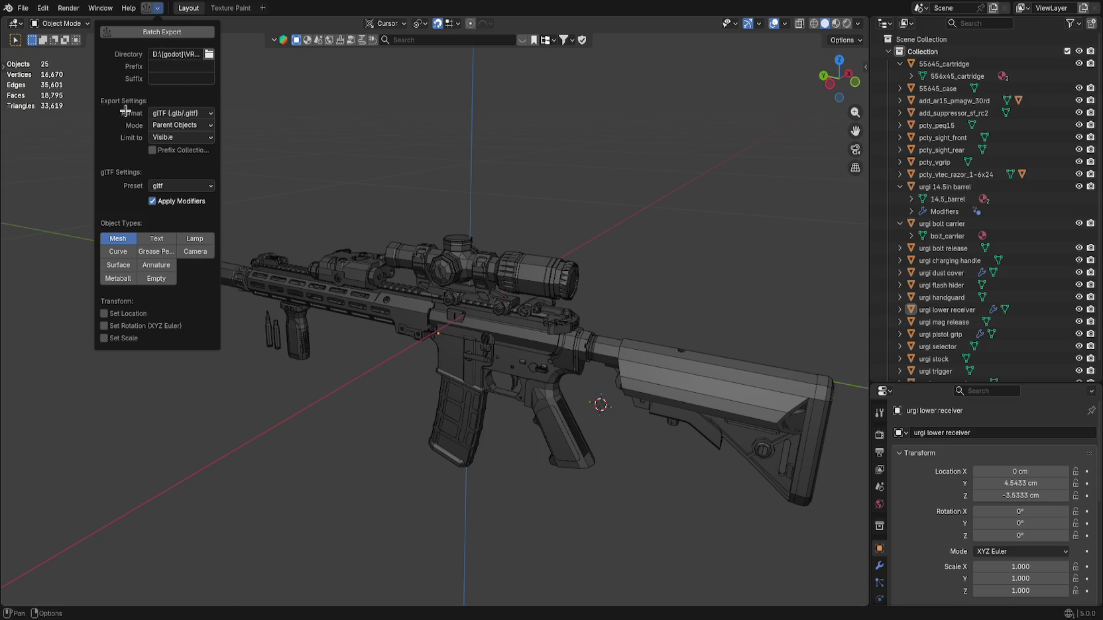
pyautogui.click(157, 138)
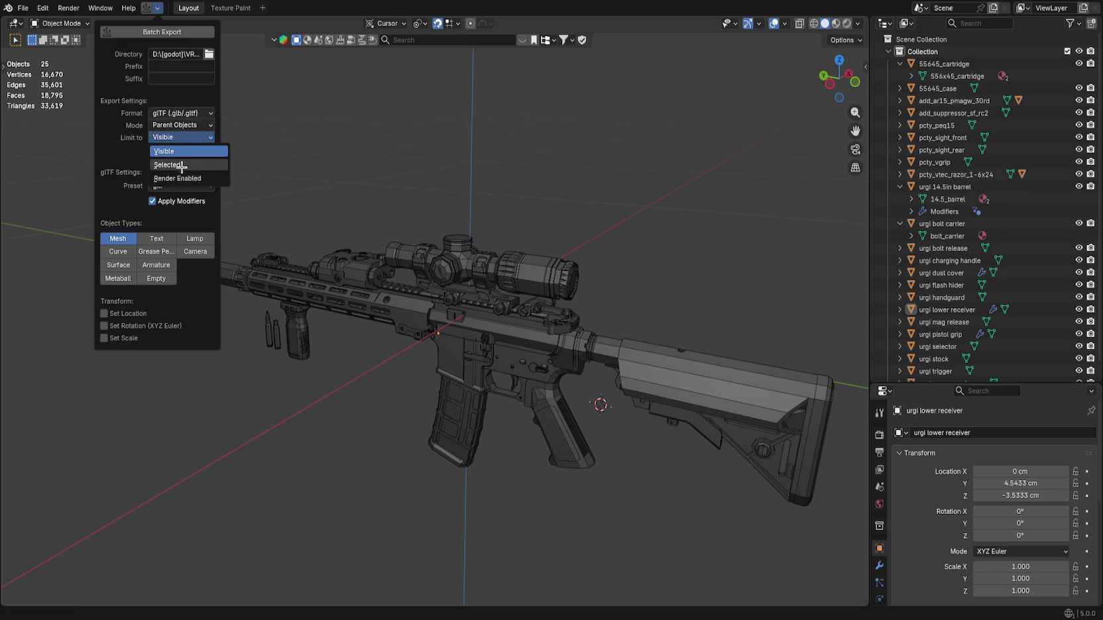
pyautogui.click(180, 138)
pyautogui.click(154, 165)
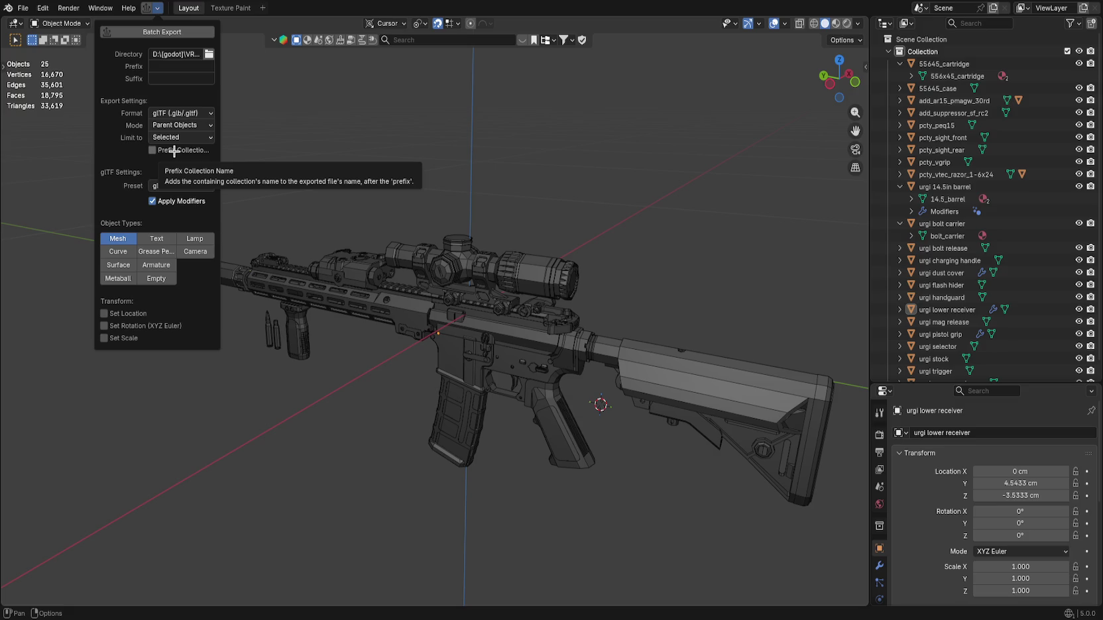
# Set the exported file name prefix to urgi_.
pyautogui.click(174, 66)
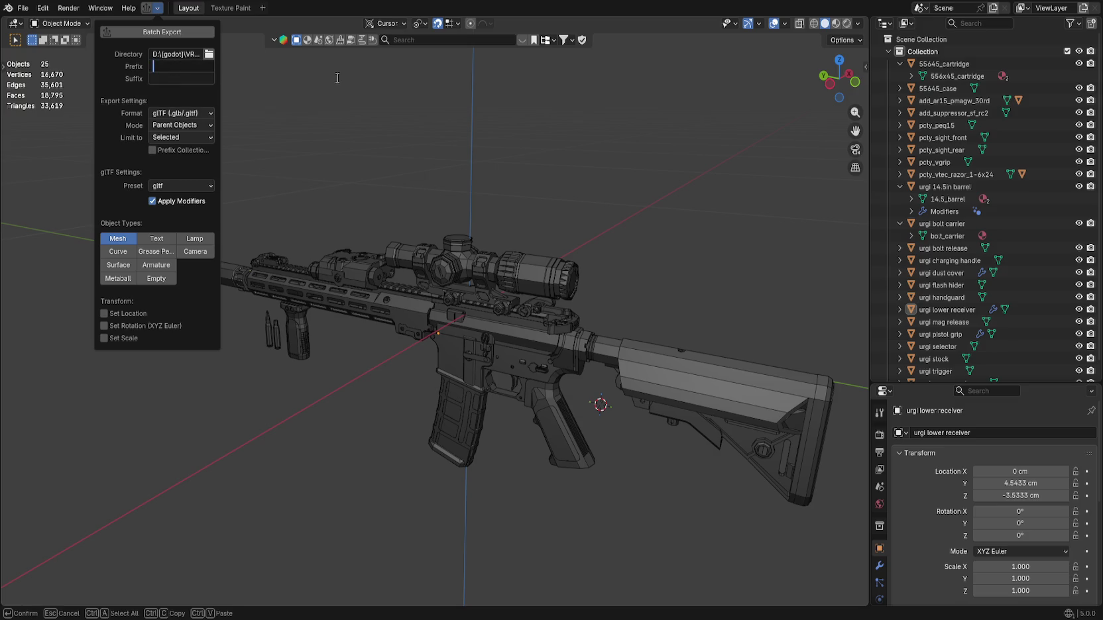
pyautogui.write('urgi_')
pyautogui.press('Return')
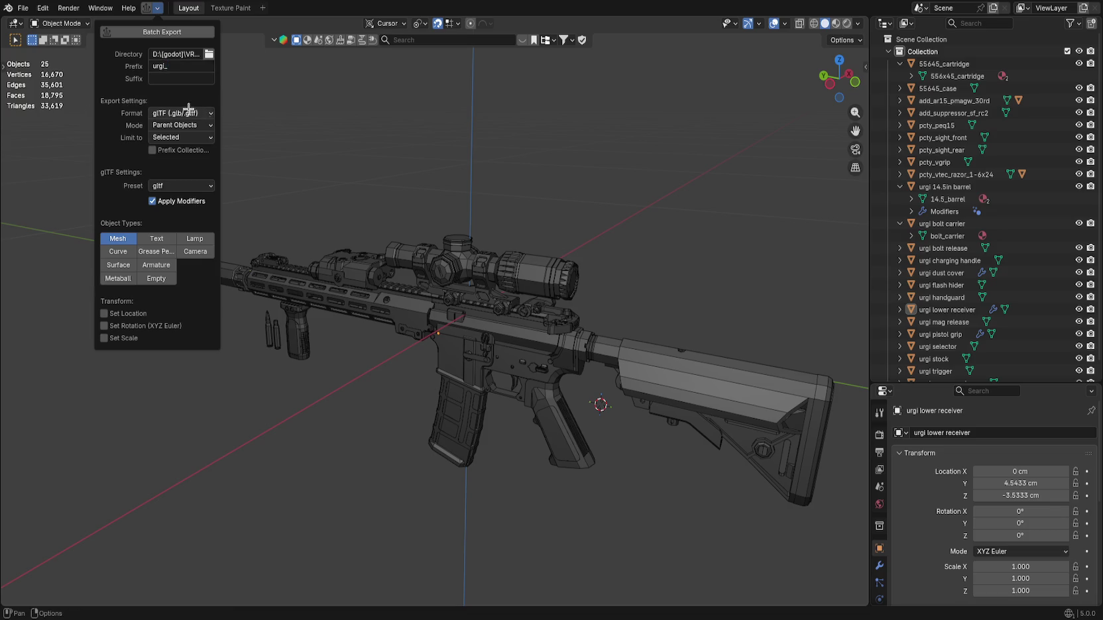
pyautogui.click(159, 8)
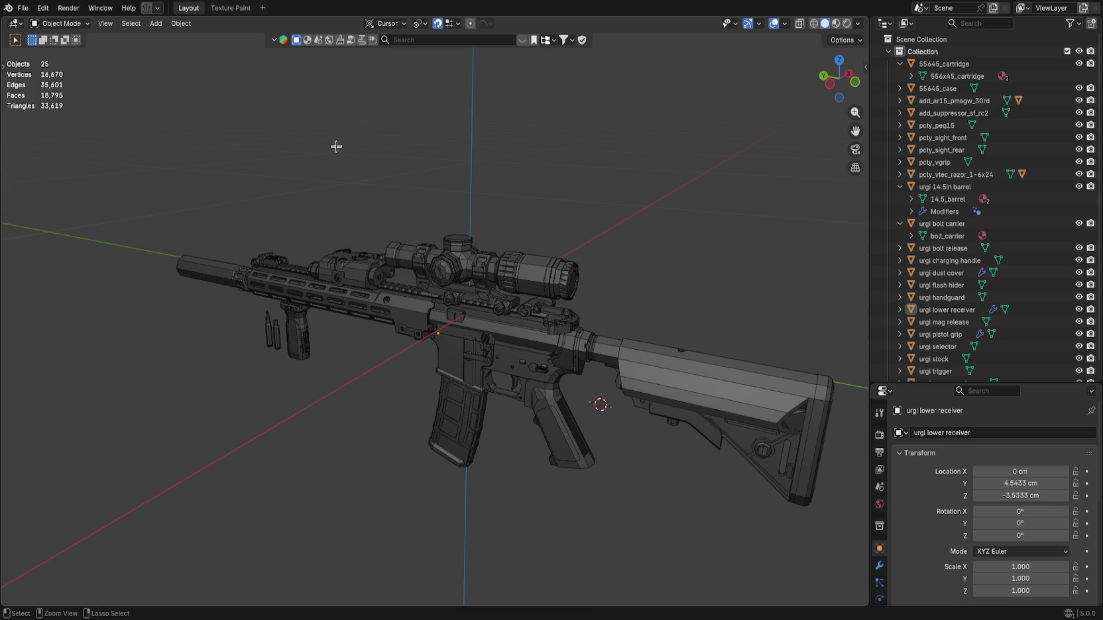
# Save the blend file and rename the suppressor object to add_suppressor_sfrc2.
pyautogui.hotkey('ctrl', 's')
pyautogui.click(159, 8)
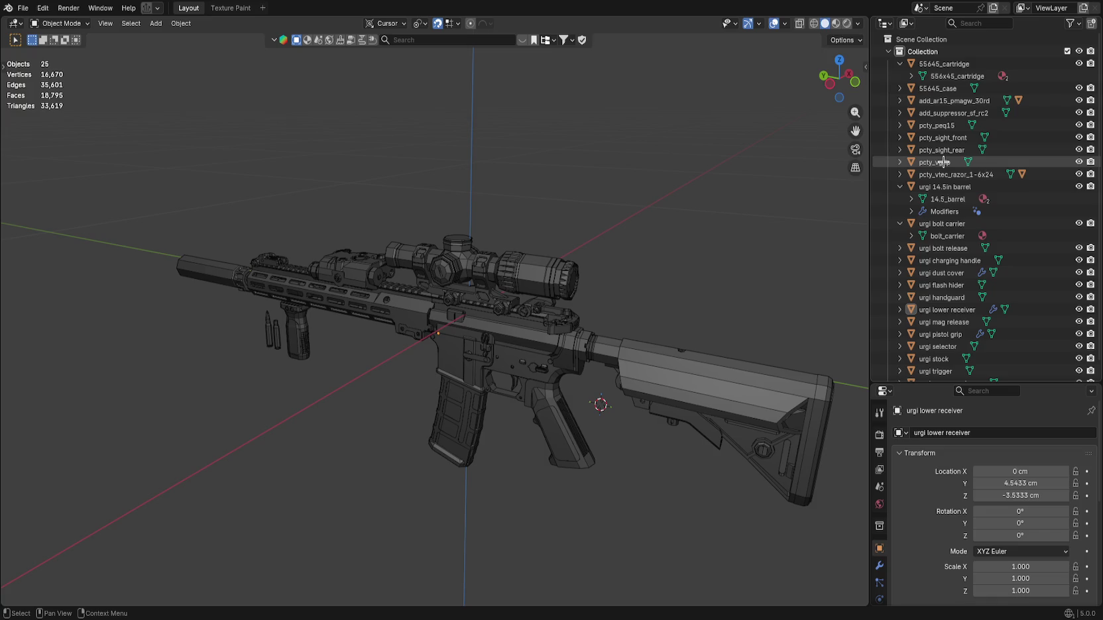
pyautogui.click(992, 114)
pyautogui.doubleClick(992, 114)
pyautogui.press('Right')
pyautogui.press('Left')
pyautogui.press('Left')
pyautogui.press('Left')
pyautogui.press('BackSpace')
pyautogui.press('Return')
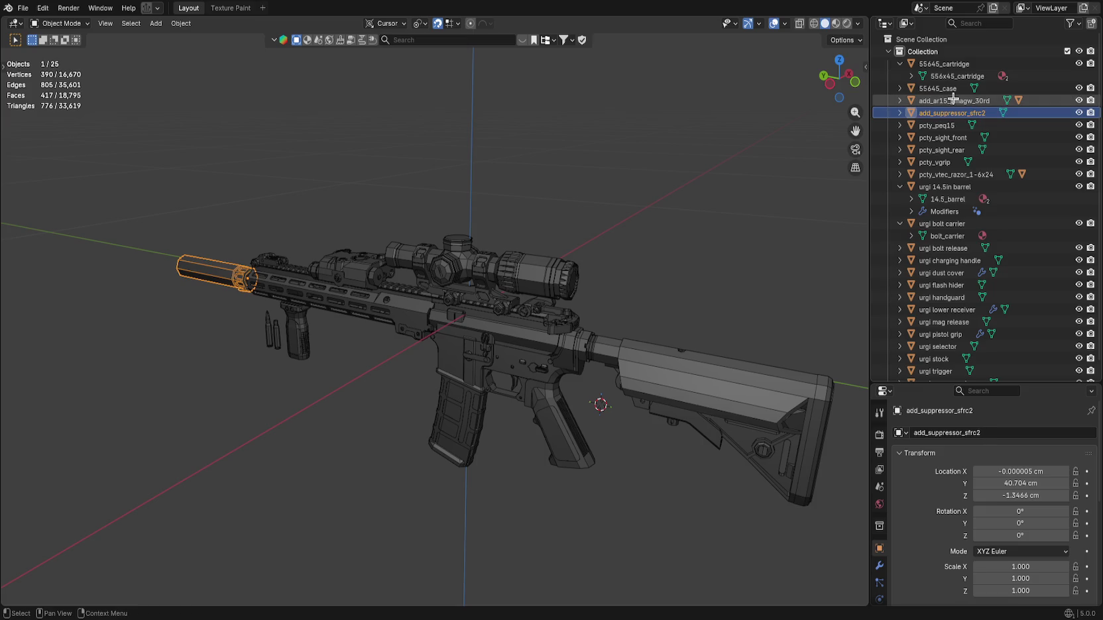
# Expand the magazine and scope, selecting all attachments including the follower and scope adjustment part.
pyautogui.click(955, 101)
pyautogui.keyDown('shift'); pyautogui.click(946, 177); pyautogui.keyUp('shift')
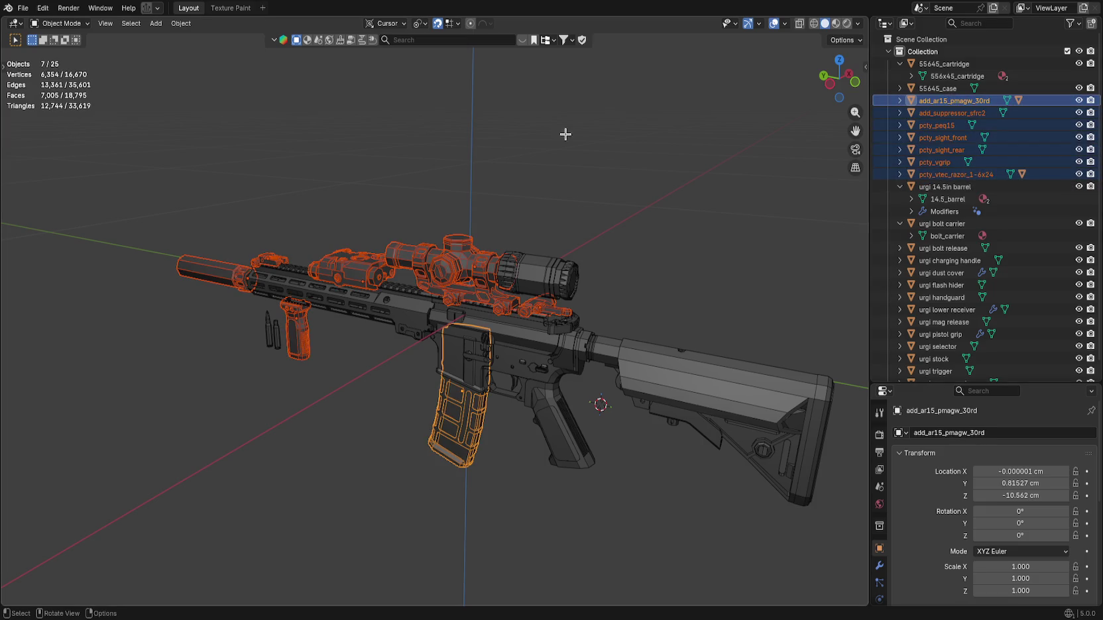
pyautogui.moveTo(546, 145)
pyautogui.mouseDown()
pyautogui.moveTo(584, 128)
pyautogui.moveTo(590, 141)
pyautogui.mouseUp()
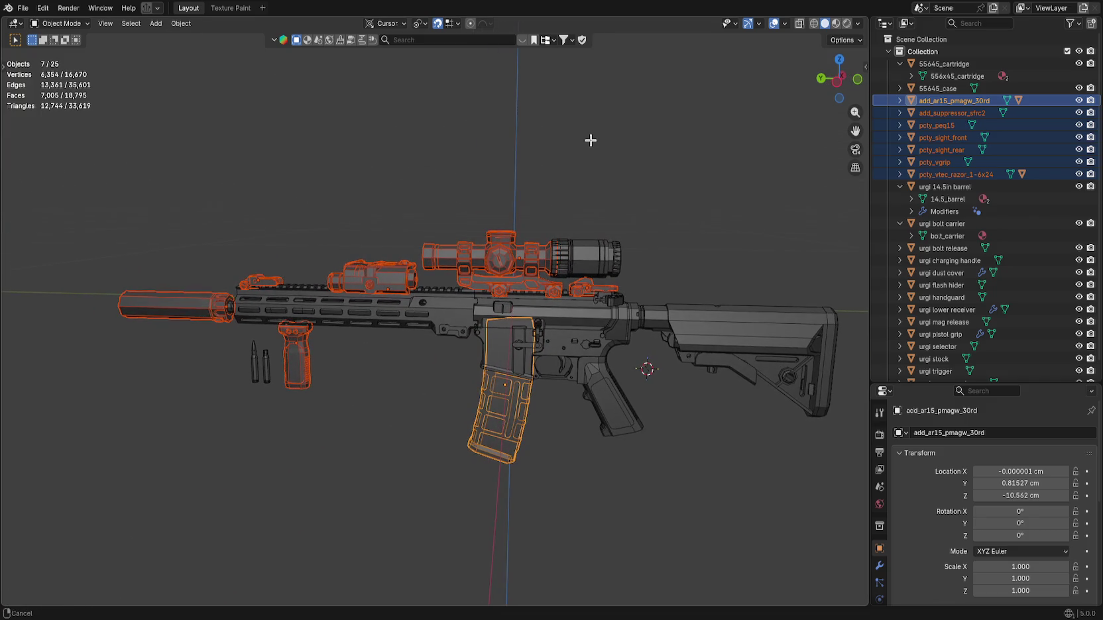
pyautogui.scroll(-1, 957, 313)
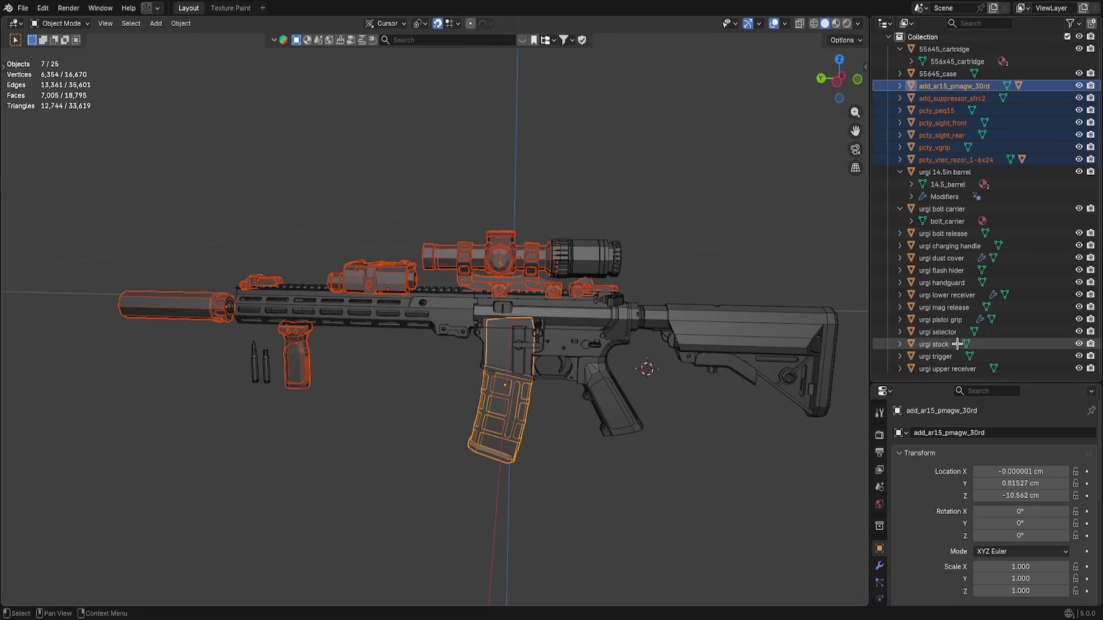
pyautogui.scroll(1, 955, 331)
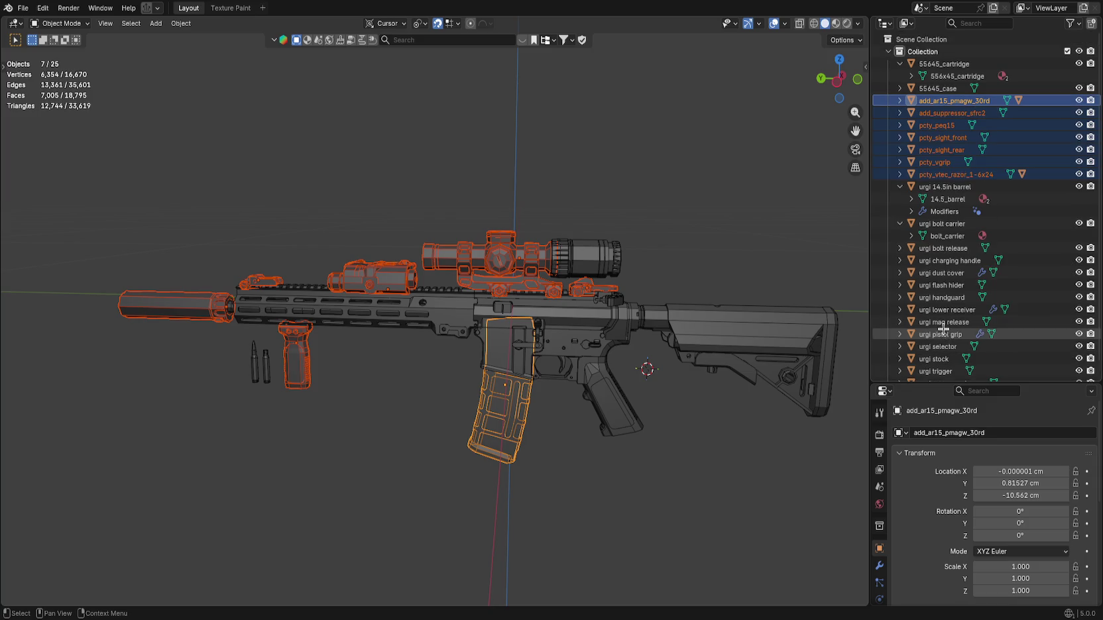
pyautogui.click(899, 100)
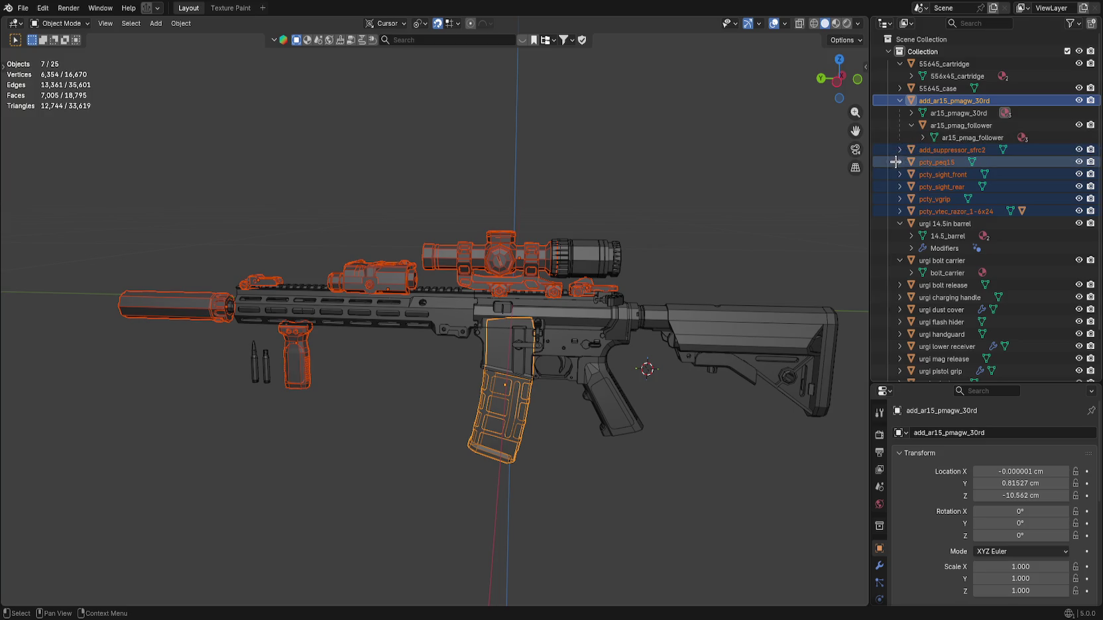
pyautogui.click(899, 211)
pyautogui.keyDown('ctrl'); pyautogui.click(935, 236); pyautogui.keyUp('ctrl')
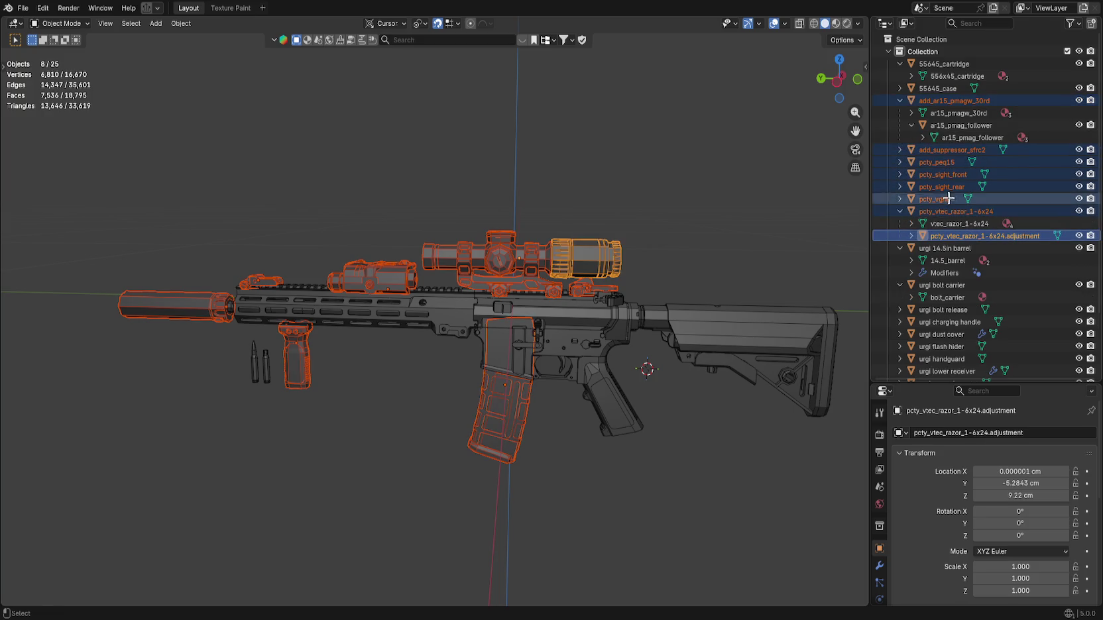
pyautogui.keyDown('ctrl'); pyautogui.click(961, 125); pyautogui.keyUp('ctrl')
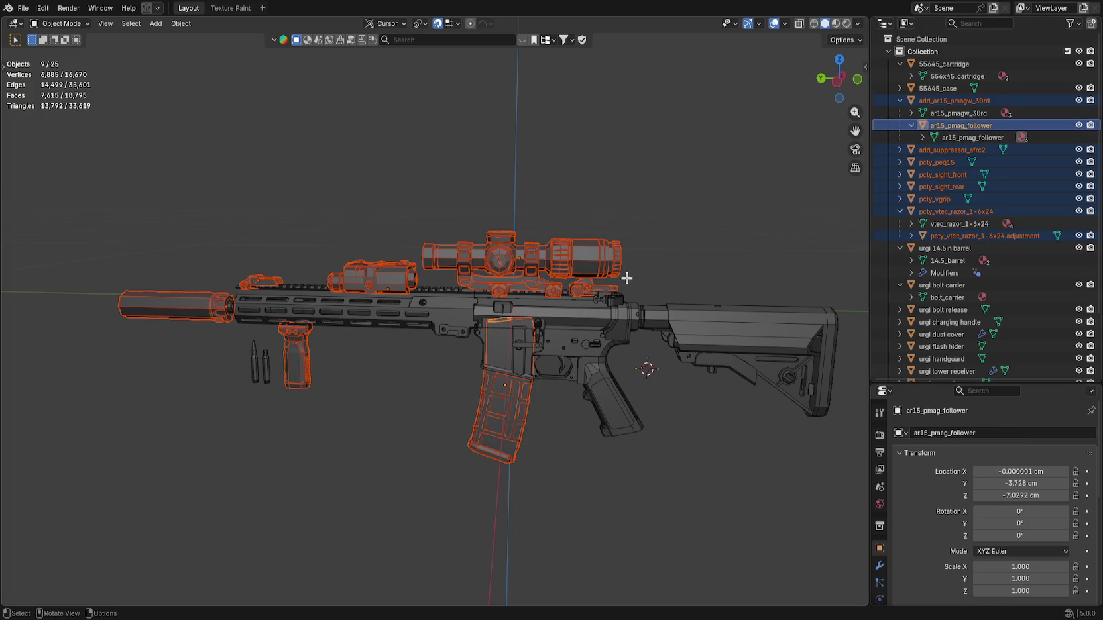
pyautogui.moveTo(635, 239); pyautogui.dragTo(613, 236)
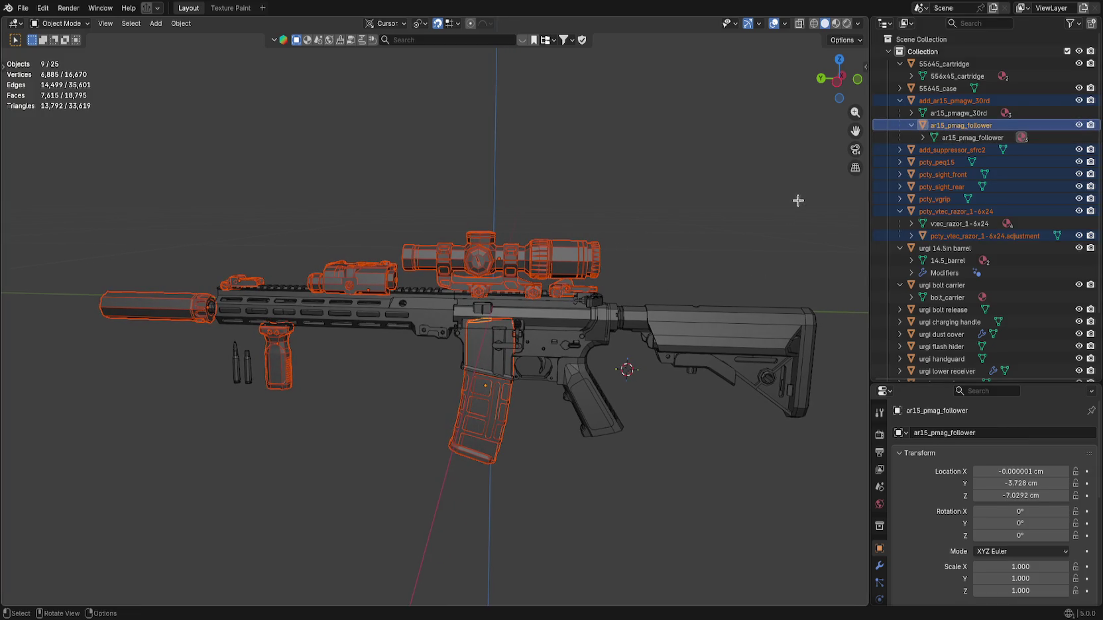
pyautogui.click(151, 8)
pyautogui.click(922, 51)
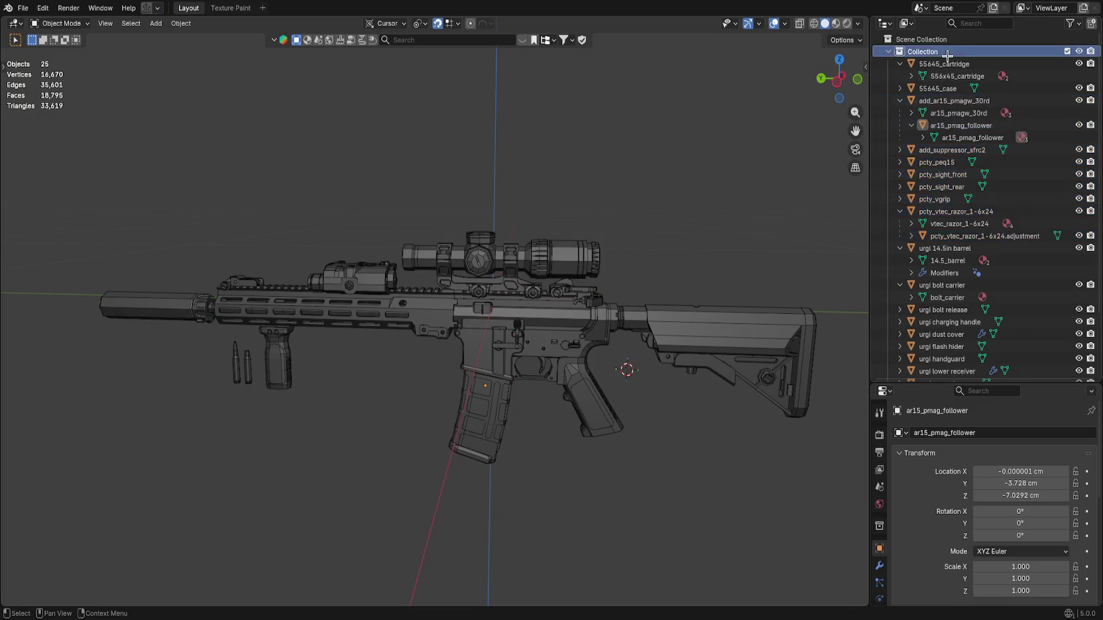
# Create a new child collection named Adds under the main Collection.
pyautogui.rightClick(921, 51)
pyautogui.click(920, 51)
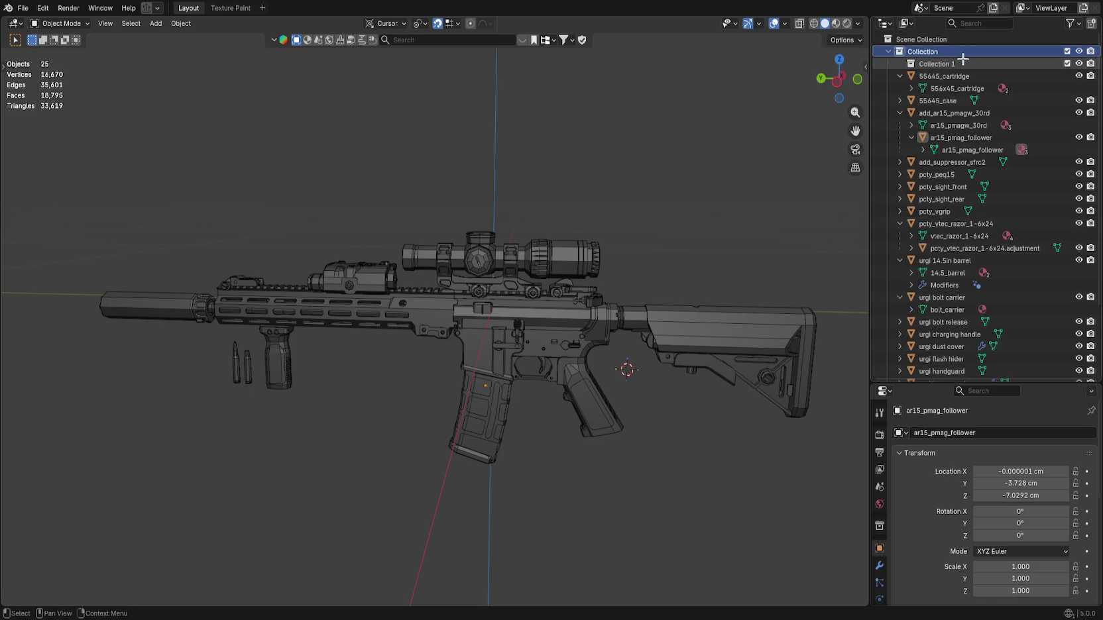
pyautogui.doubleClick(962, 61)
pyautogui.write('Addsc')
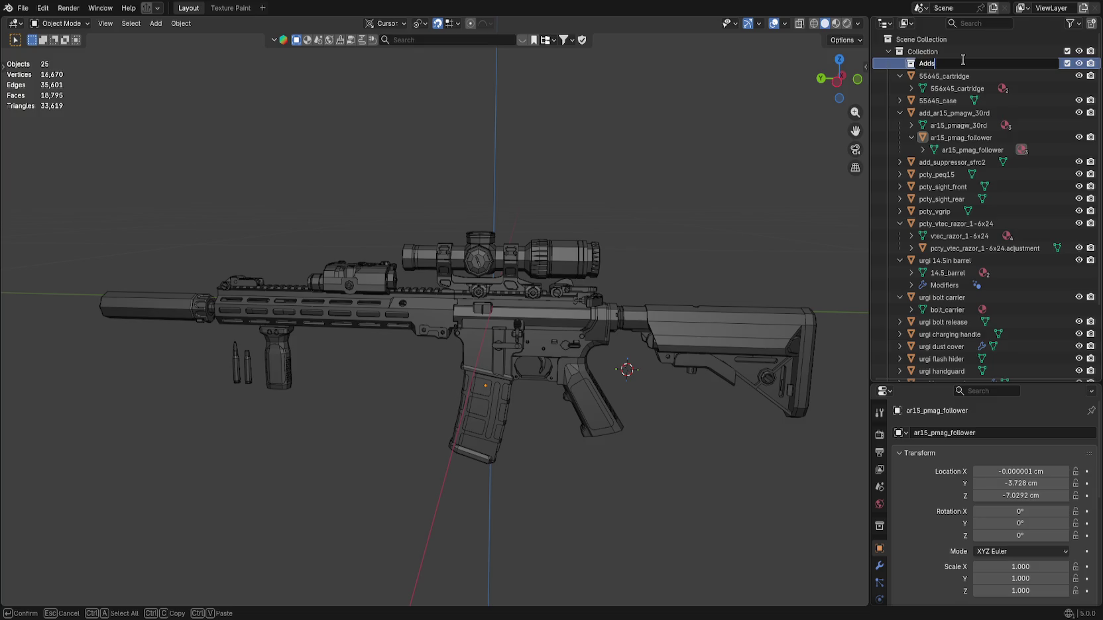
pyautogui.press('Return')
# Select the cartridge, case, magazine, suppressor, pcty_peq15 laser, sights, grip and scope parts.
pyautogui.click(944, 77)
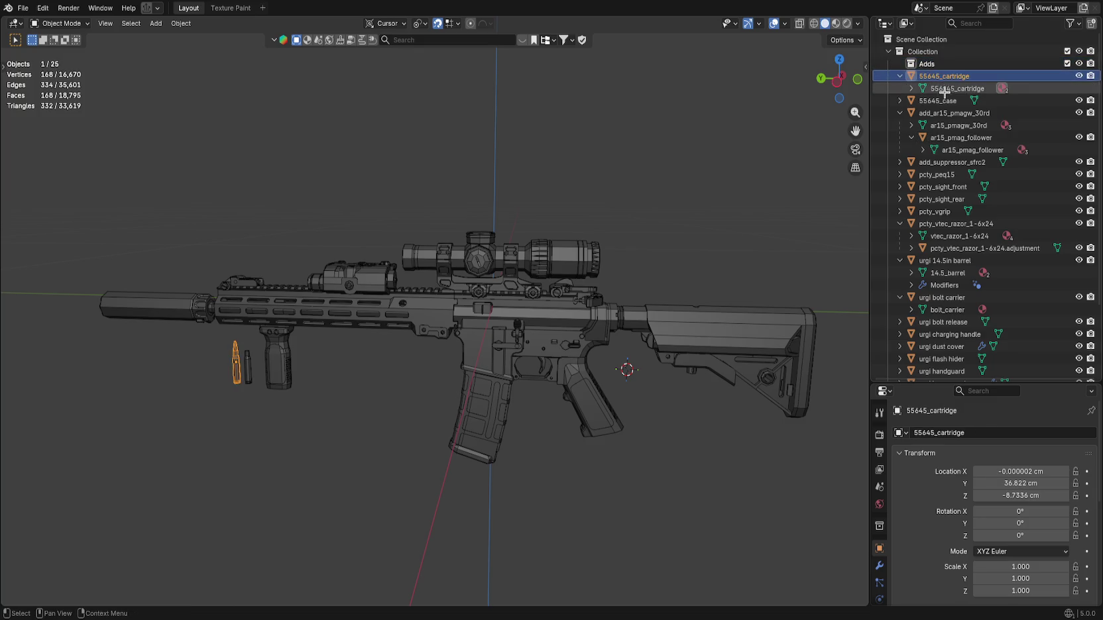
pyautogui.keyDown('ctrl'); pyautogui.click(938, 101); pyautogui.keyUp('ctrl')
pyautogui.keyDown('ctrl'); pyautogui.click(941, 113); pyautogui.keyUp('ctrl')
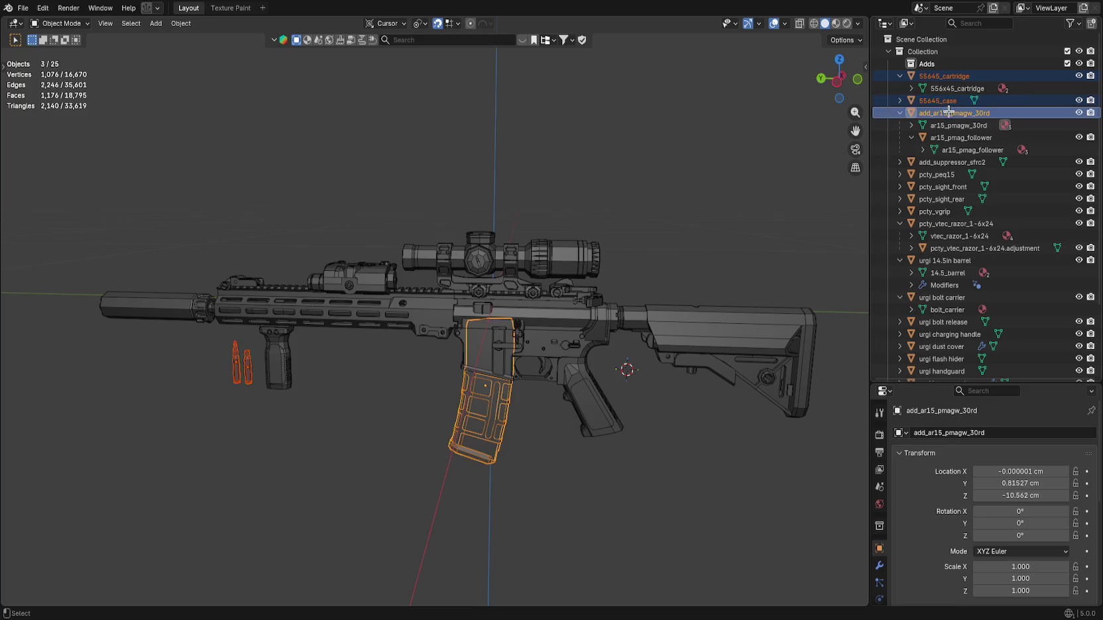
pyautogui.keyDown('ctrl'); pyautogui.click(941, 163); pyautogui.keyUp('ctrl')
pyautogui.keyDown('ctrl'); pyautogui.click(937, 175); pyautogui.keyUp('ctrl')
pyautogui.keyDown('ctrl'); pyautogui.click(941, 187); pyautogui.keyUp('ctrl')
pyautogui.keyDown('ctrl'); pyautogui.click(941, 199); pyautogui.keyUp('ctrl')
pyautogui.keyDown('ctrl'); pyautogui.click(936, 211); pyautogui.keyUp('ctrl')
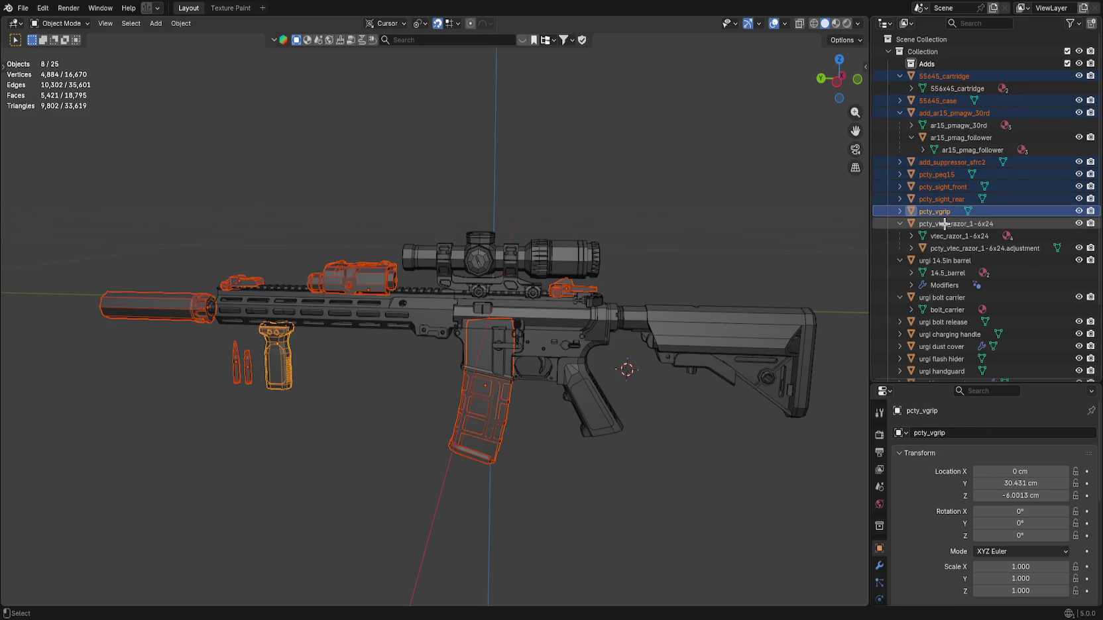
pyautogui.keyDown('ctrl'); pyautogui.click(944, 224); pyautogui.keyUp('ctrl')
pyautogui.keyDown('ctrl'); pyautogui.click(955, 248); pyautogui.keyUp('ctrl')
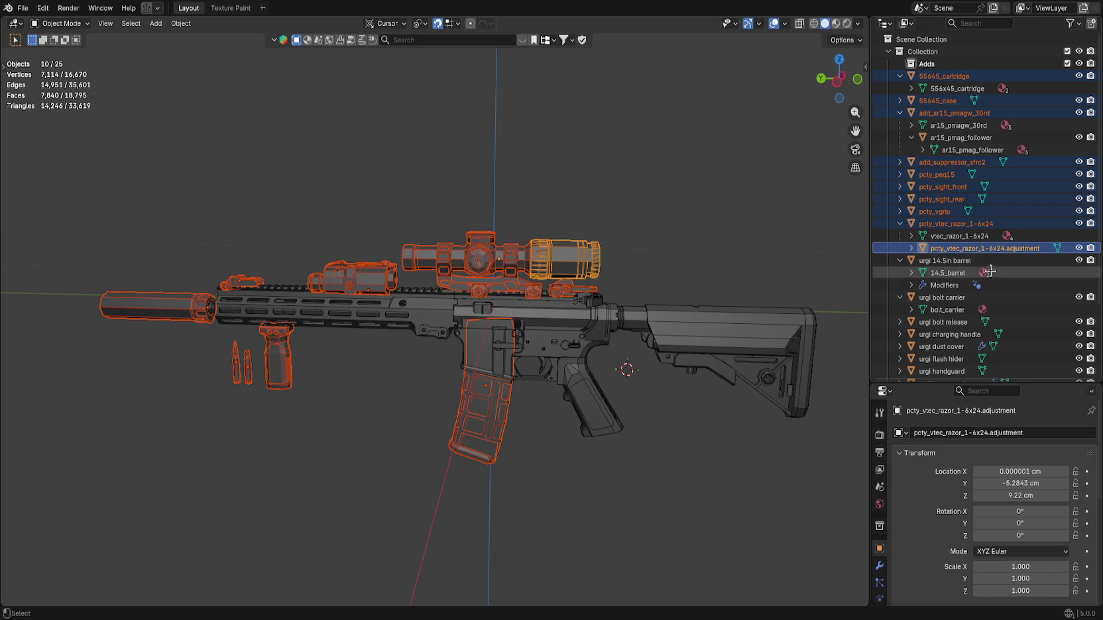
pyautogui.scroll(-5, 977, 281)
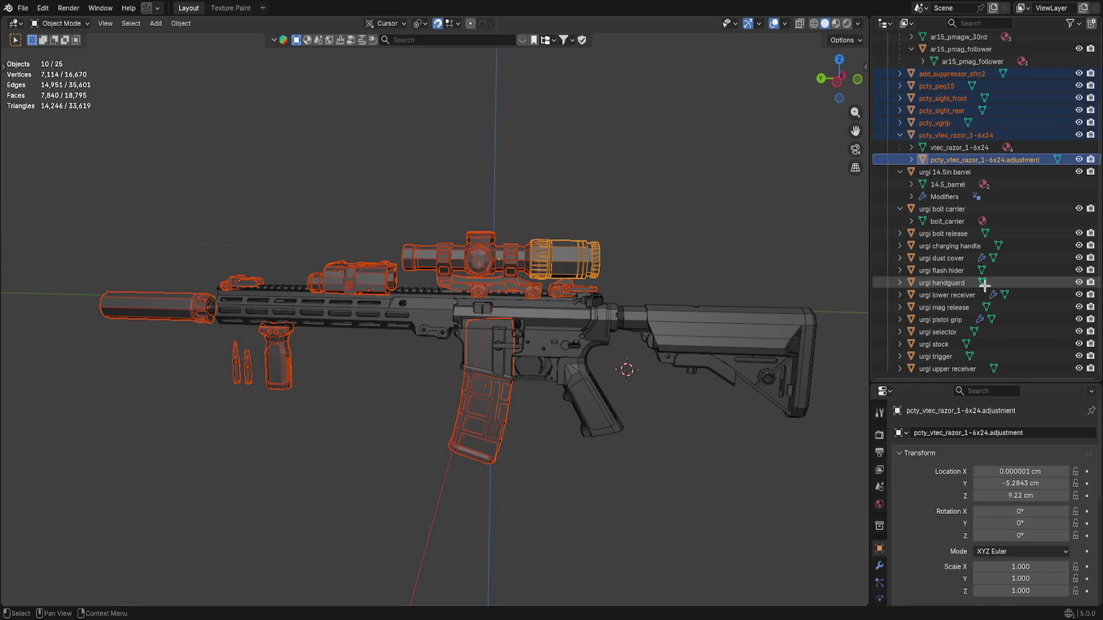
pyautogui.scroll(6, 984, 285)
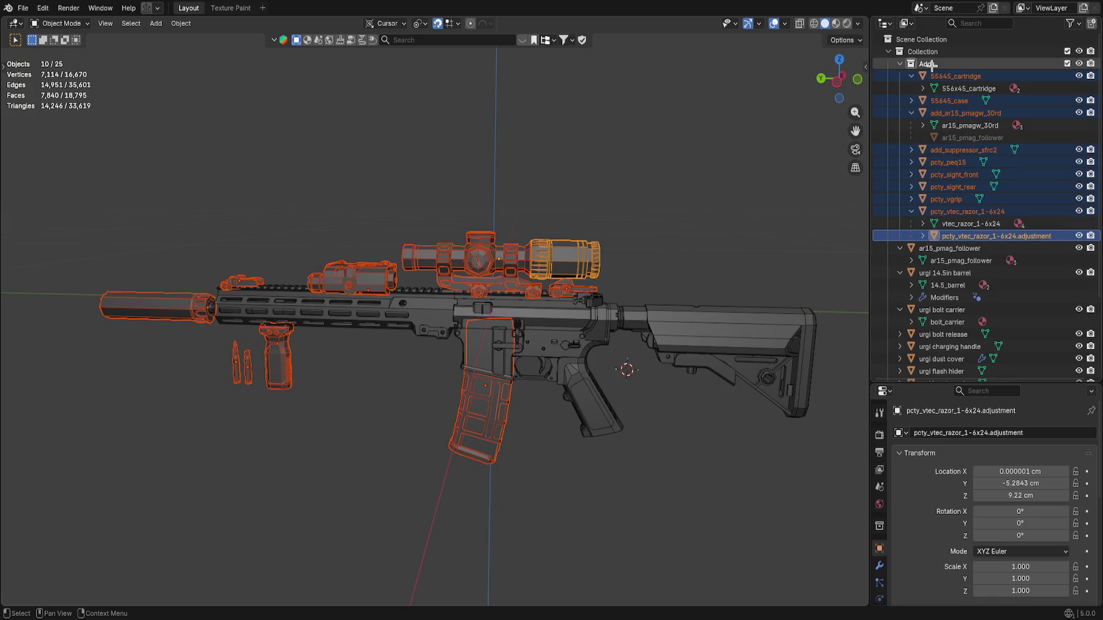
# Rename the objects to 556x45_cartridge, 556x45_case and ar15_pmagw_30rd.
pyautogui.doubleClick(980, 77)
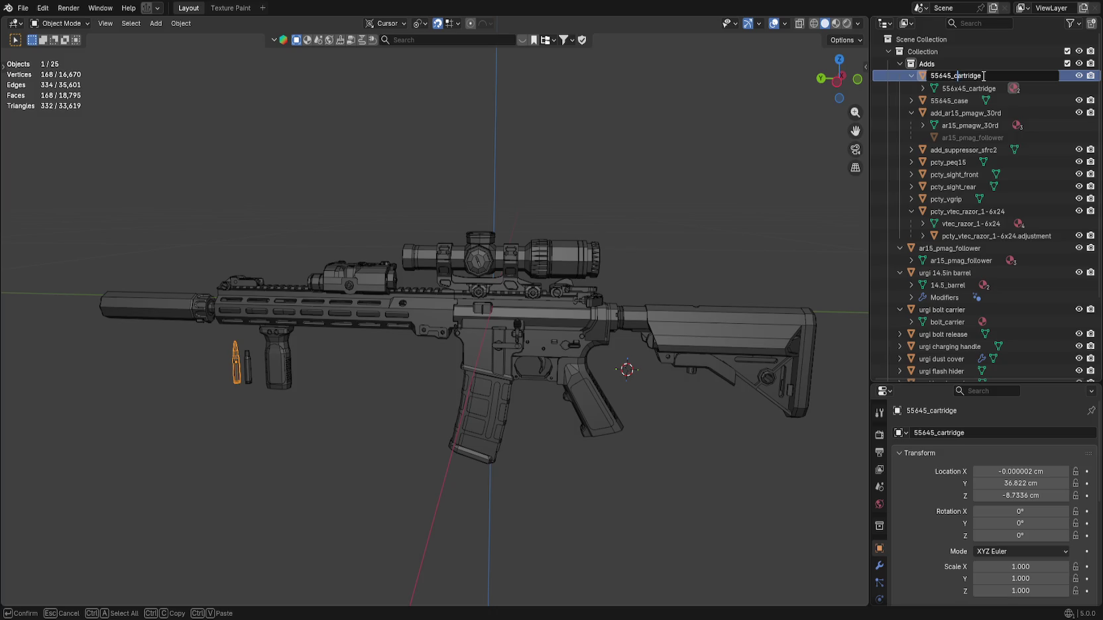
pyautogui.write('x')
pyautogui.press('Return')
pyautogui.click(947, 99)
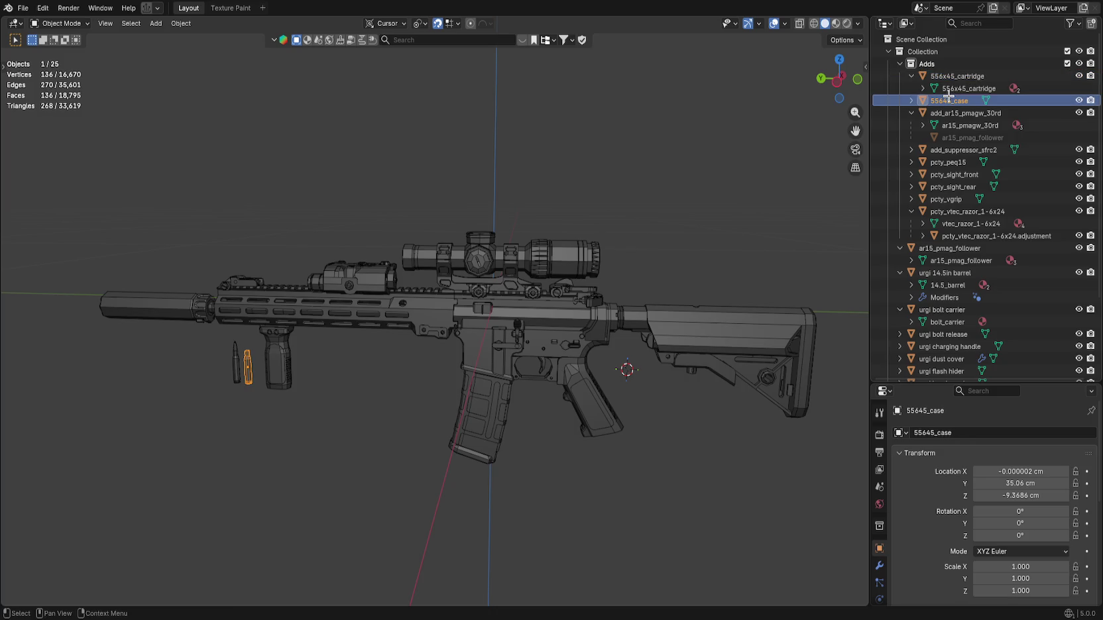
pyautogui.doubleClick(947, 99)
pyautogui.press('Right')
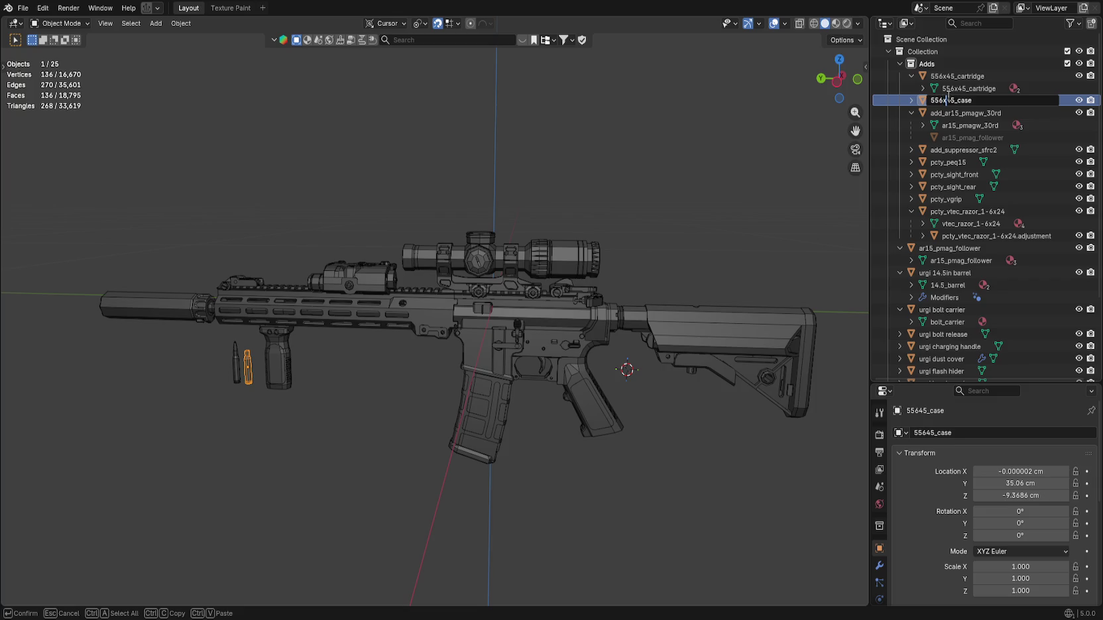
pyautogui.press('Return')
pyautogui.click(981, 112)
pyautogui.doubleClick(981, 113)
pyautogui.press('Home')
pyautogui.press('Delete')
pyautogui.press('Delete')
pyautogui.press('Delete')
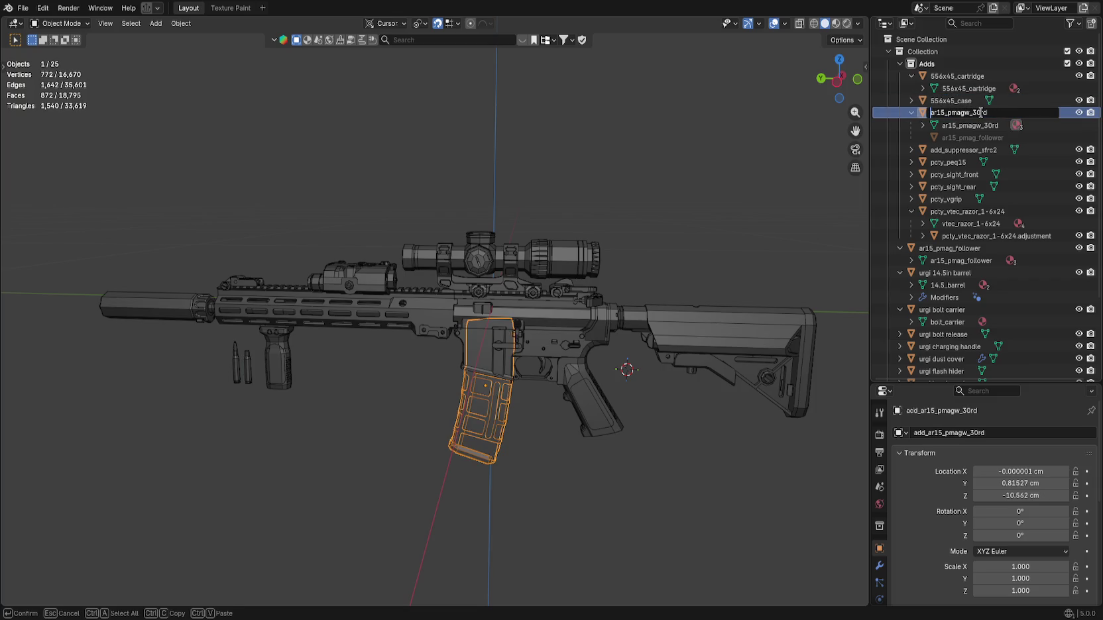
pyautogui.press('Return')
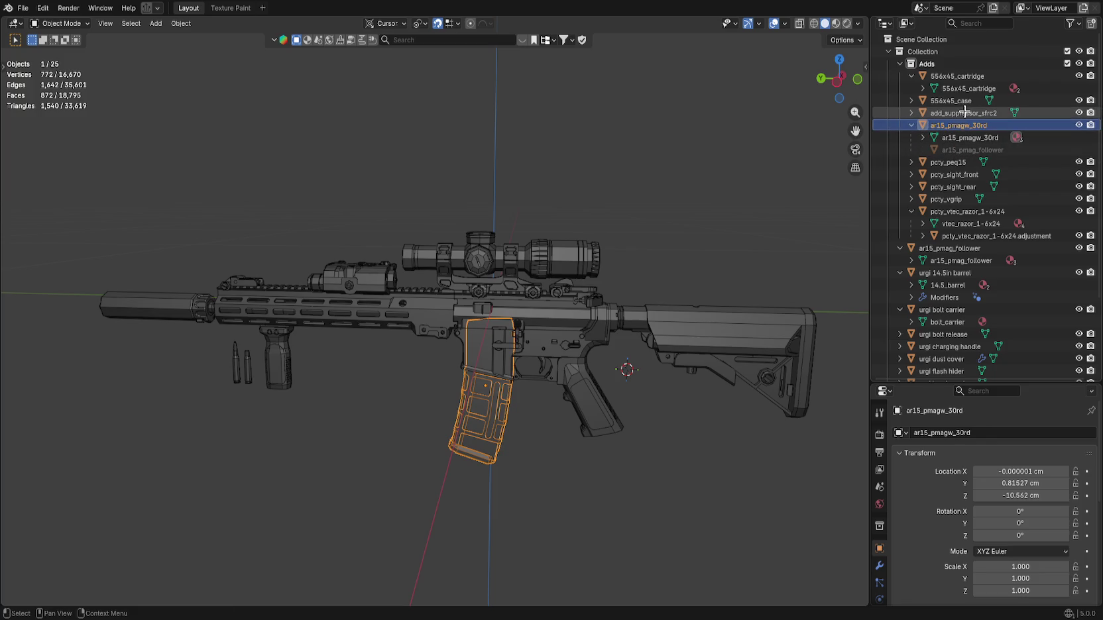
# Select ar15_pmag_follower, then the magazine as its parent target.
pyautogui.click(960, 150)
pyautogui.doubleClick(961, 150)
pyautogui.moveTo(960, 152); pyautogui.dragTo(949, 250)
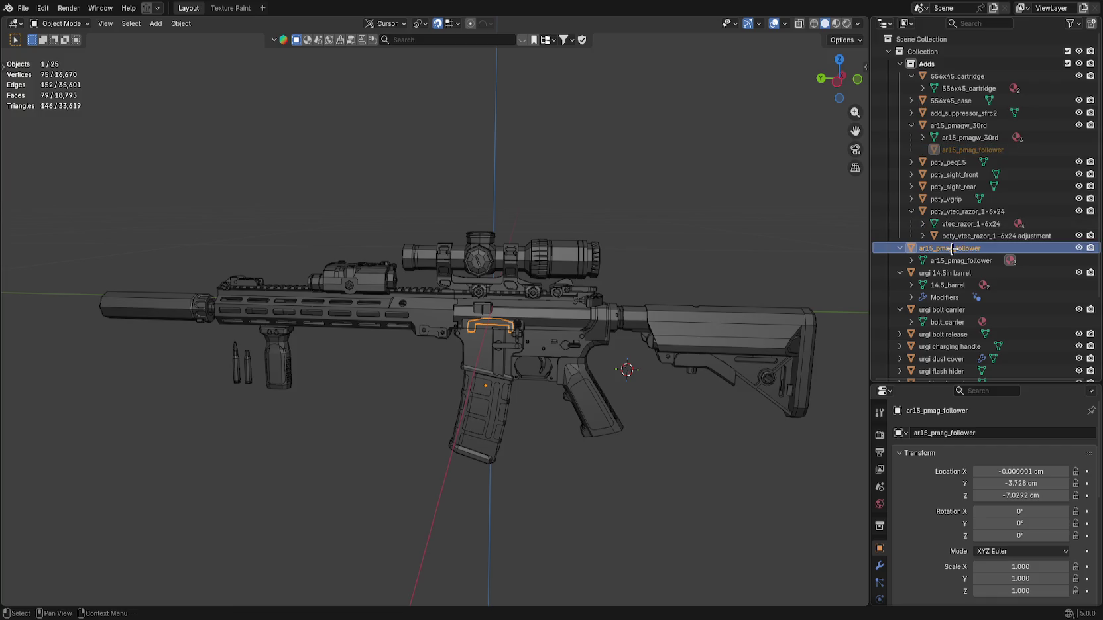
pyautogui.keyDown('ctrl'); pyautogui.click(958, 125); pyautogui.keyUp('ctrl')
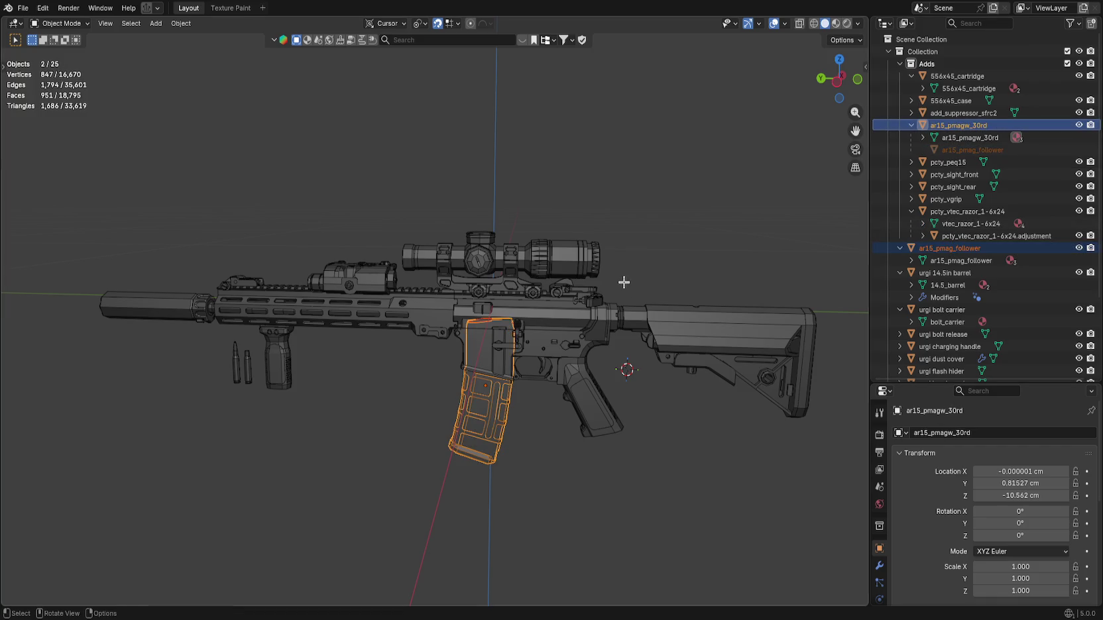
# Parent the follower to the ar15_pmagw_30rd magazine keeping its position, then test-delete it and undo.
pyautogui.hotkey('ctrl', 'p')
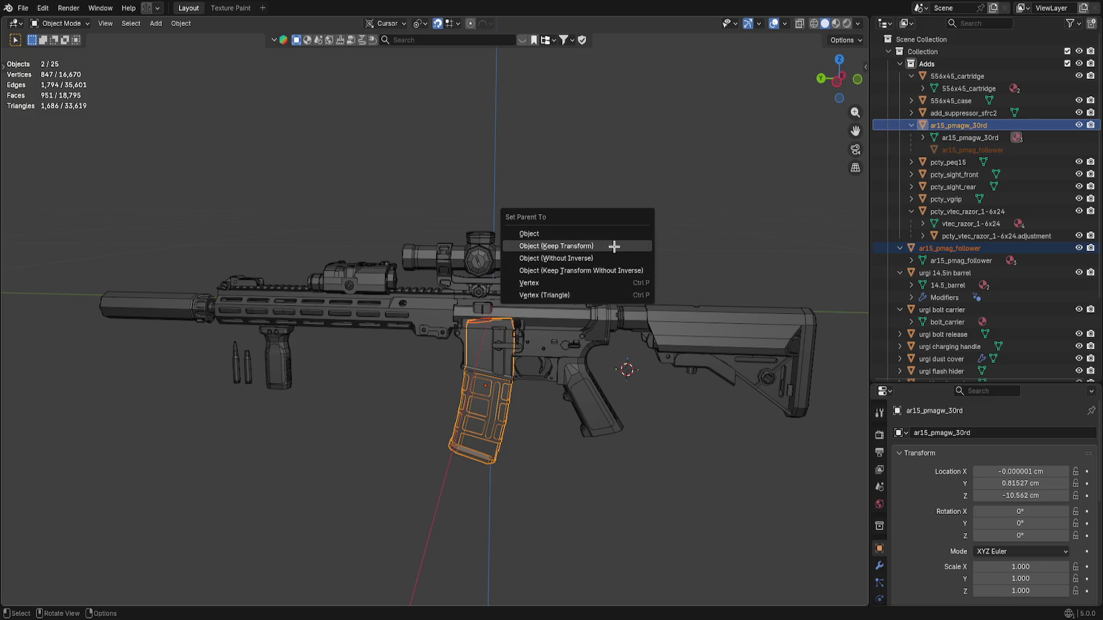
pyautogui.click(613, 247)
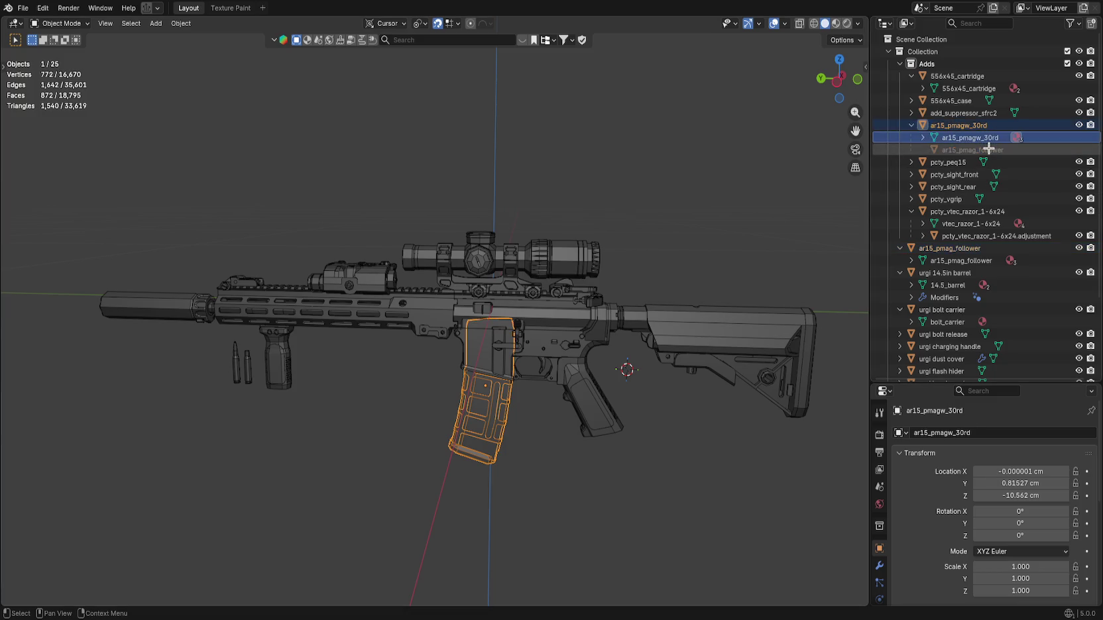
pyautogui.click(998, 150)
pyautogui.rightClick(993, 150)
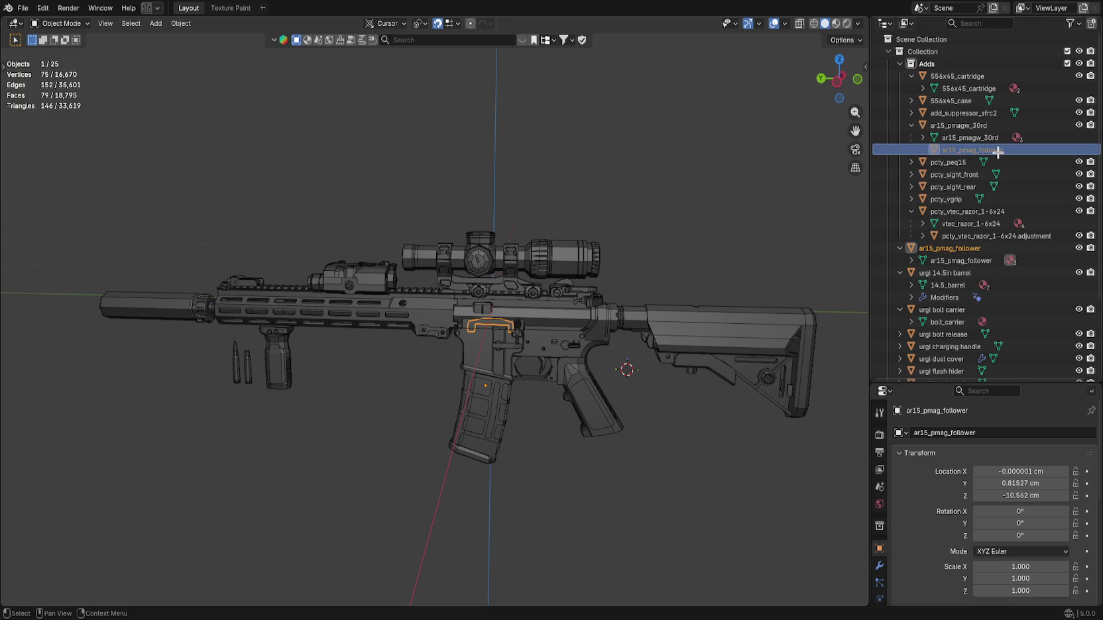
pyautogui.click(971, 125)
pyautogui.click(962, 248)
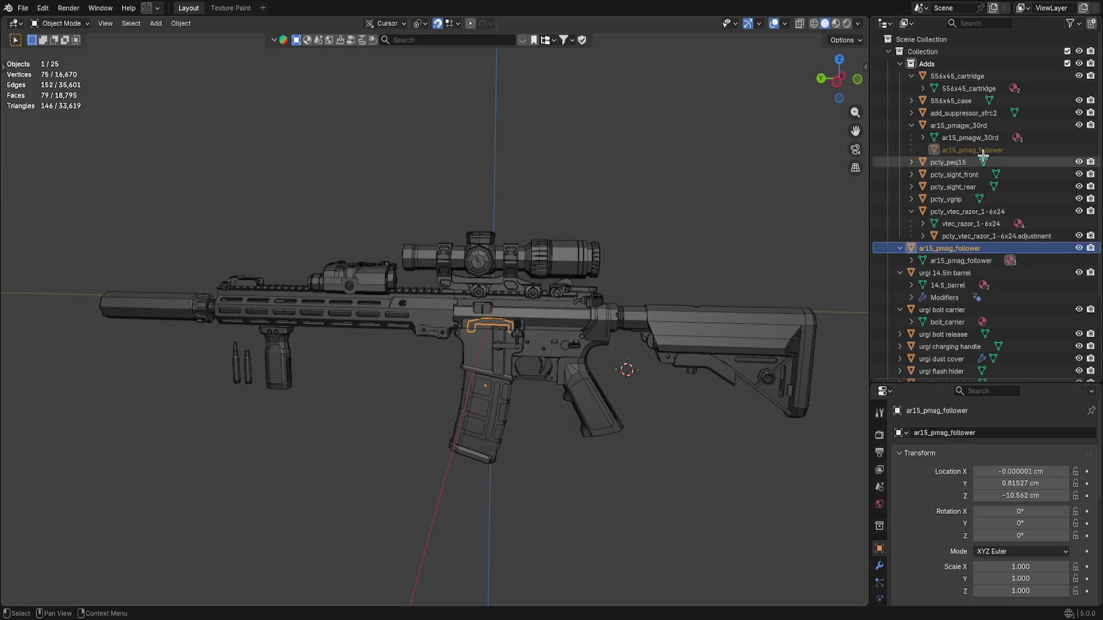
pyautogui.press('x')
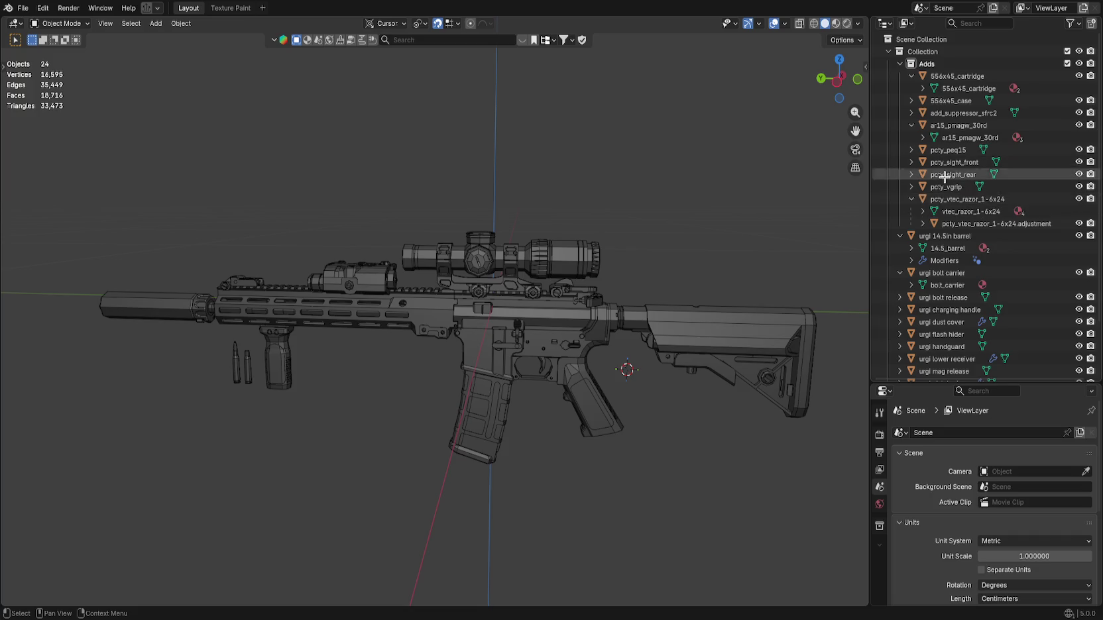
pyautogui.hotkey('ctrl', 'z')
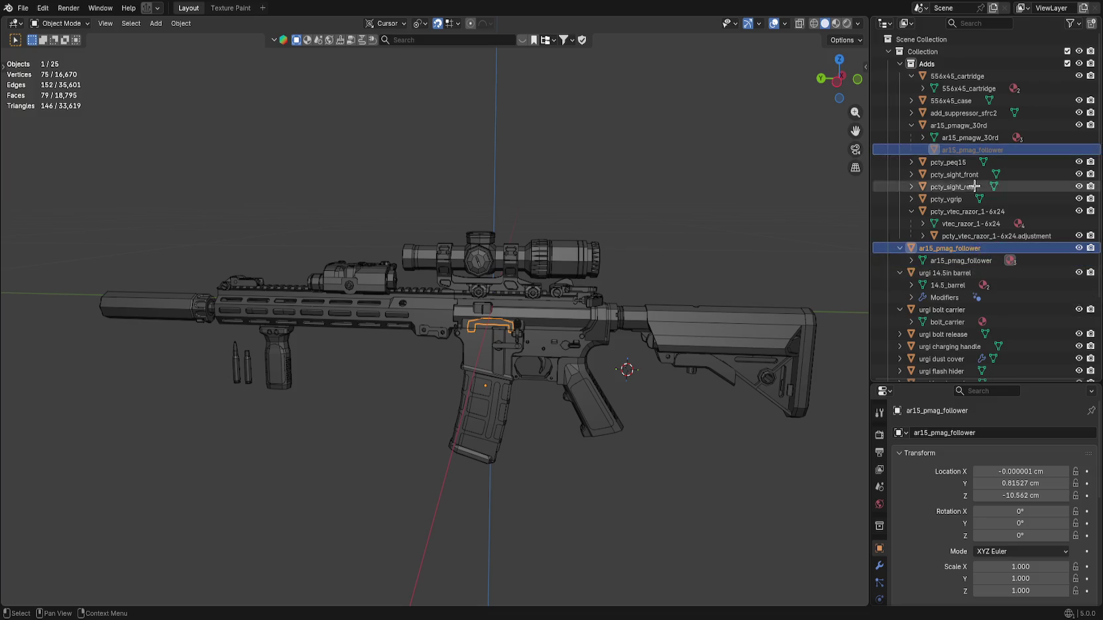
# Try unlinking ar15_pmag_follower from the scene and its collection, undoing each attempt.
pyautogui.rightClick(978, 150)
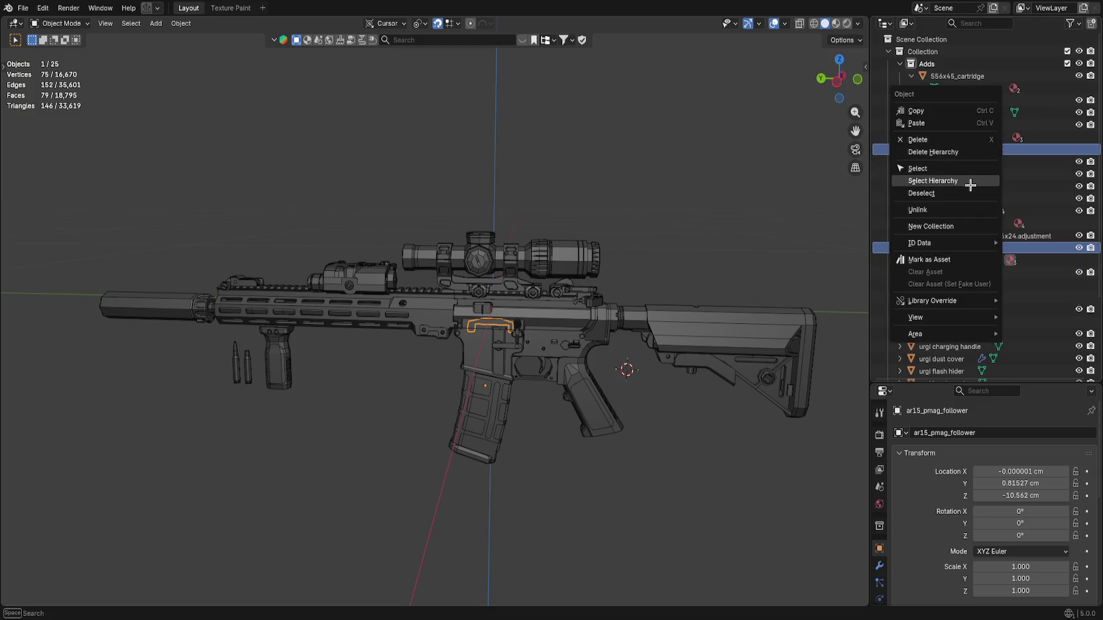
pyautogui.click(967, 210)
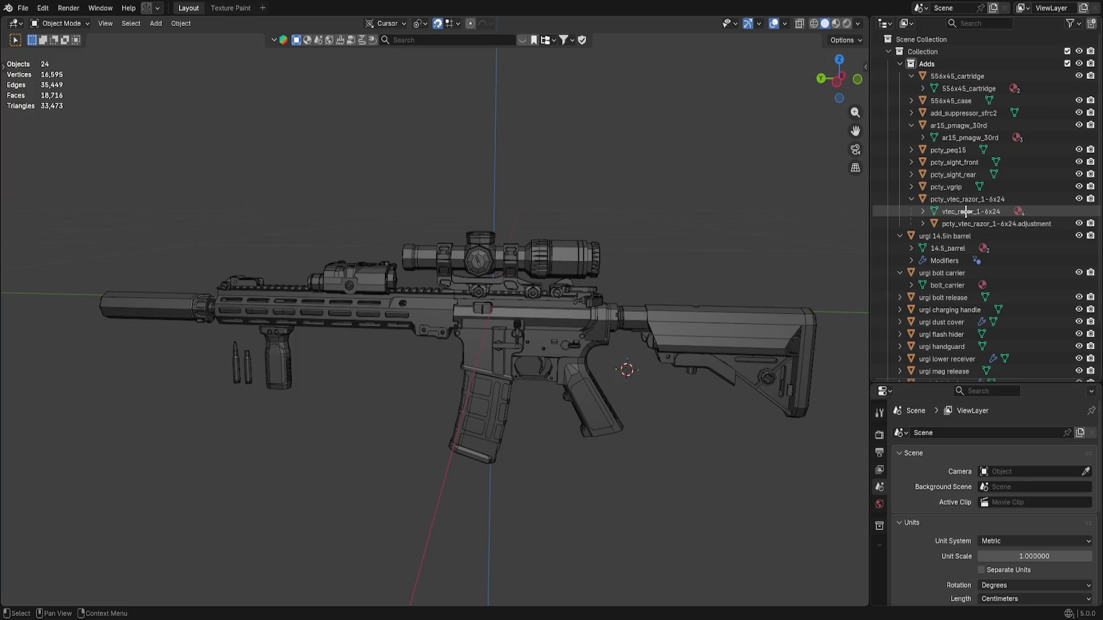
pyautogui.scroll(-3, 961, 239)
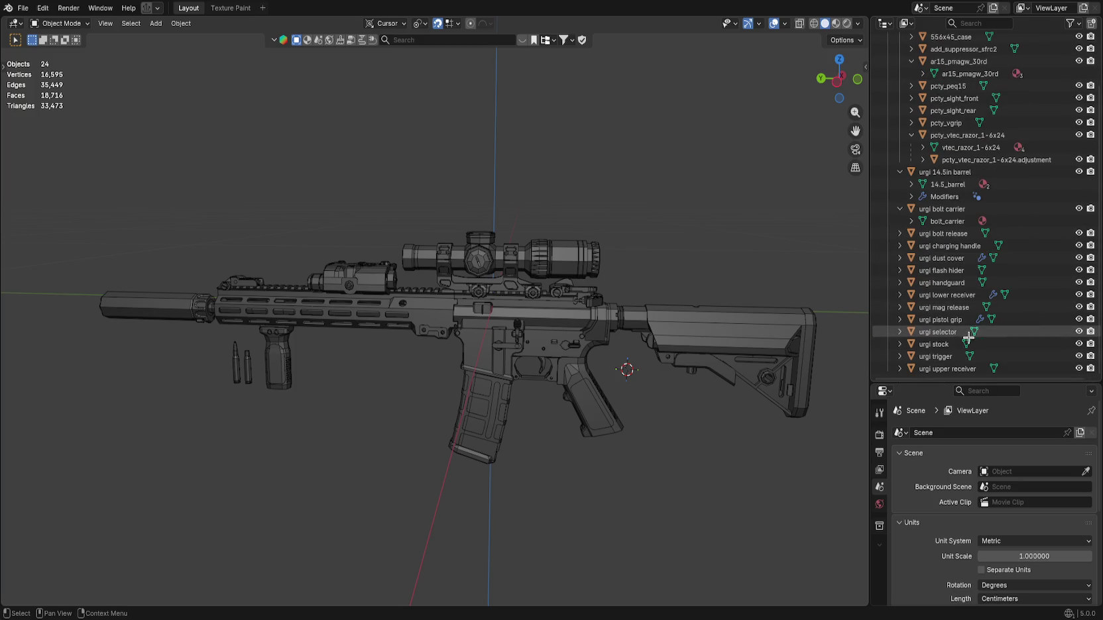
pyautogui.hotkey('ctrl', 'z')
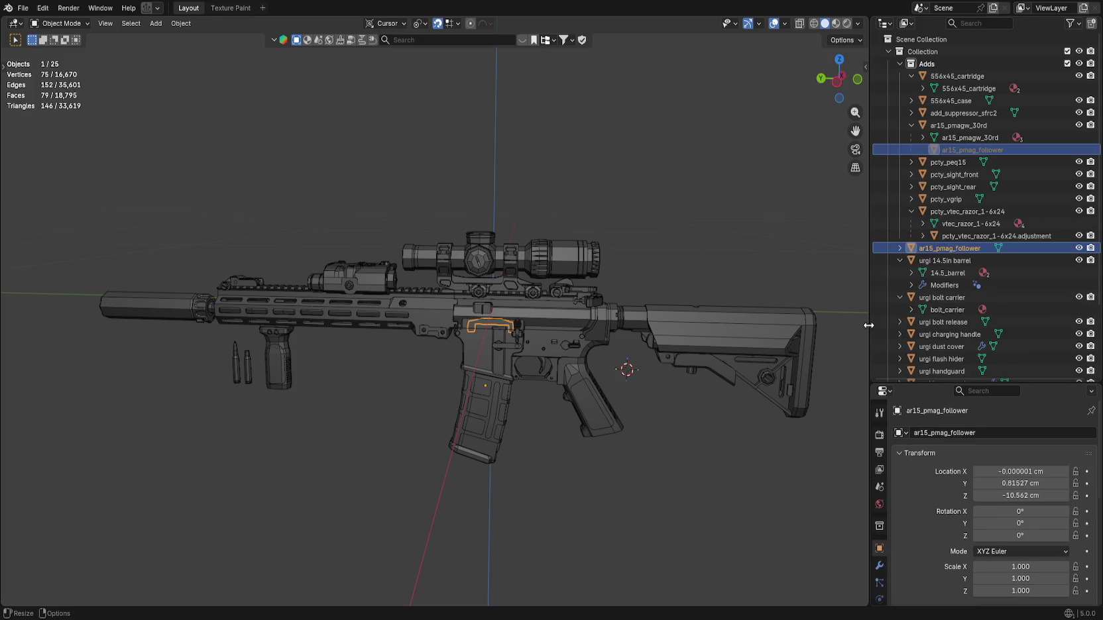
pyautogui.click(899, 248)
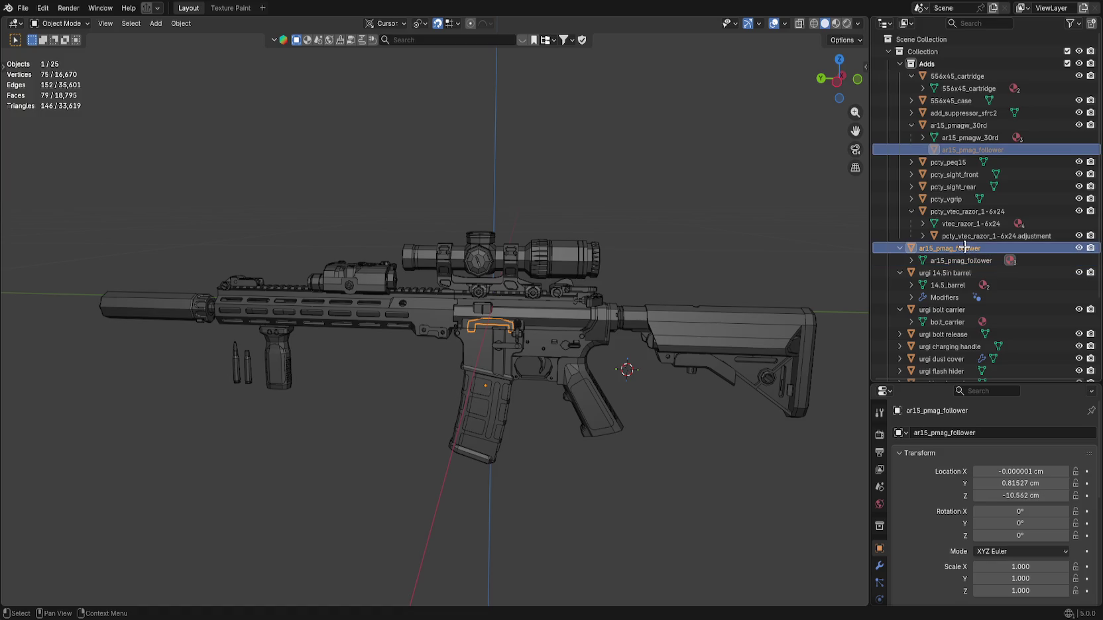
pyautogui.rightClick(945, 253)
pyautogui.click(945, 252)
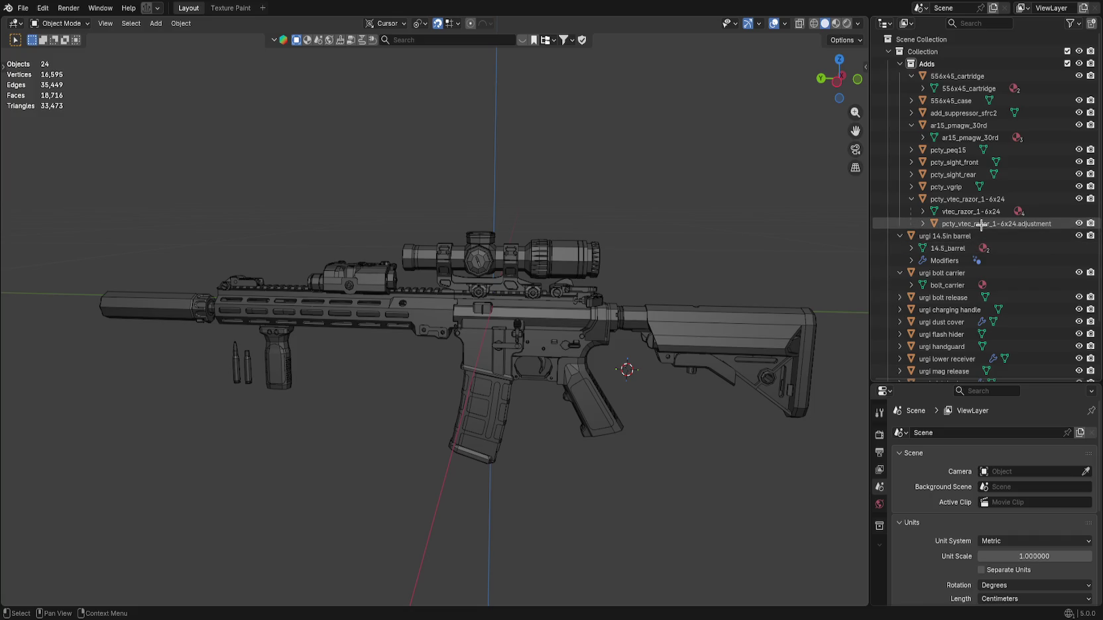
pyautogui.click(922, 137)
pyautogui.click(921, 137)
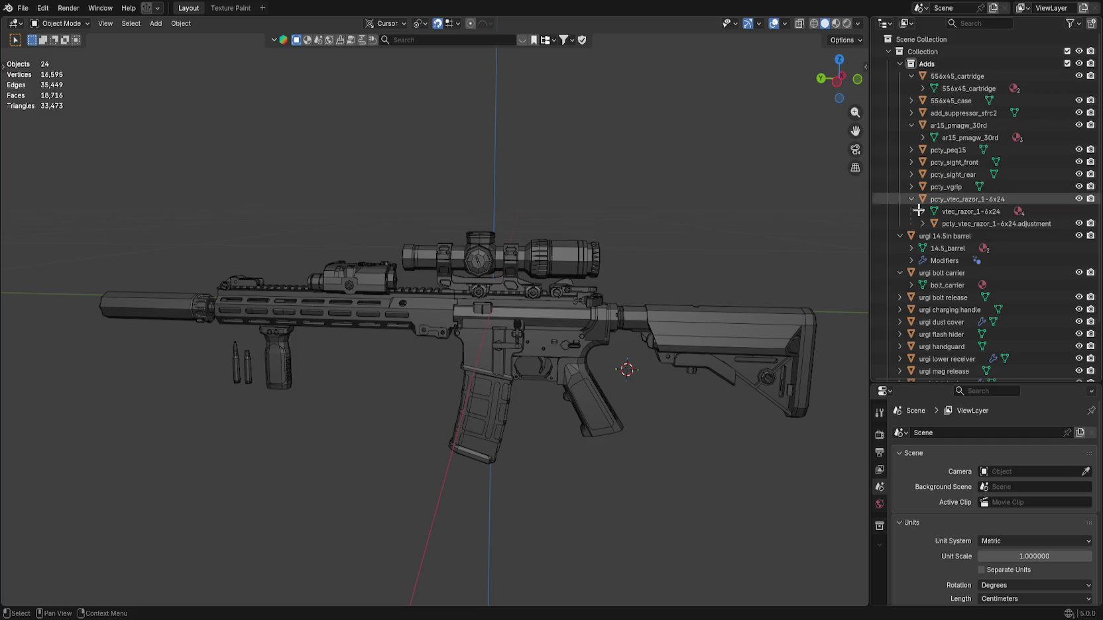
pyautogui.scroll(-3, 961, 309)
pyautogui.scroll(3, 962, 309)
pyautogui.hotkey('ctrl', 'z')
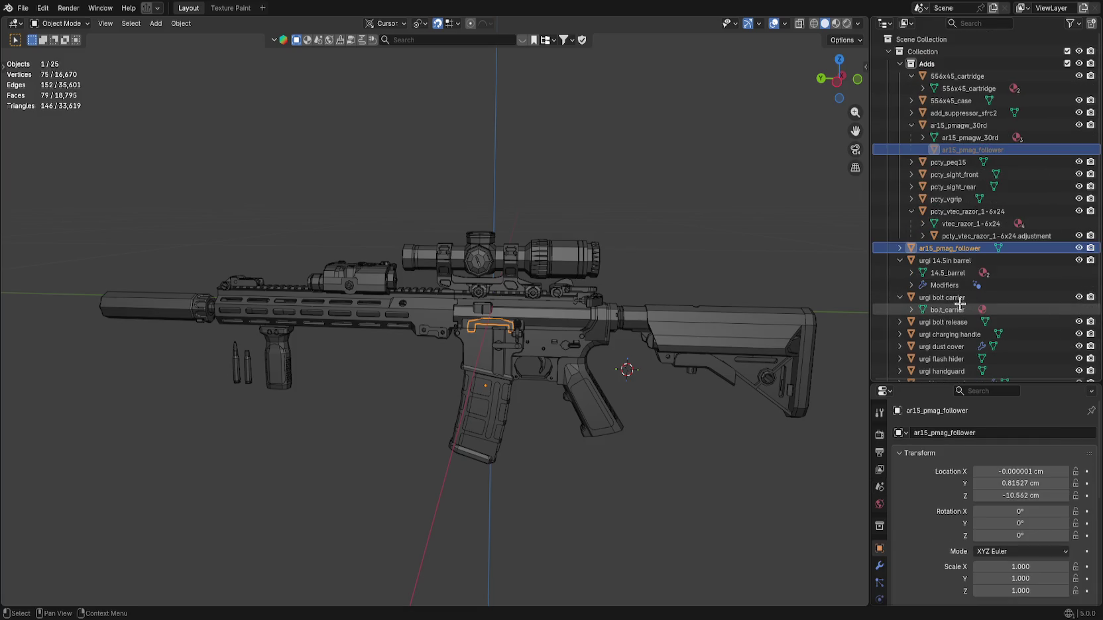
# Reselect ar15_pmag_follower, enter its mesh editing, then return to Object Mode.
pyautogui.click(954, 236)
pyautogui.click(900, 248)
pyautogui.click(947, 250)
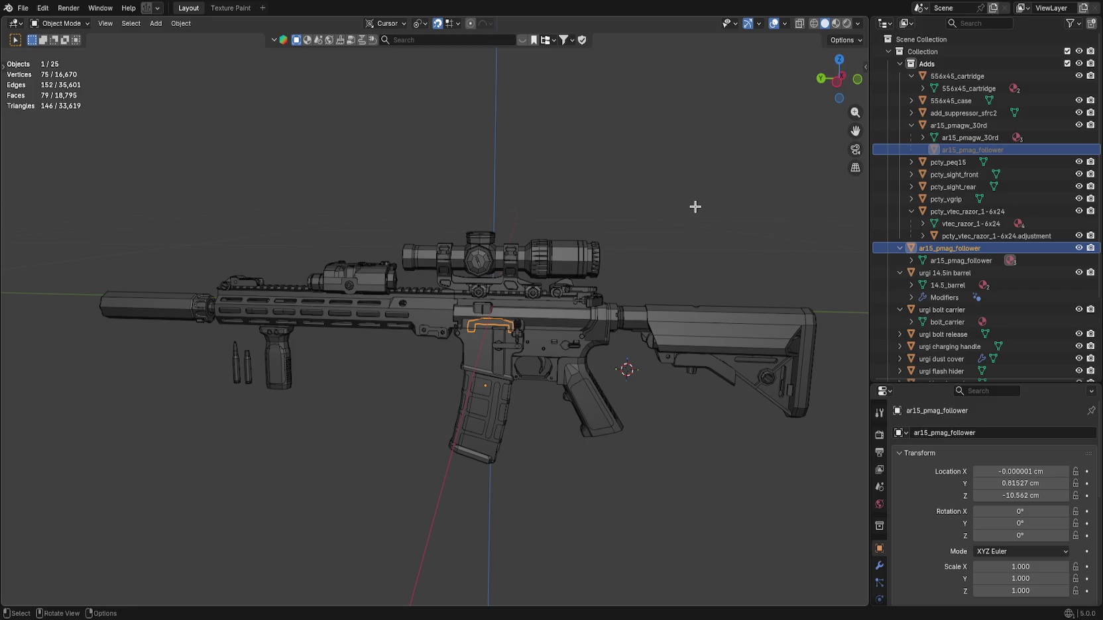
pyautogui.click(672, 235)
pyautogui.hotkey('ctrl', 'z')
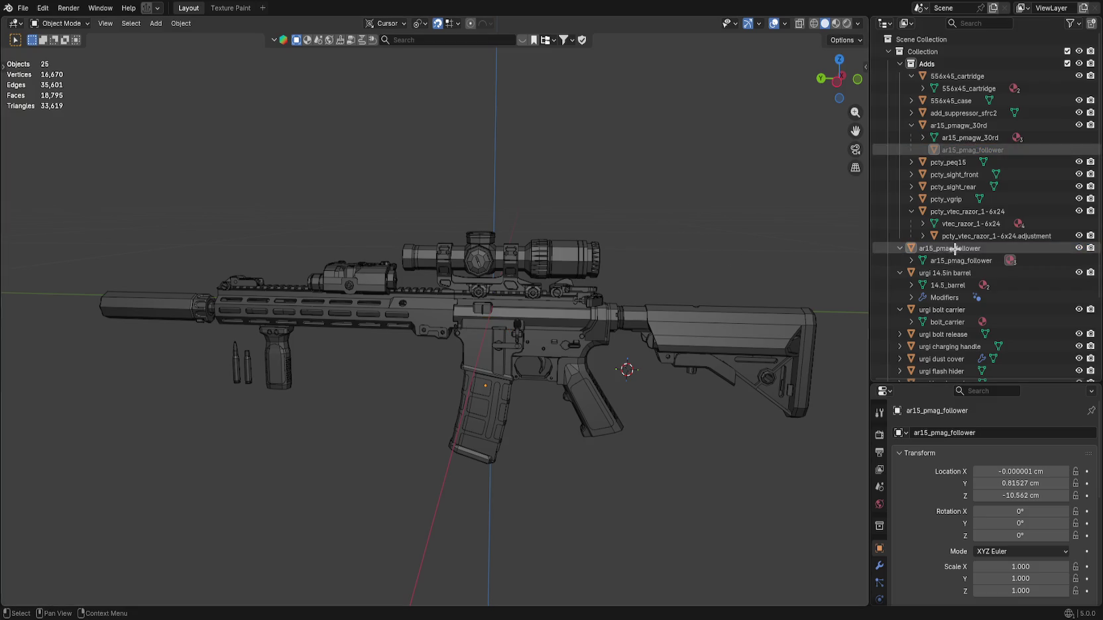
pyautogui.press('Tab')
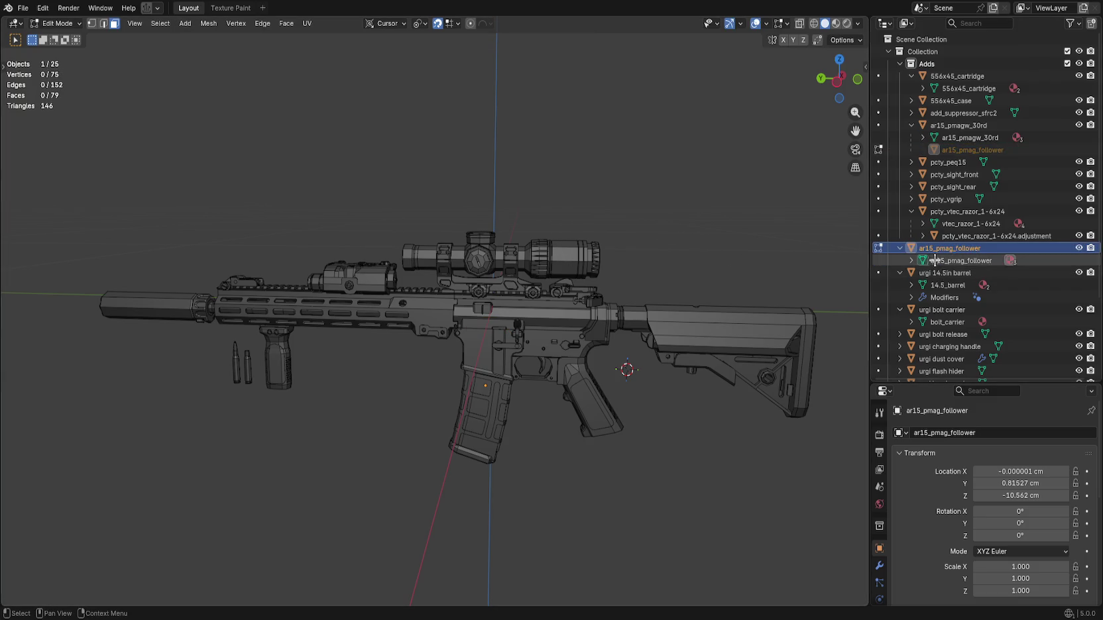
pyautogui.press('Tab')
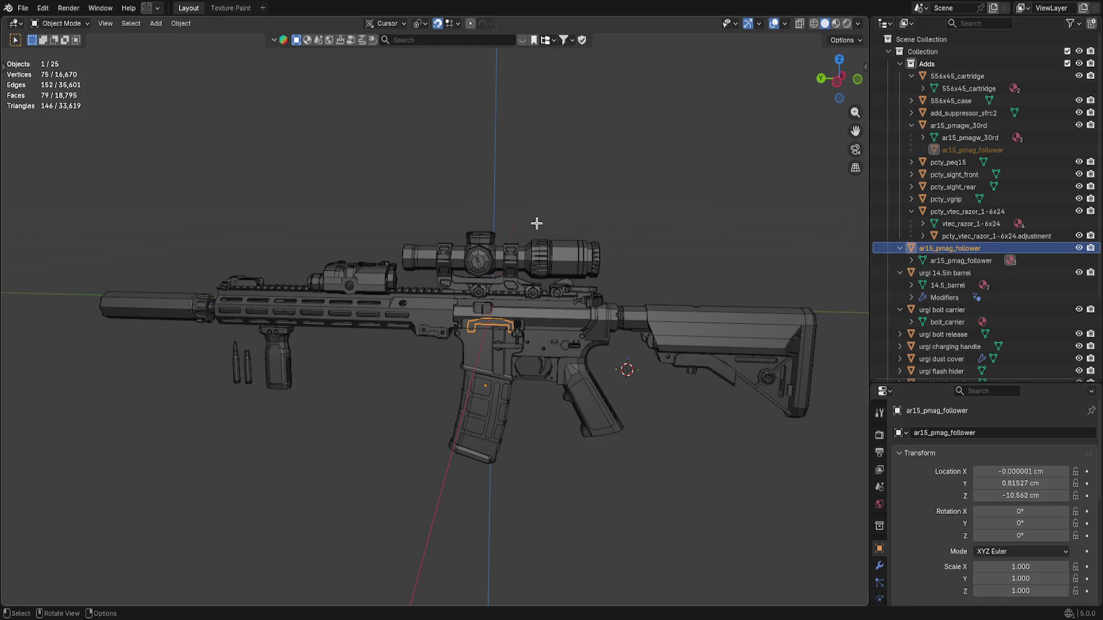
pyautogui.hotkey('shift', 'd')
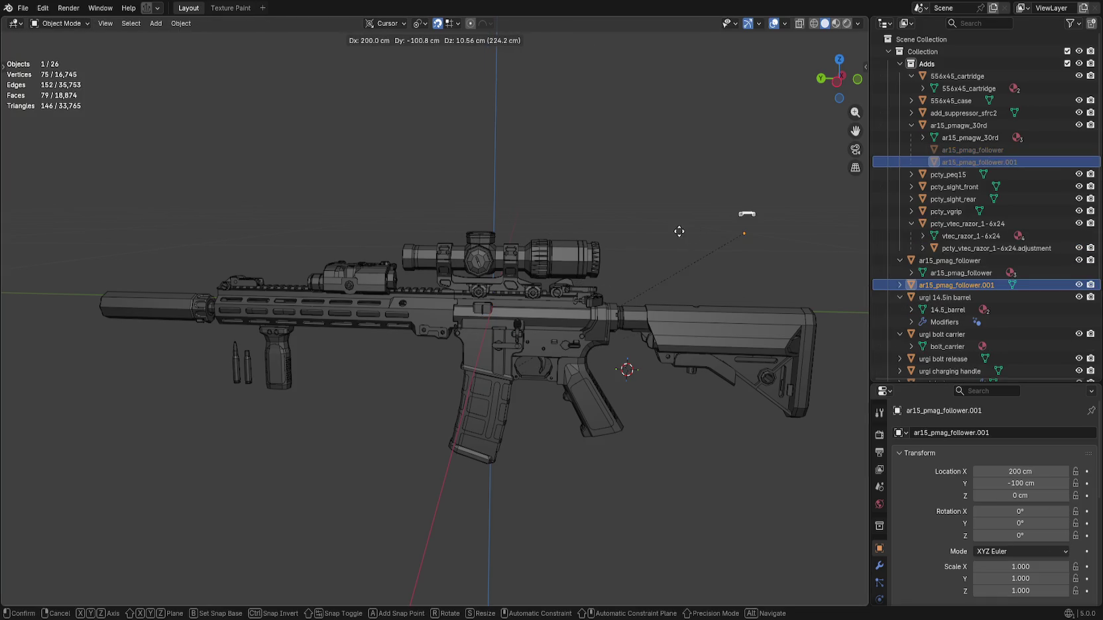
pyautogui.press('Escape')
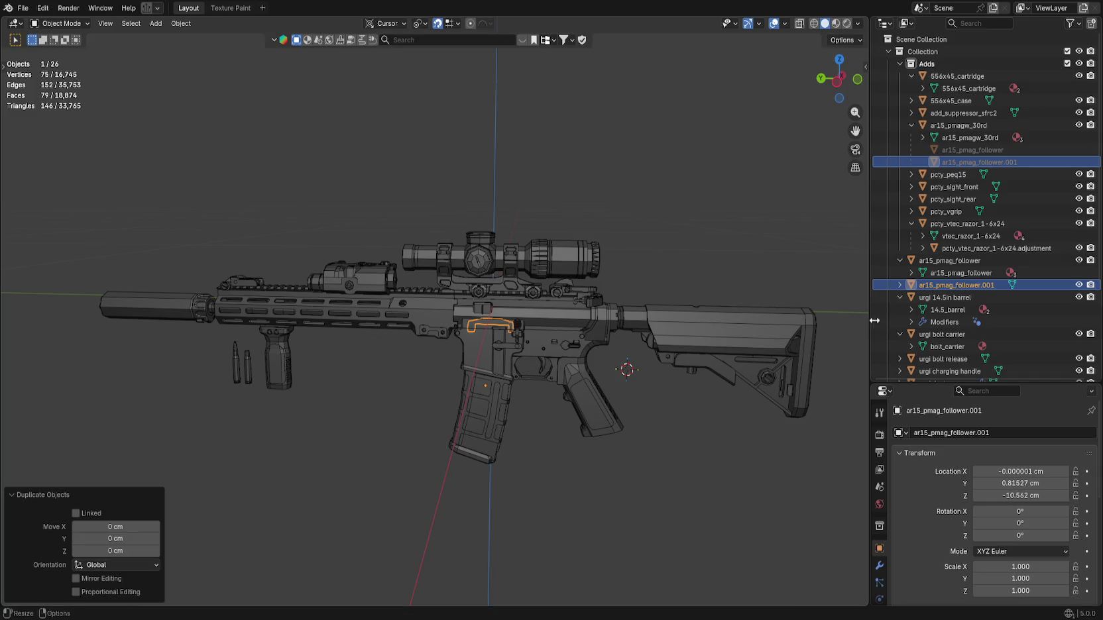
pyautogui.click(958, 261)
pyautogui.hotkey('ctrl', 'z')
pyautogui.click(971, 262)
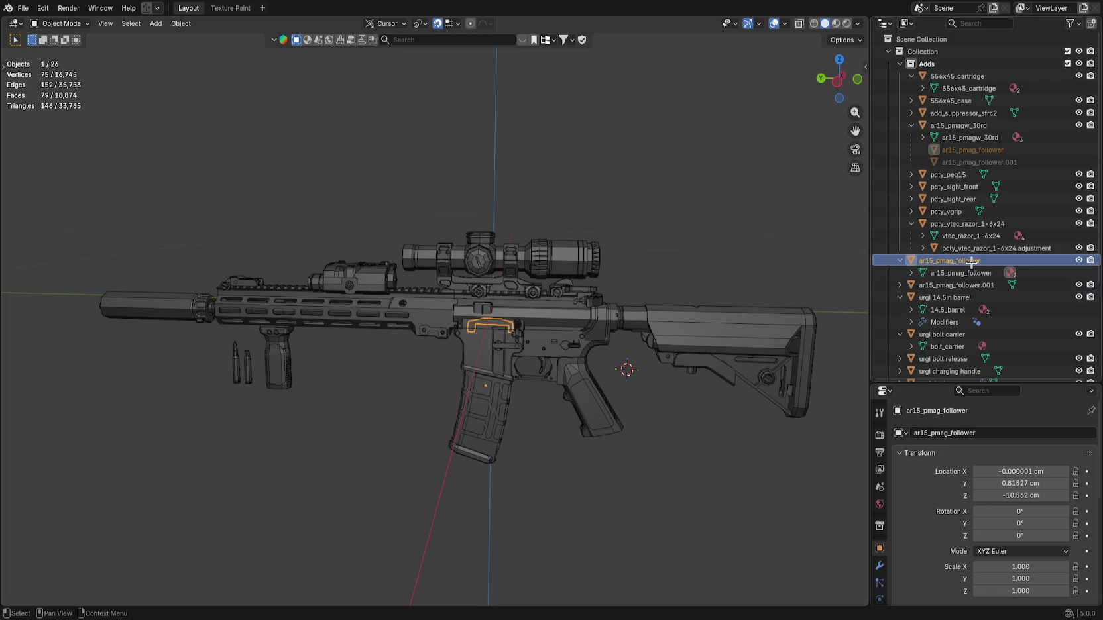
pyautogui.rightClick(971, 286)
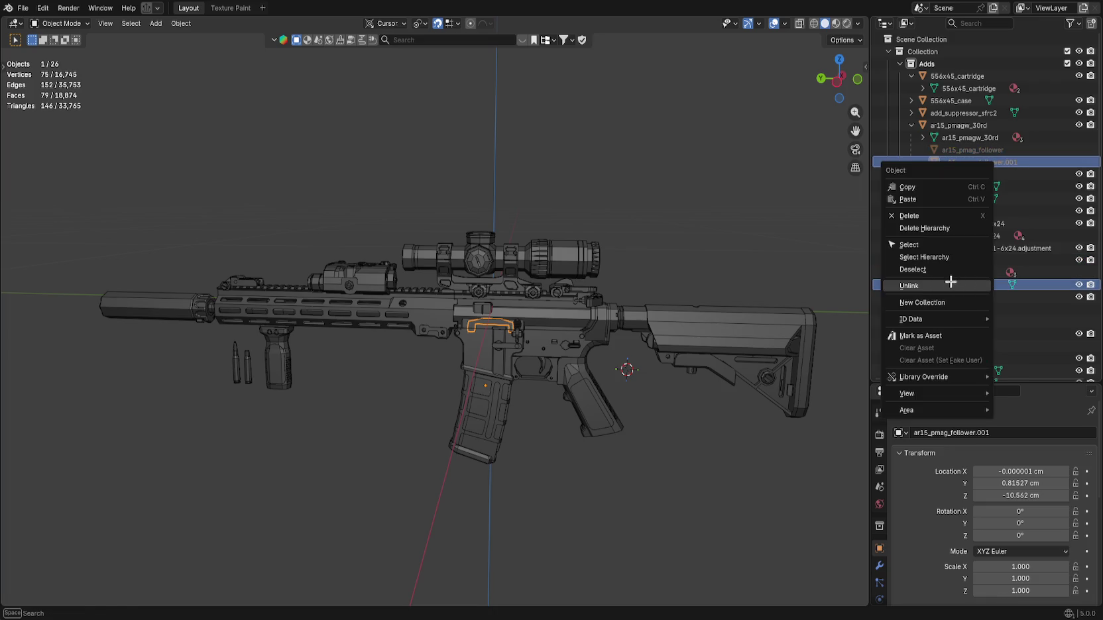
pyautogui.click(948, 283)
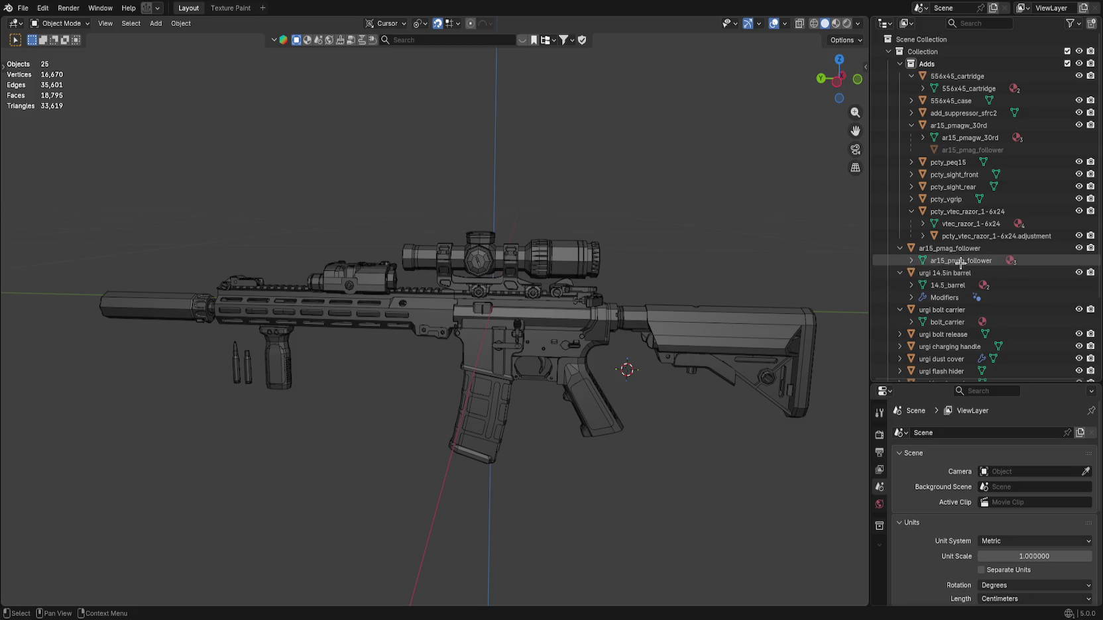
pyautogui.click(941, 248)
pyautogui.rightClick(940, 249)
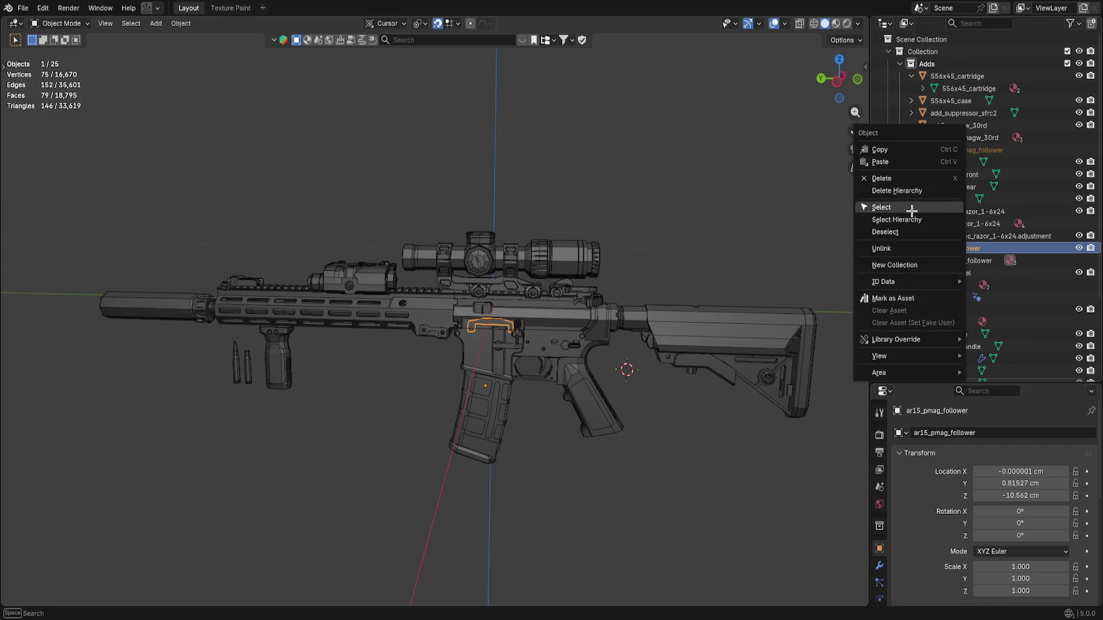
pyautogui.hotkey('shift', 'd')
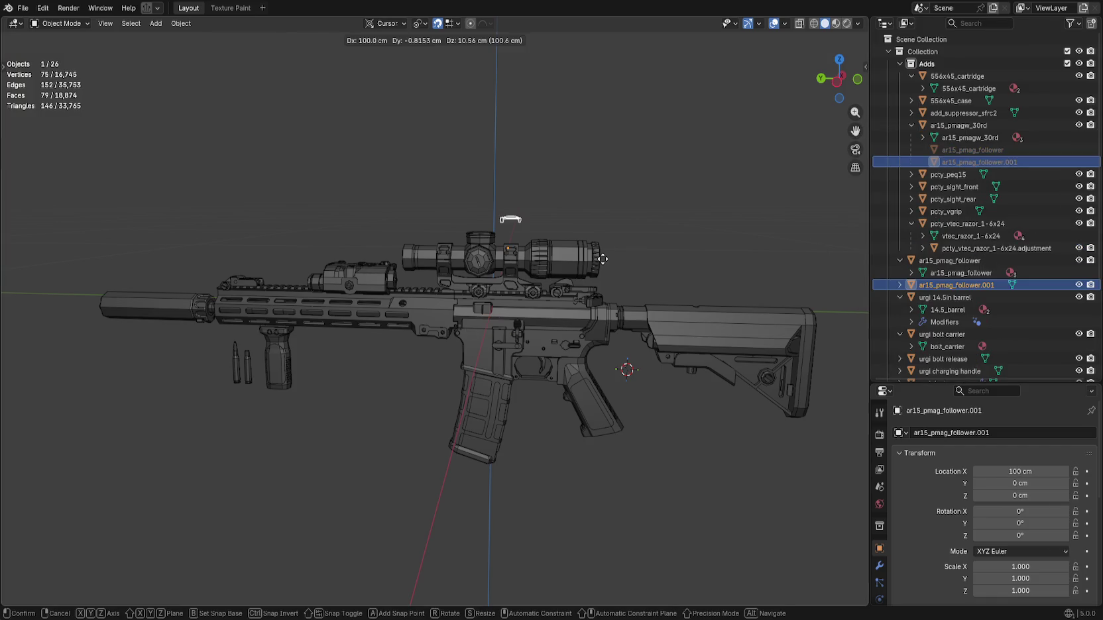
pyautogui.rightClick(728, 245)
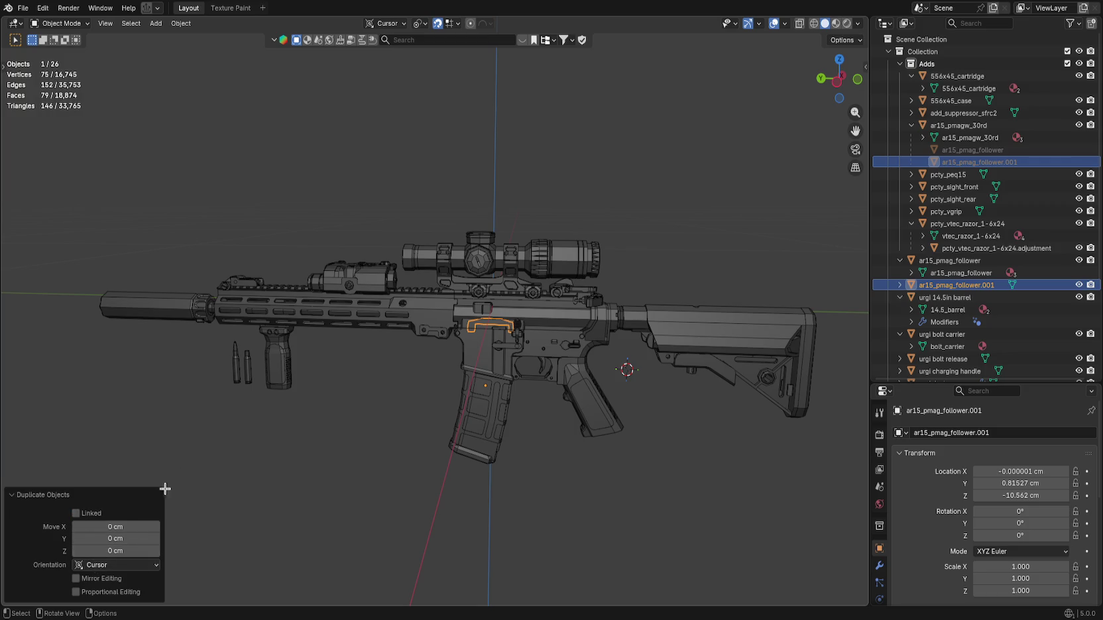
pyautogui.hotkey('alt', 'a')
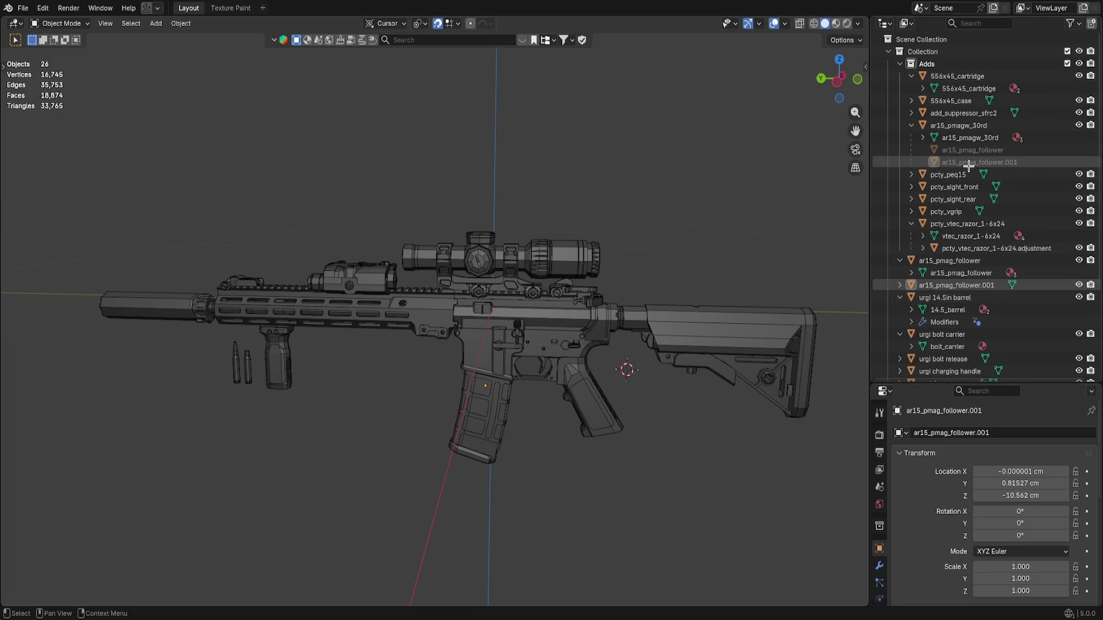
pyautogui.click(970, 164)
pyautogui.rightClick(984, 286)
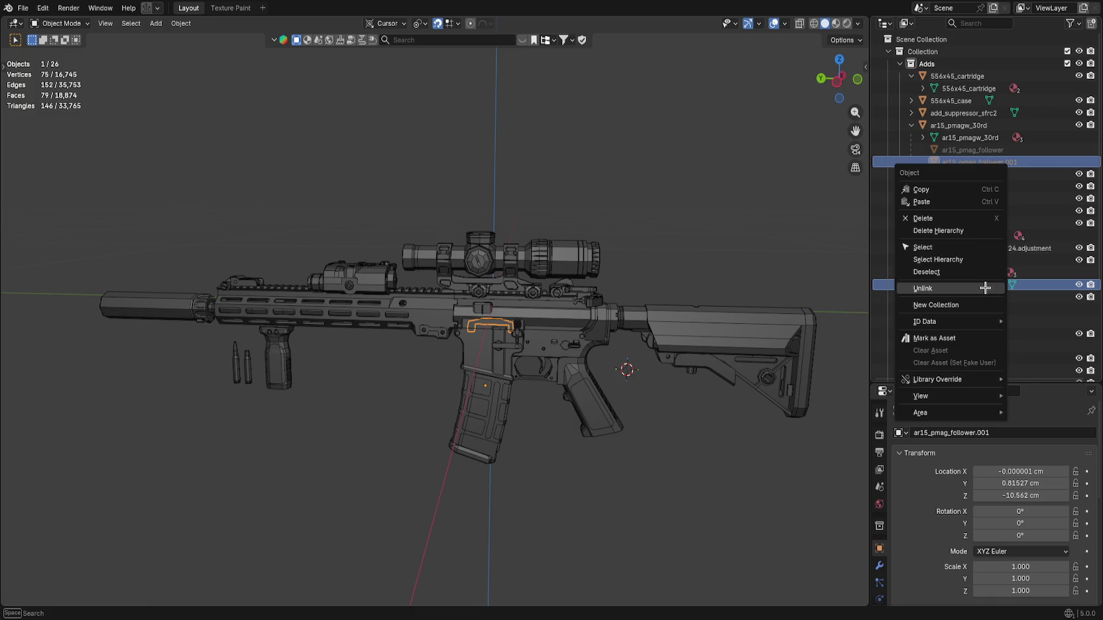
pyautogui.click(985, 287)
pyautogui.click(991, 22)
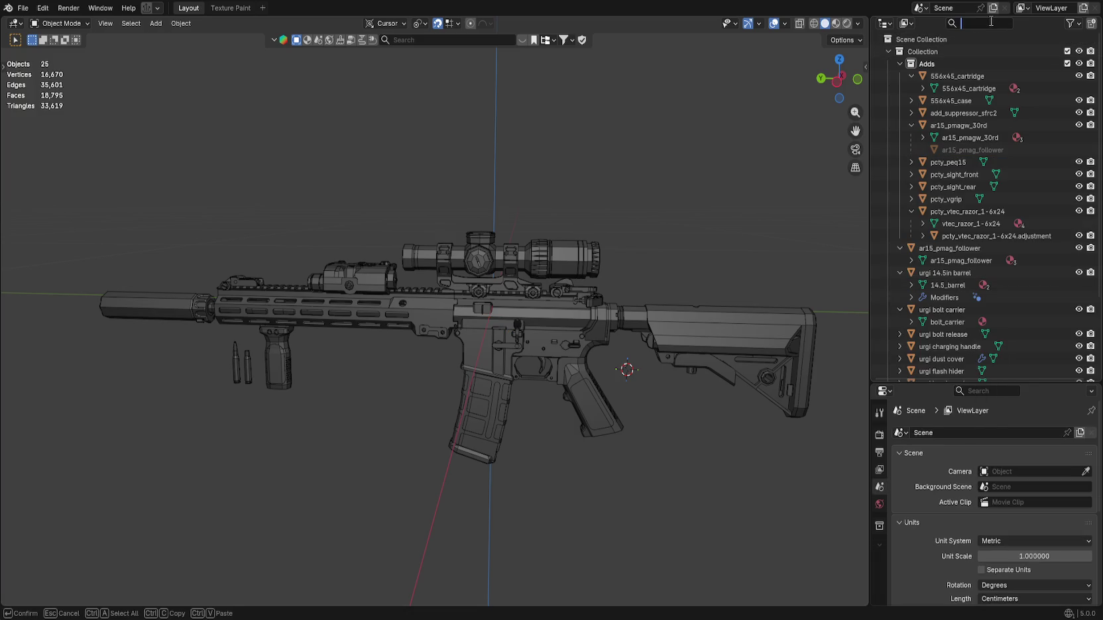
# Filter the Outliner by 'follower', delete the ar15_pmag_follower object, and clear the filter.
pyautogui.write('follower')
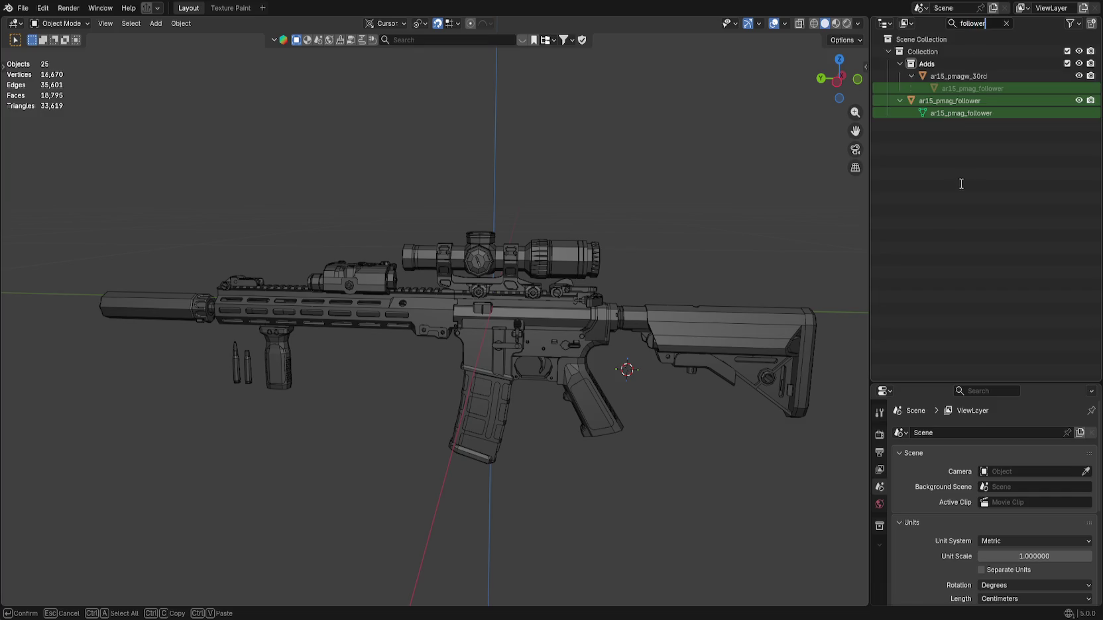
pyautogui.press('Return')
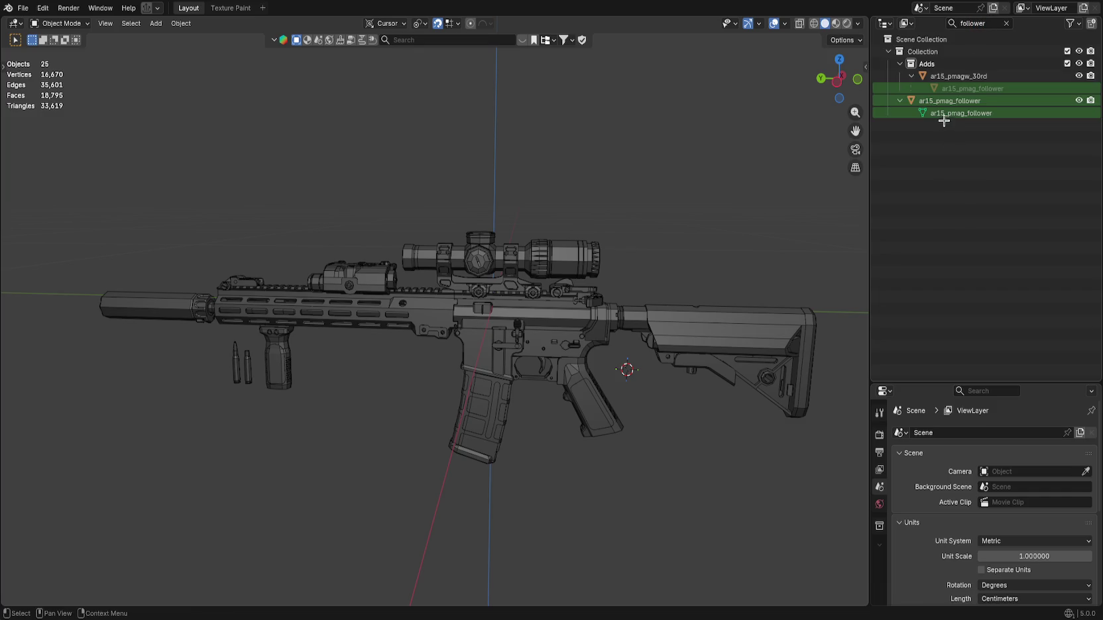
pyautogui.click(949, 103)
pyautogui.rightClick(961, 104)
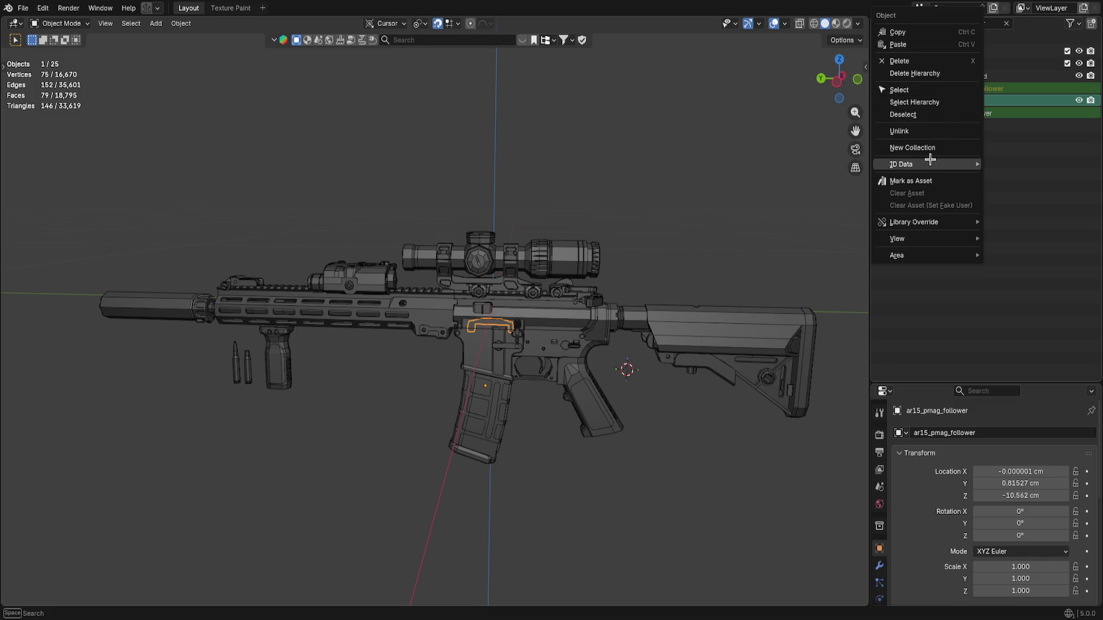
pyautogui.click(928, 132)
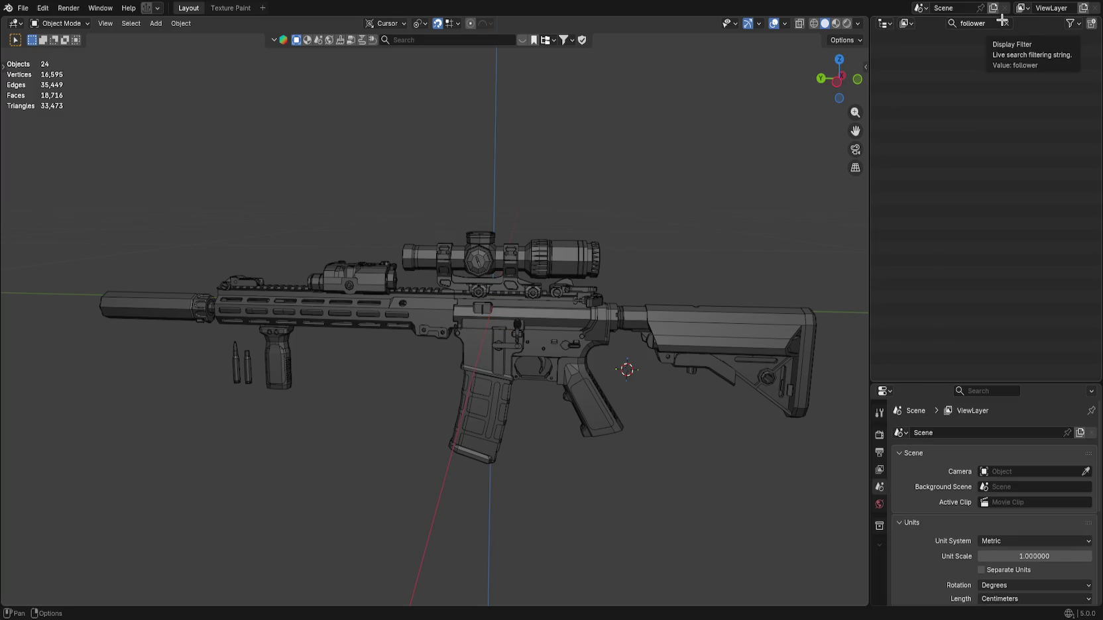
pyautogui.scroll(-5, 1021, 492)
pyautogui.scroll(4, 1028, 491)
pyautogui.scroll(1, 1027, 491)
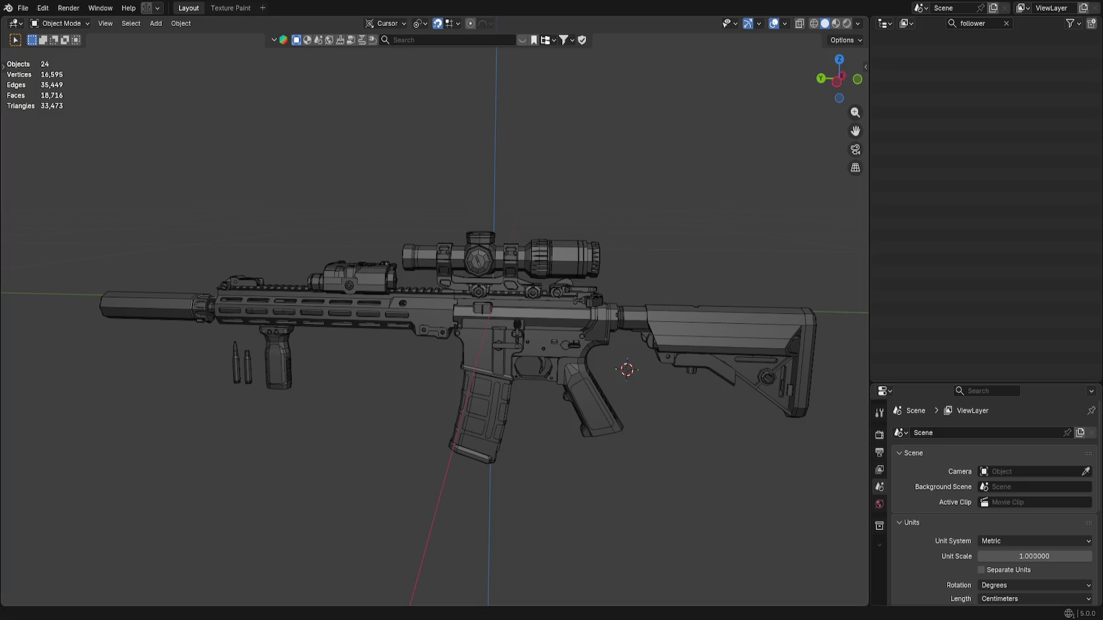
pyautogui.click(1007, 23)
# Check the scene name, leaving it unchanged, and browse the available scenes.
pyautogui.click(952, 8)
pyautogui.press('Return')
pyautogui.click(921, 8)
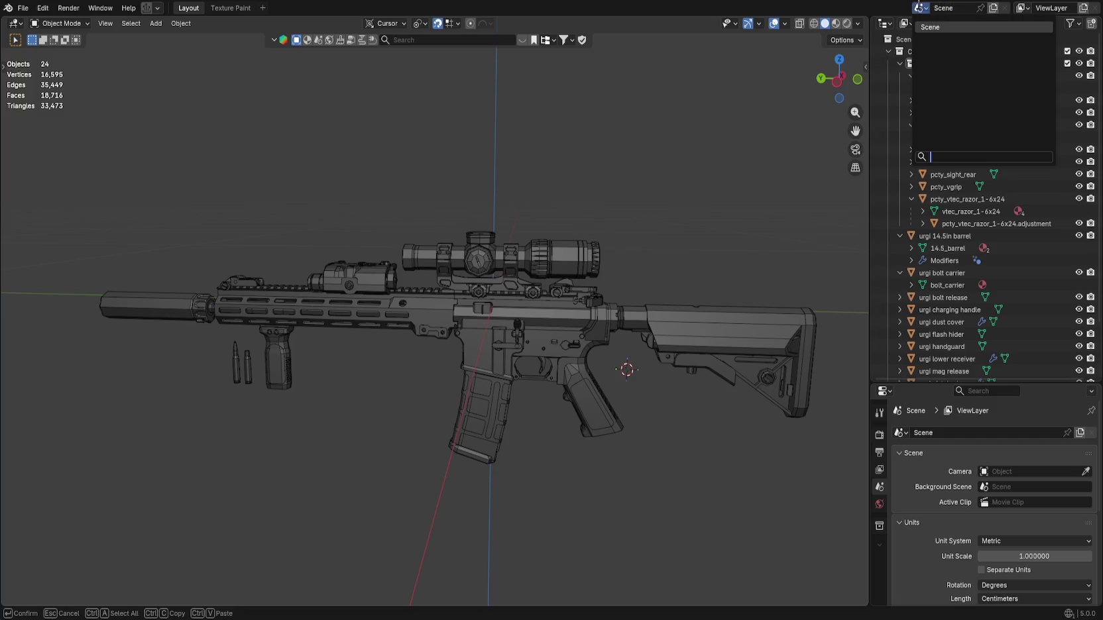
# Switch the Outliner area to a File Browser and back to the Outliner.
pyautogui.click(1021, 9)
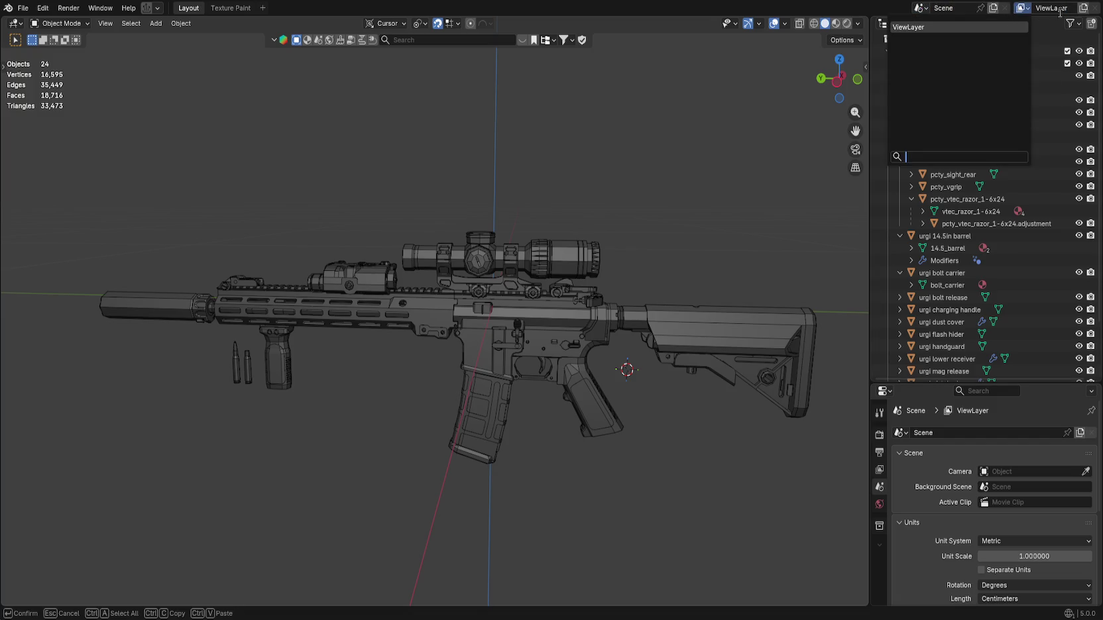
pyautogui.click(883, 24)
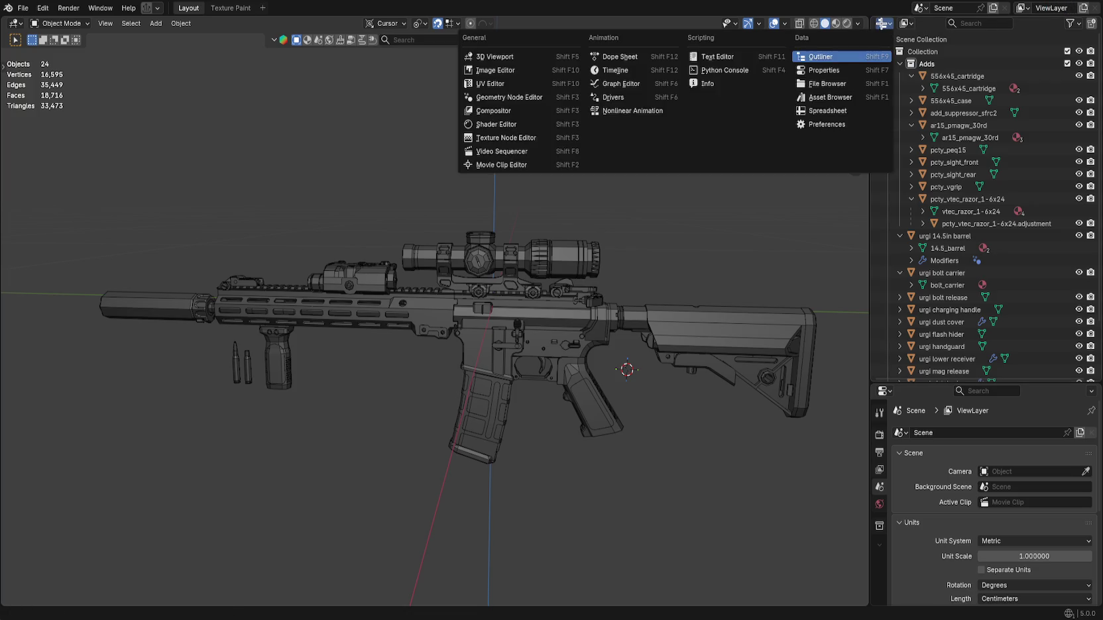
pyautogui.click(862, 83)
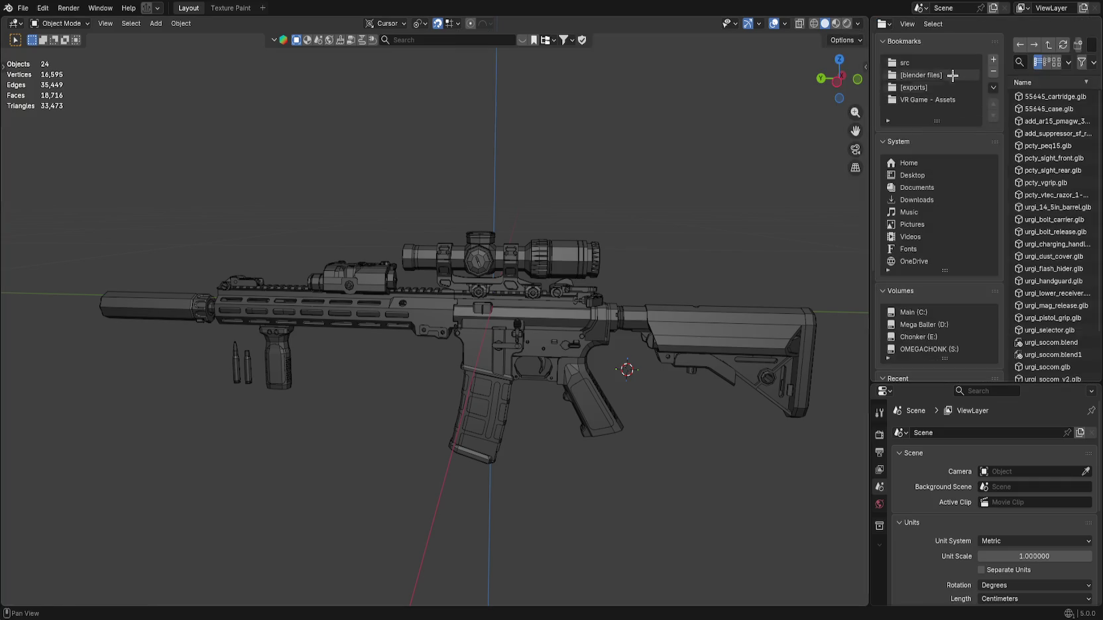
pyautogui.click(883, 23)
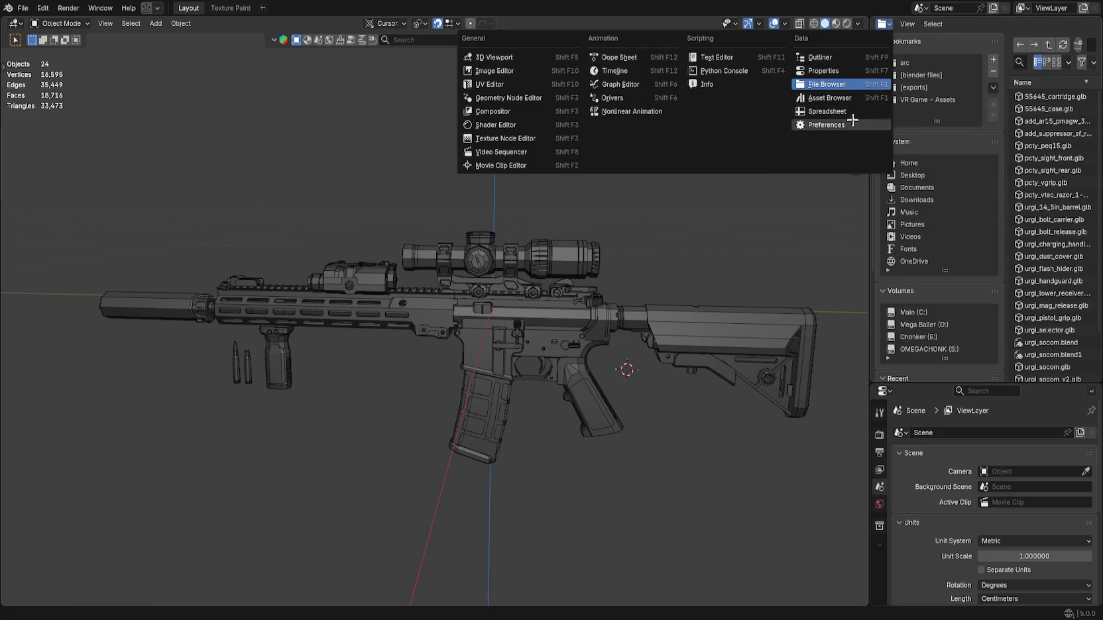
pyautogui.click(855, 59)
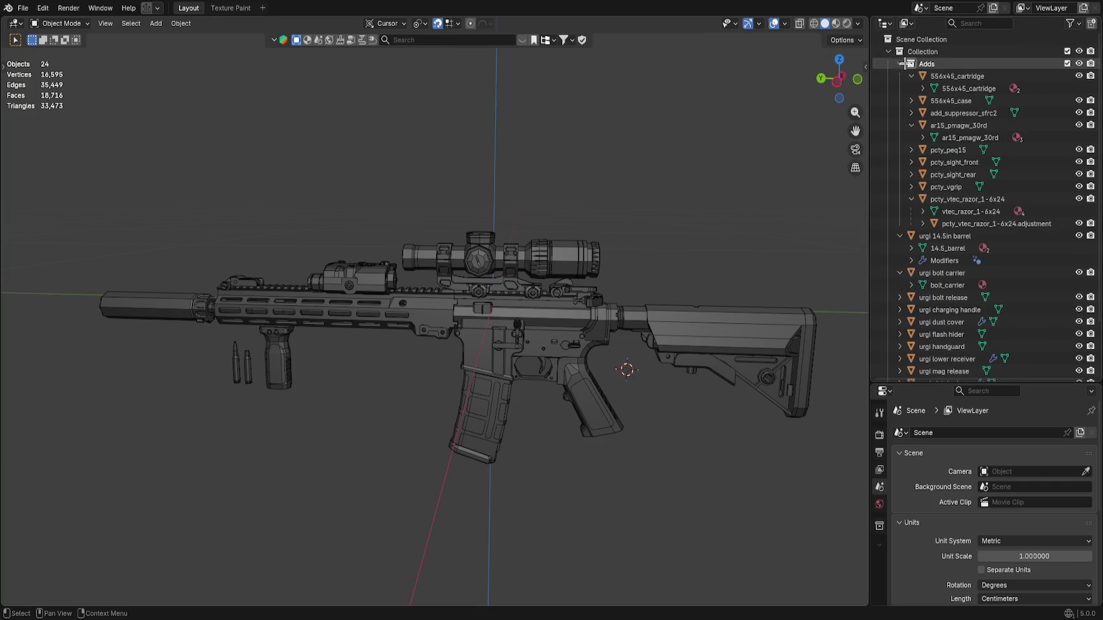
# Search the Outliner for 'foll' and 'follower', clear it, and restore the deleted ar15_pmag_follower.
pyautogui.click(977, 23)
pyautogui.write('follower')
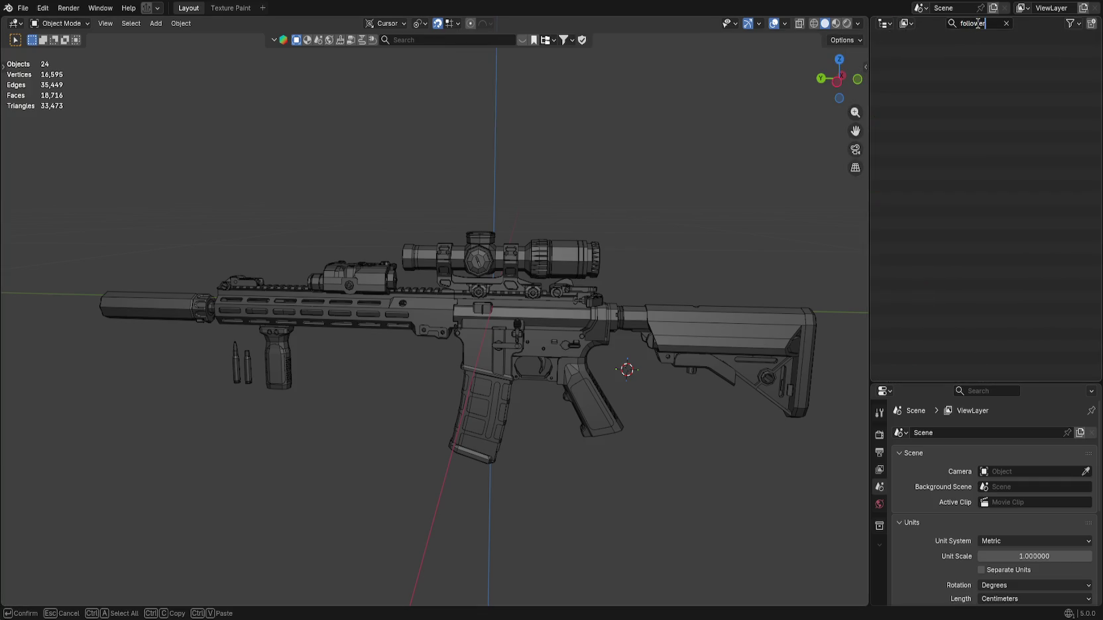
pyautogui.hotkey('ctrl', 'BackSpace')
pyautogui.write('follower')
pyautogui.hotkey('ctrl', 'BackSpace')
pyautogui.click(1073, 22)
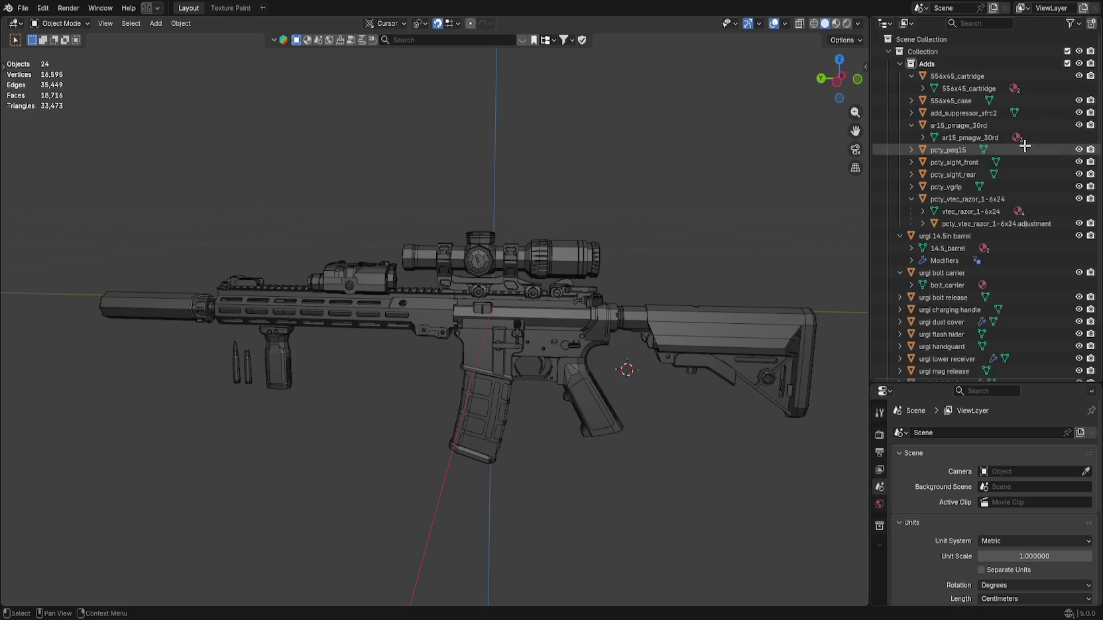
pyautogui.hotkey('ctrl', 'v')
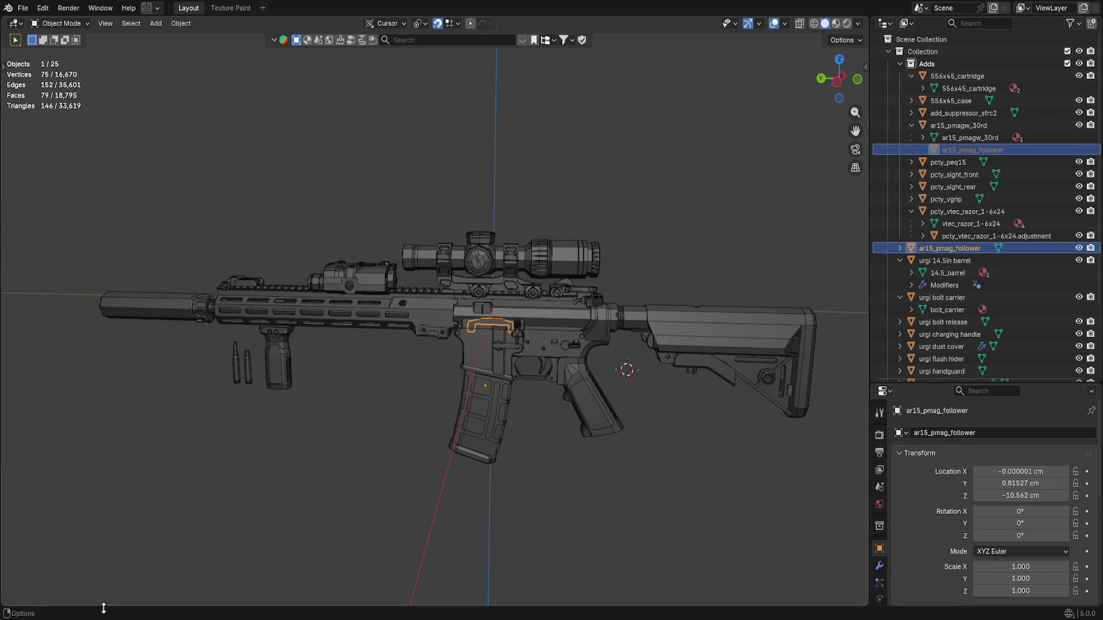
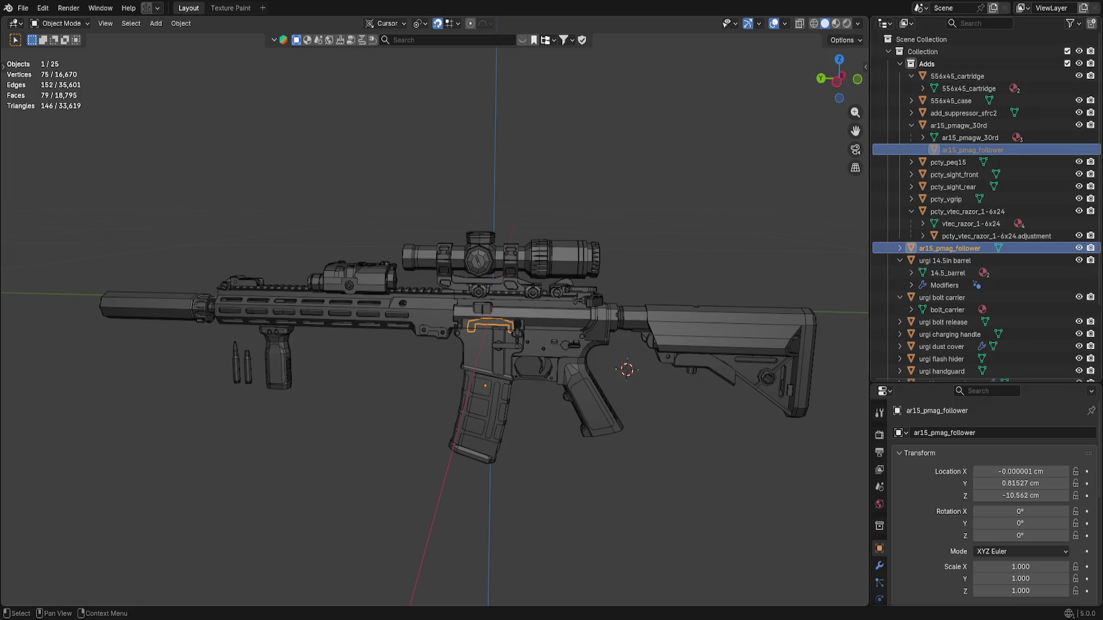
# Cycle the side panel through asset browser, file browser and properties, then back to the Outliner.
pyautogui.click(884, 23)
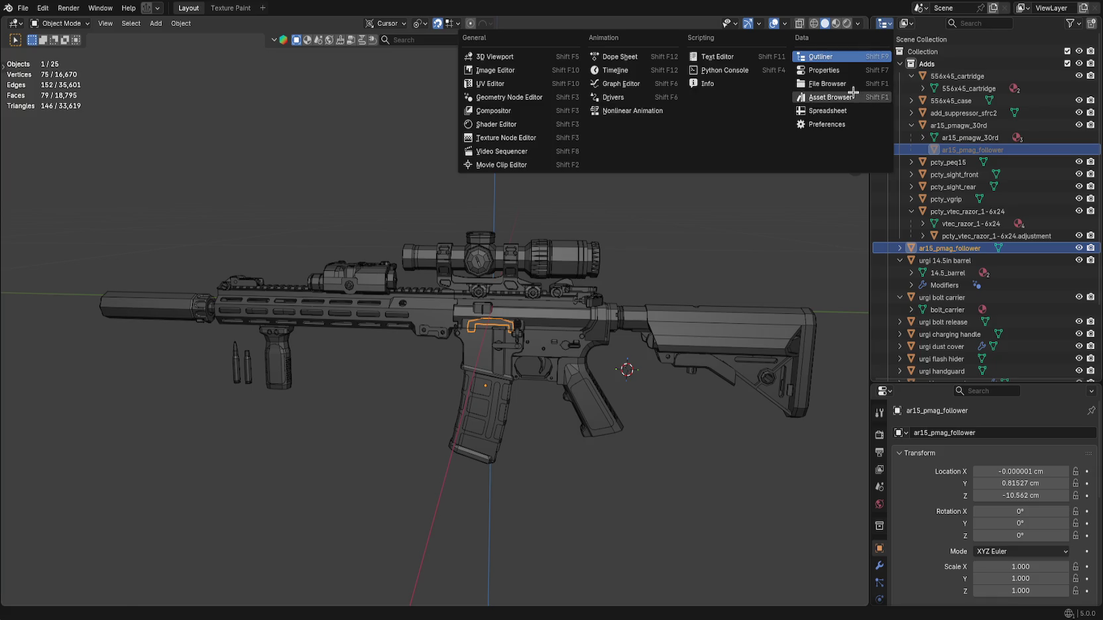
pyautogui.click(828, 98)
pyautogui.click(881, 24)
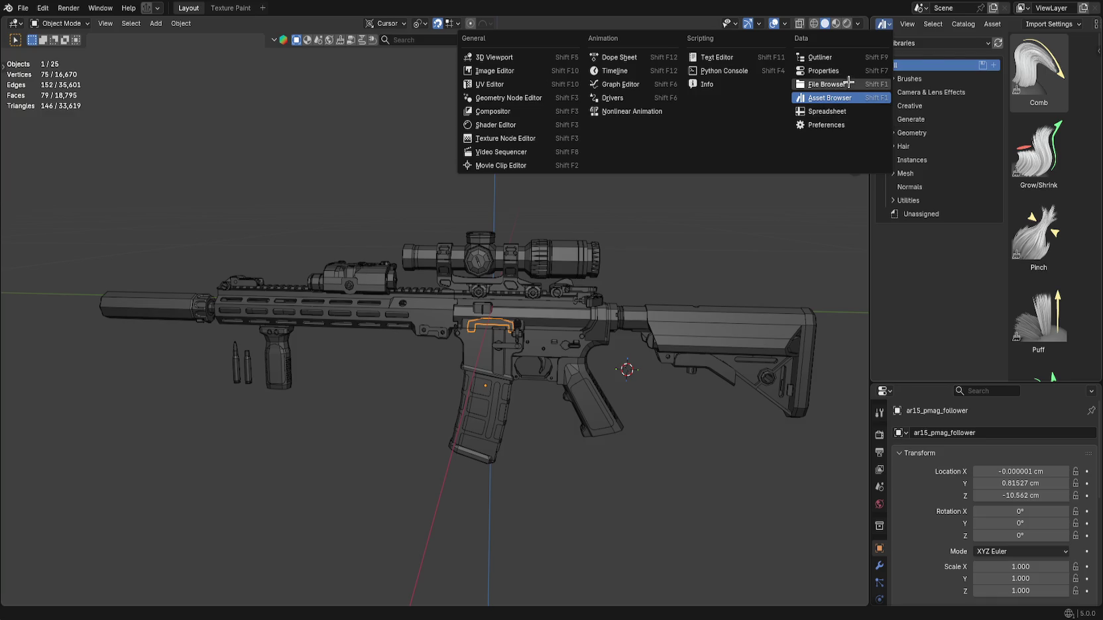
pyautogui.click(849, 80)
pyautogui.click(884, 24)
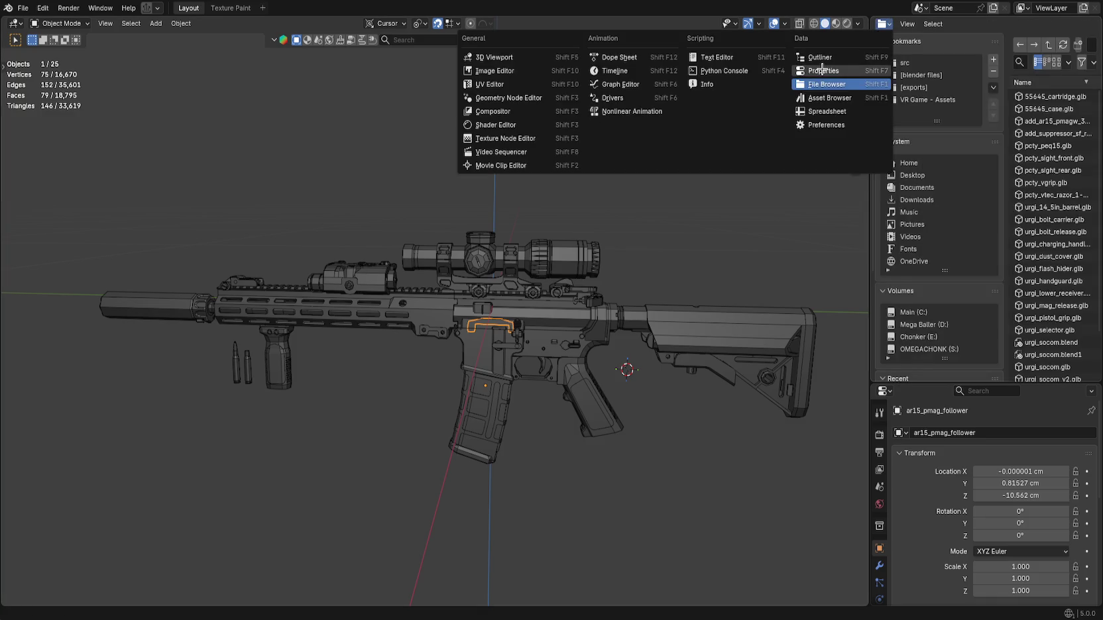
pyautogui.click(822, 69)
pyautogui.click(883, 24)
pyautogui.click(853, 57)
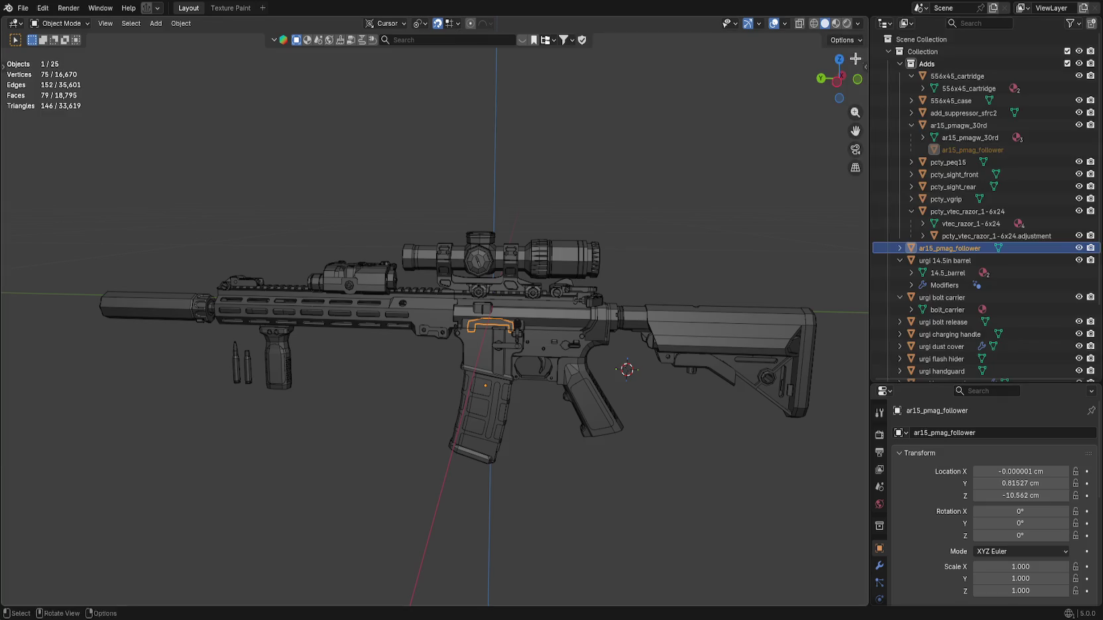
# Paste the copied magazine and follower into the scene from the Outliner.
pyautogui.rightClick(964, 236)
pyautogui.rightClick(958, 249)
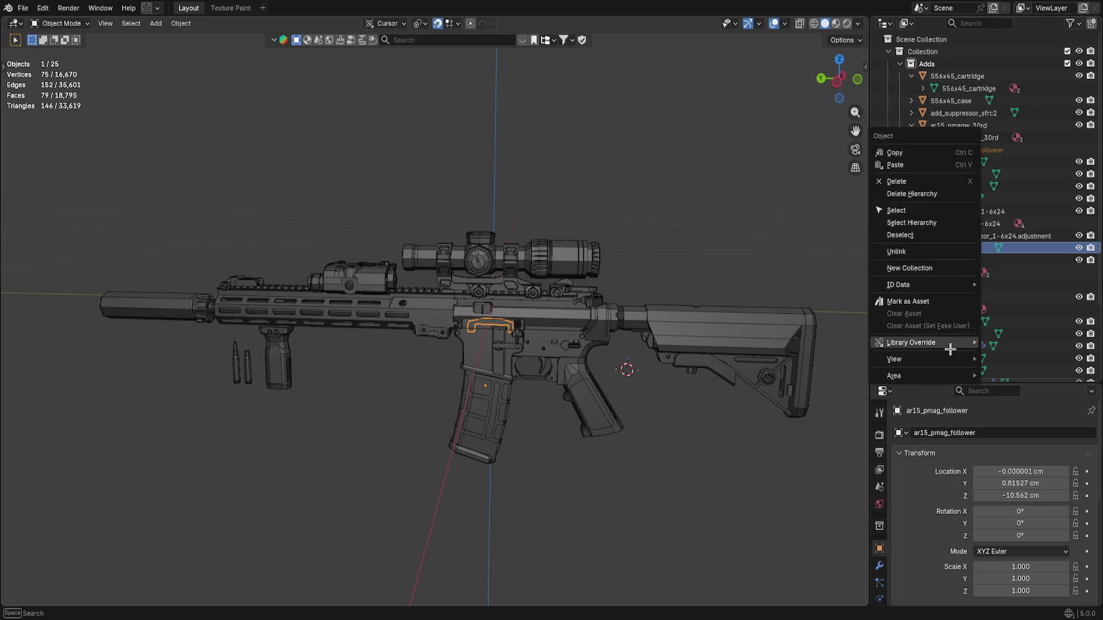
pyautogui.moveTo(952, 346)
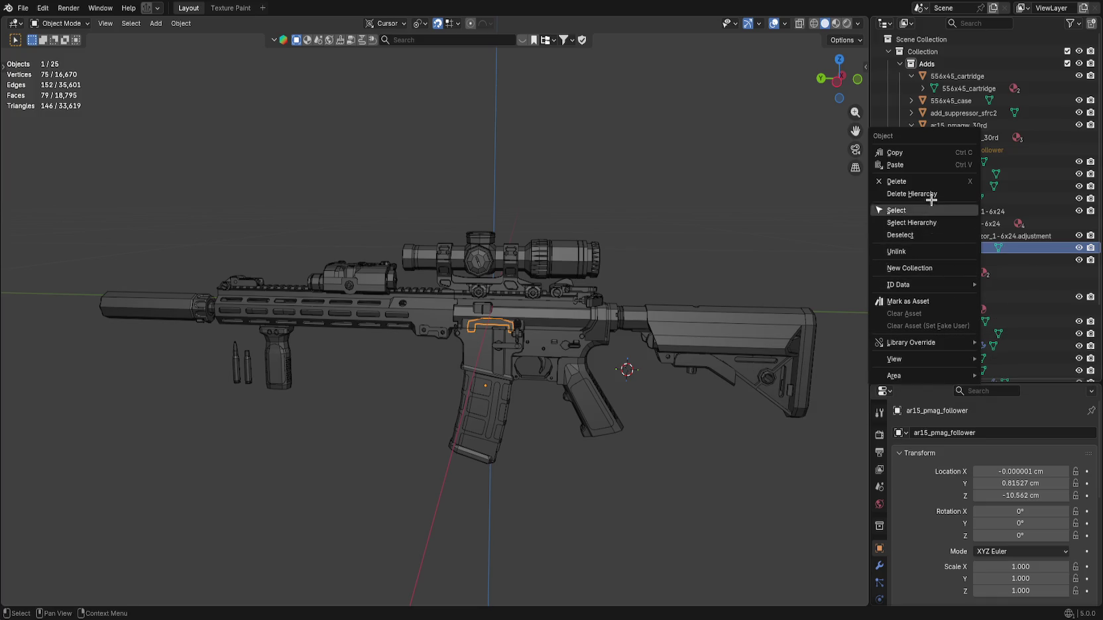
pyautogui.click(924, 164)
pyautogui.rightClick(928, 260)
pyautogui.click(929, 260)
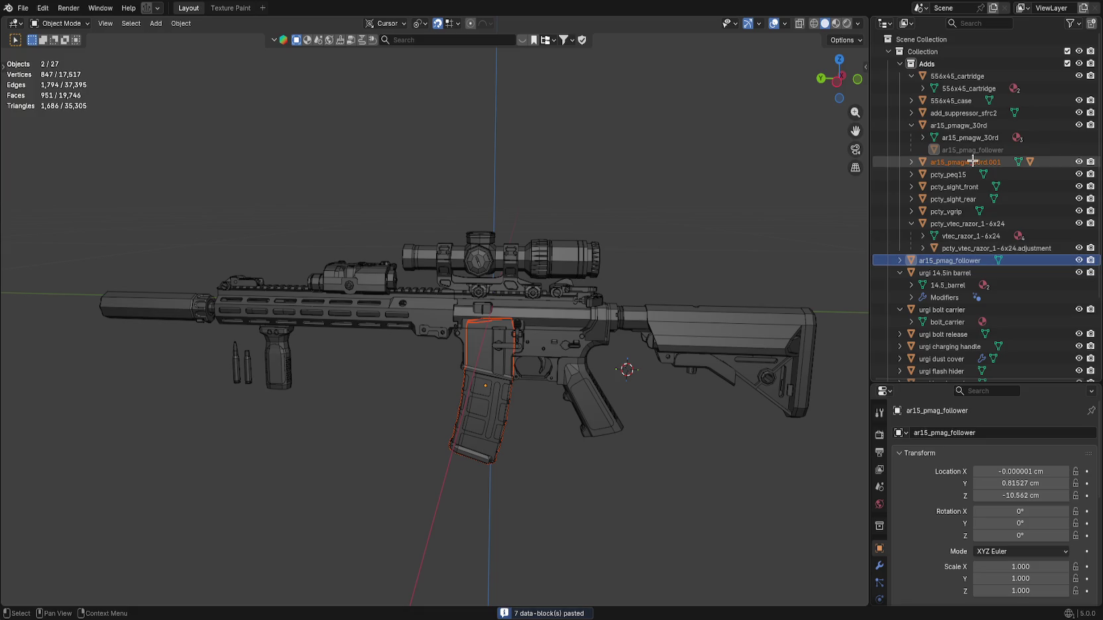
pyautogui.click(937, 258)
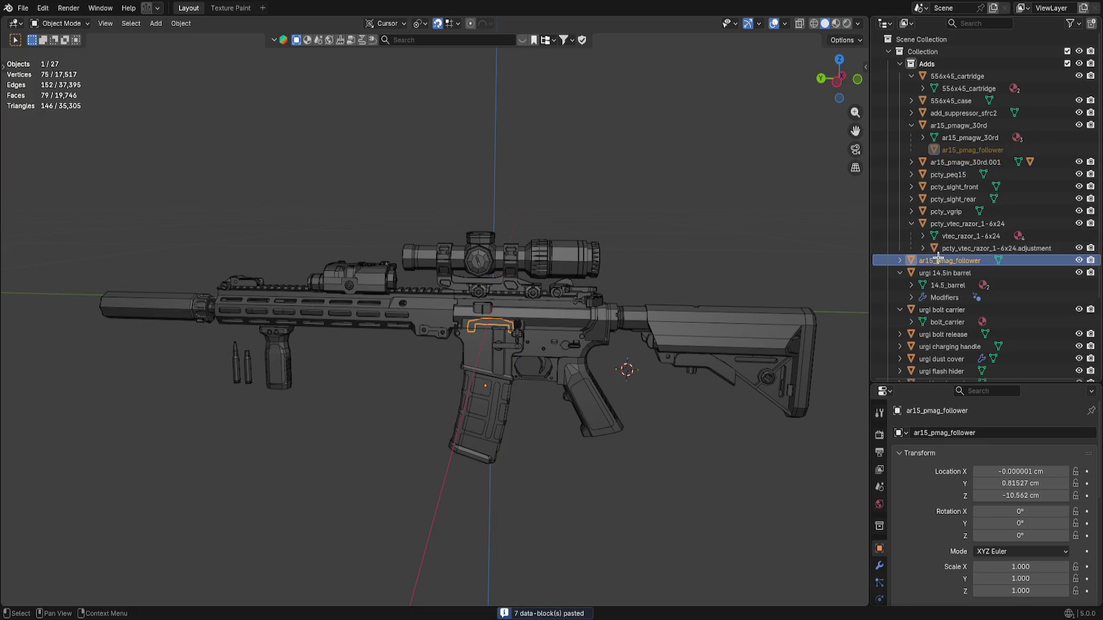
# Try unlinking the magazine copy ar15_pmagw_30rd.001, then undo back to the original magazine.
pyautogui.click(976, 162)
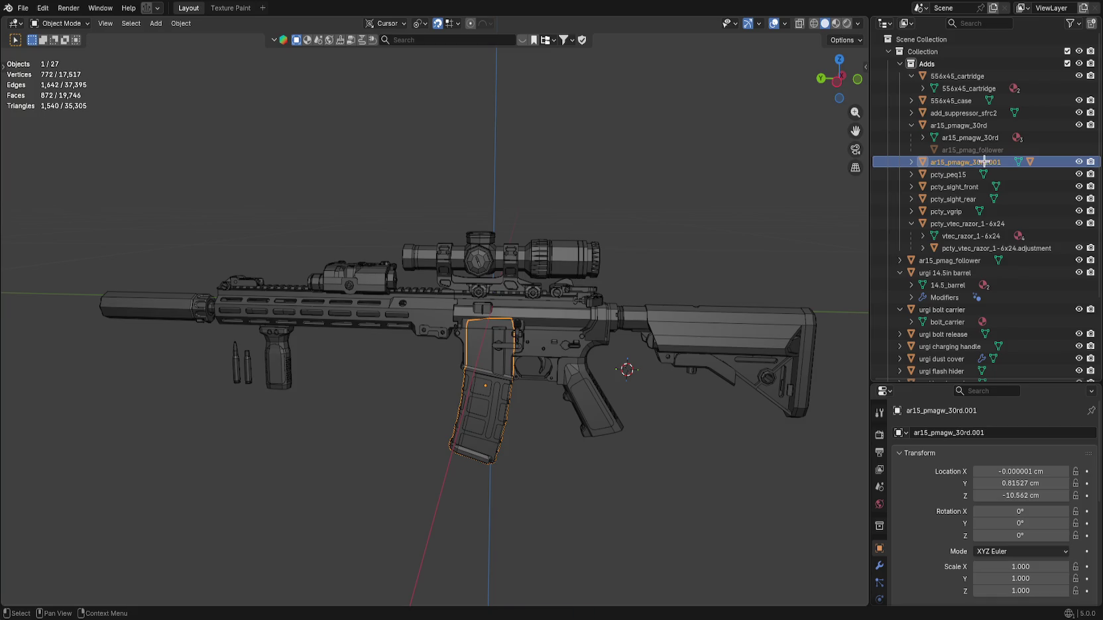
pyautogui.rightClick(984, 161)
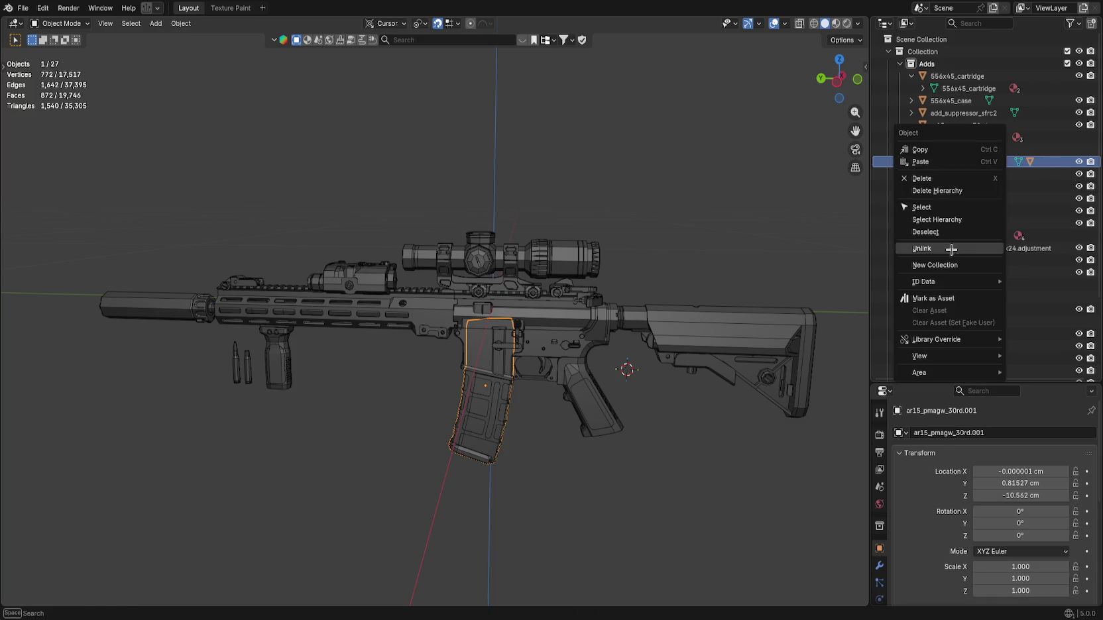
pyautogui.click(948, 248)
pyautogui.hotkey('ctrl', 'z')
pyautogui.click(973, 125)
pyautogui.click(987, 163)
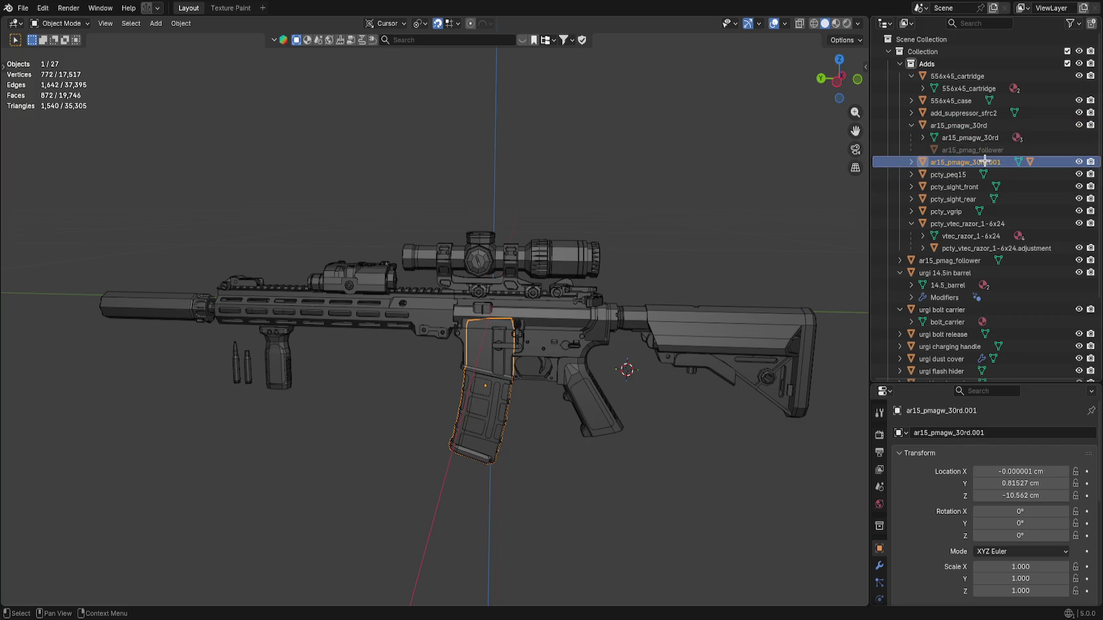
pyautogui.press('ctrl+KP_6')
pyautogui.hotkey('ctrl', 'z')
pyautogui.hotkey('ctrl', 'z')
pyautogui.hotkey('ctrl', 'z')
pyautogui.hotkey('ctrl', 'z')
pyautogui.hotkey('ctrl', 'z')
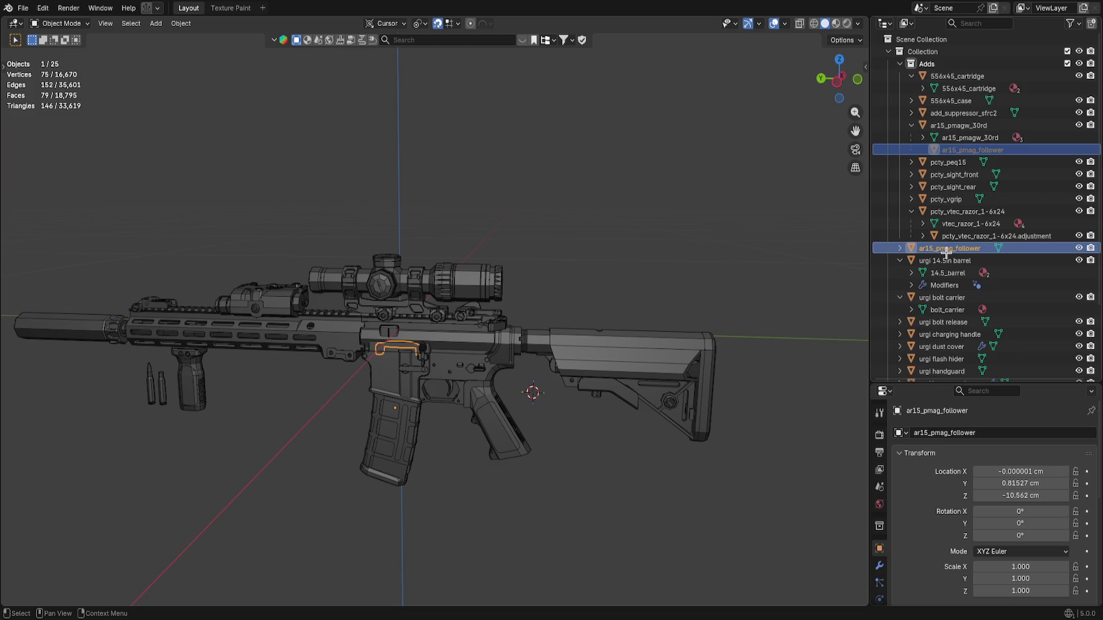
# Copy the magazine with its follower and paste it into the Adds collection.
pyautogui.rightClick(949, 250)
pyautogui.click(912, 148)
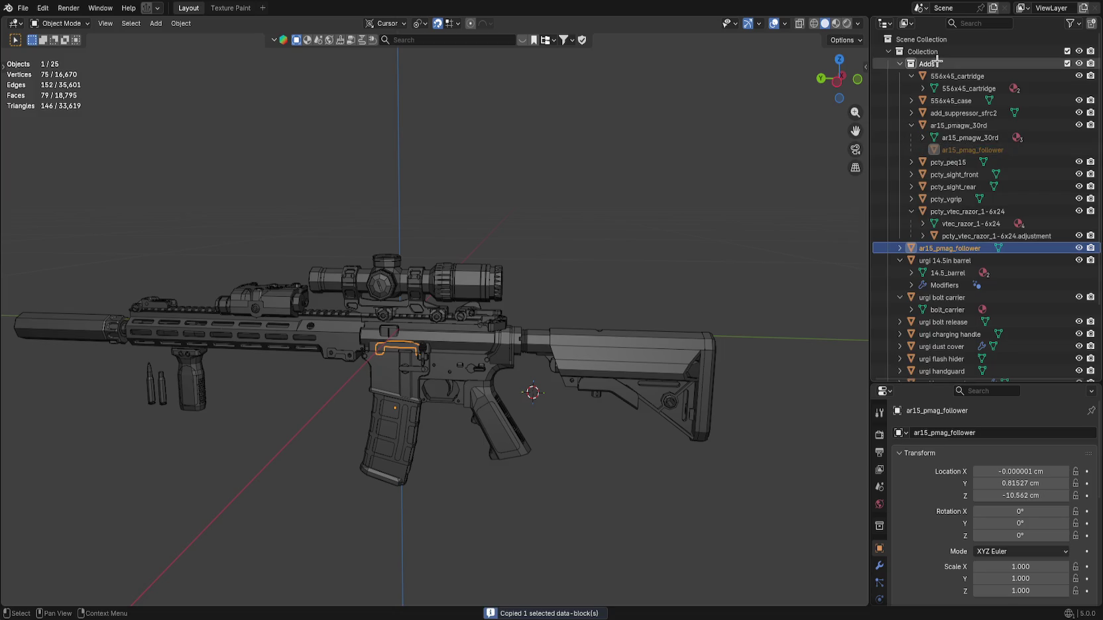
pyautogui.rightClick(934, 63)
pyautogui.click(879, 108)
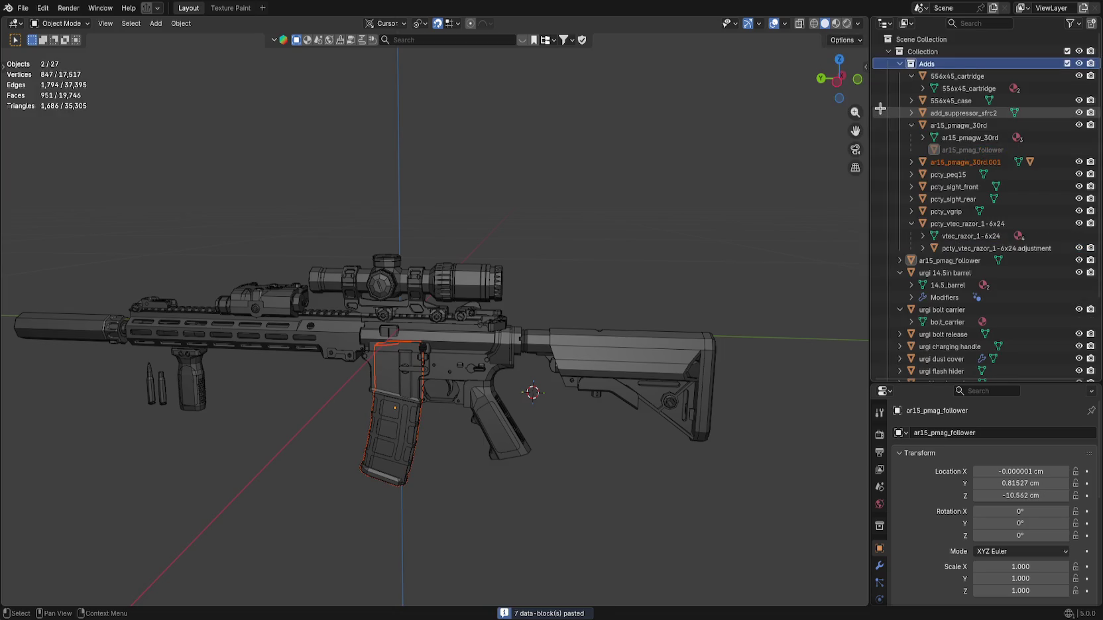
pyautogui.click(911, 162)
pyautogui.click(955, 186)
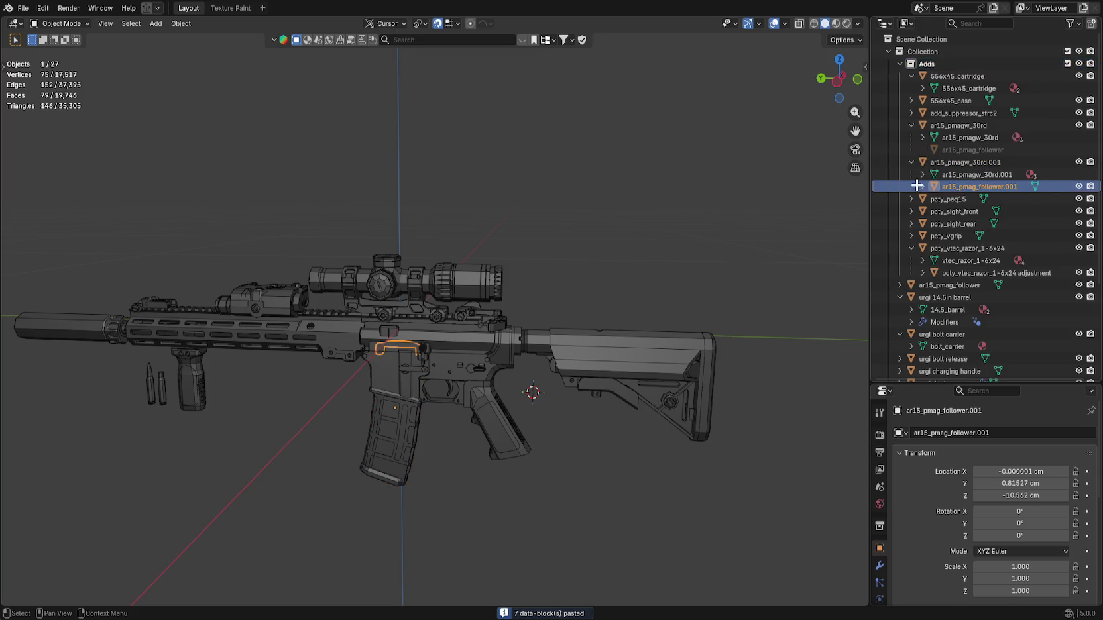
pyautogui.click(923, 186)
pyautogui.scroll(-3, 976, 199)
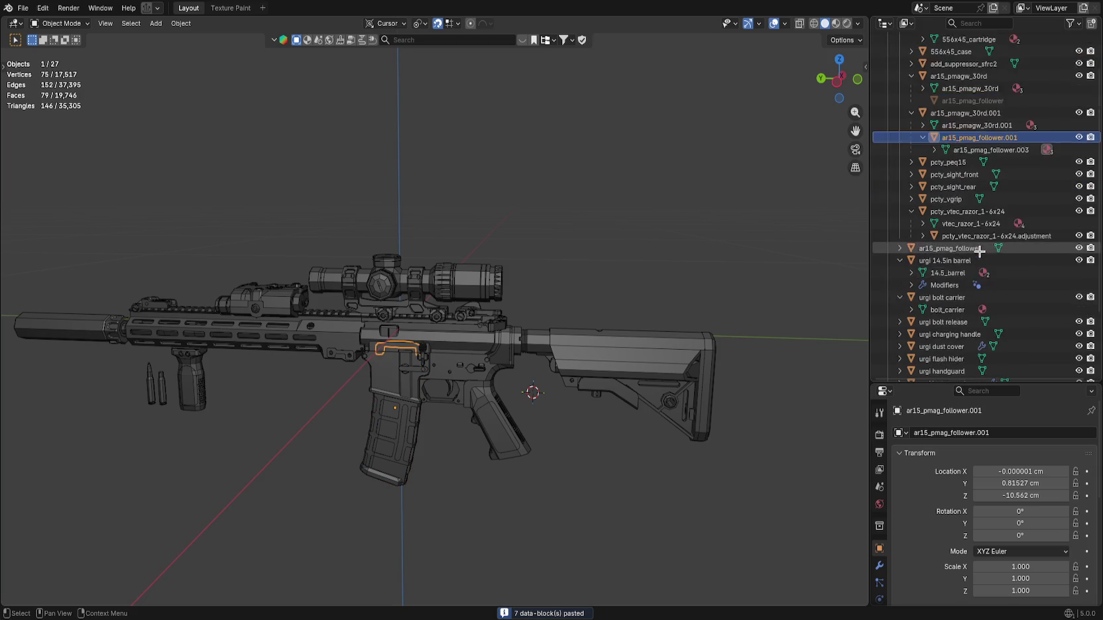
pyautogui.scroll(3, 978, 238)
# Delete the original magazine, then rename the copy and its mesh to ar15_pmagw_30rd.
pyautogui.click(1004, 125)
pyautogui.press('Delete')
pyautogui.doubleClick(1003, 124)
pyautogui.press('BackSpace')
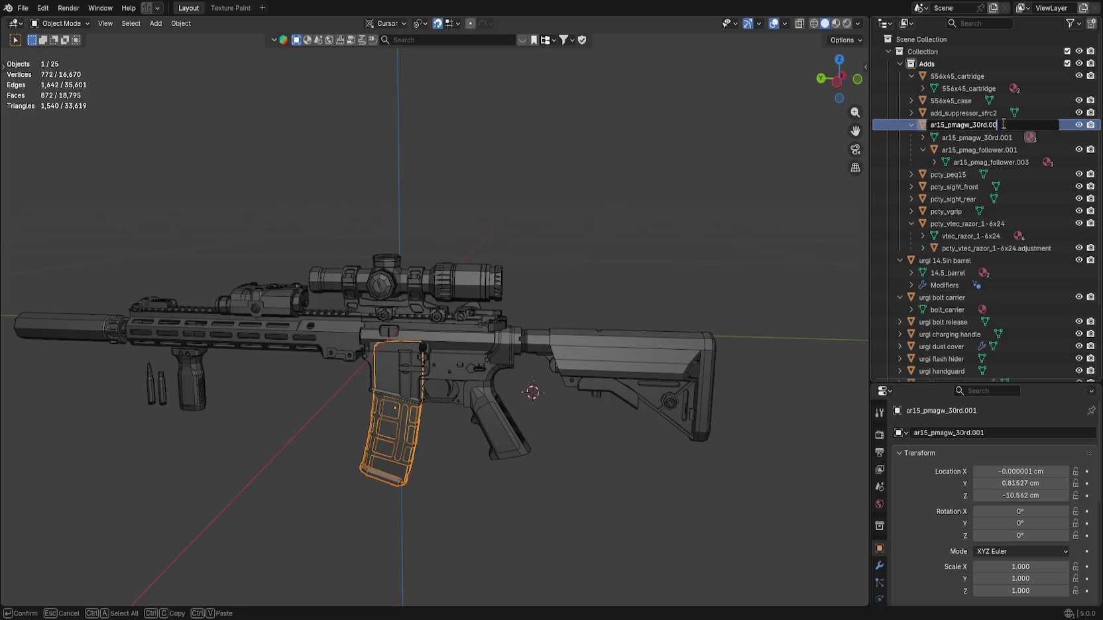
pyautogui.press('Return')
pyautogui.click(999, 137)
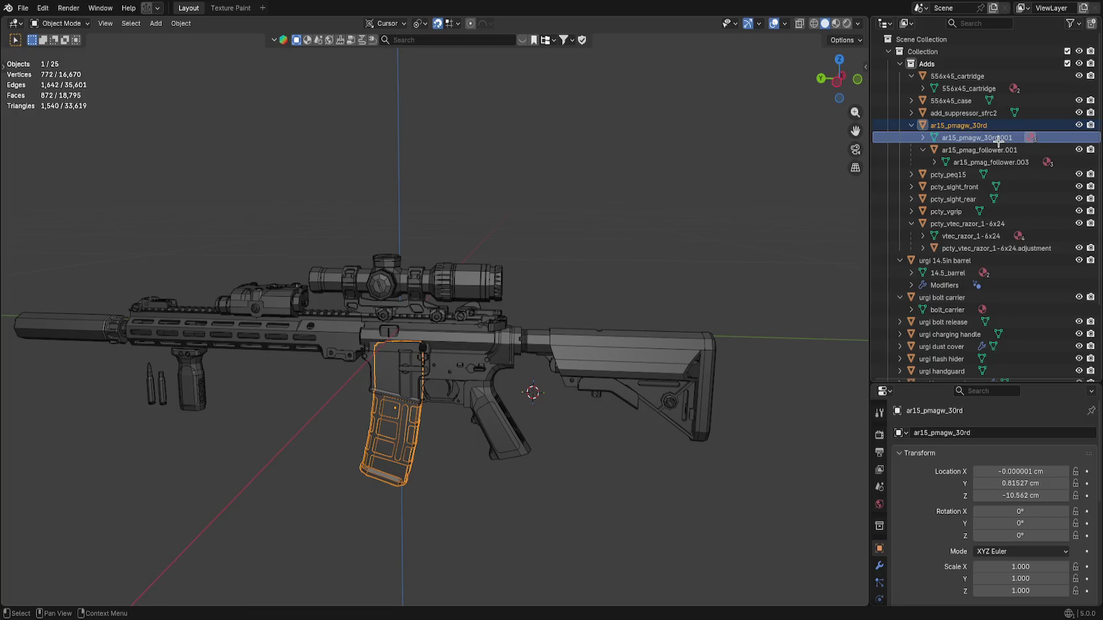
pyautogui.doubleClick(999, 137)
pyautogui.press('Return')
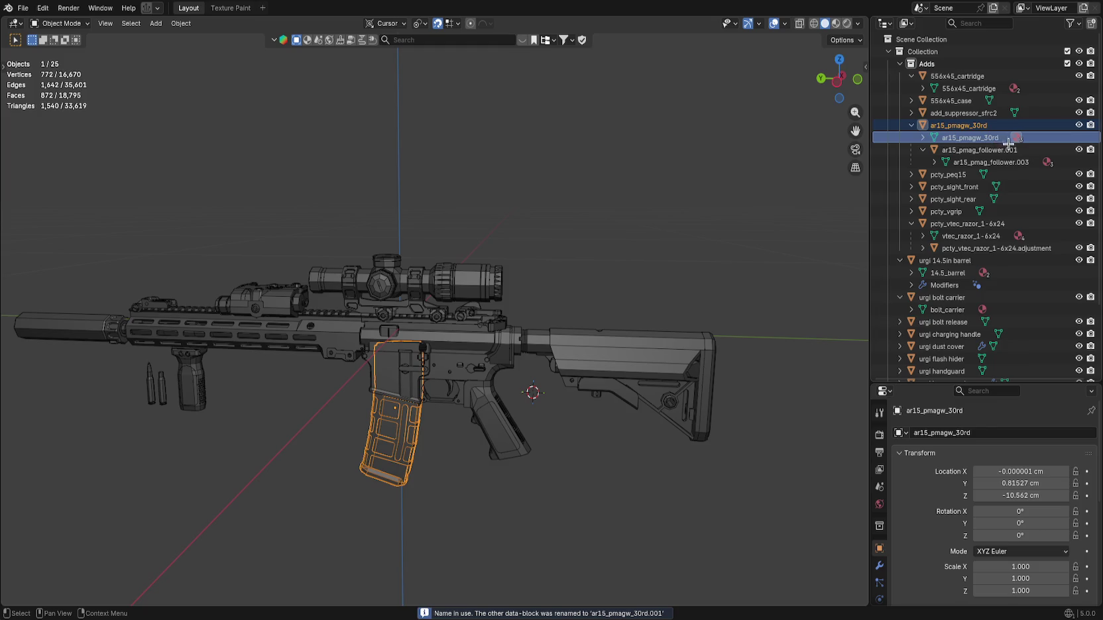
# Rename the follower copy and its mesh to ar15_pmag_follower.
pyautogui.click(1010, 150)
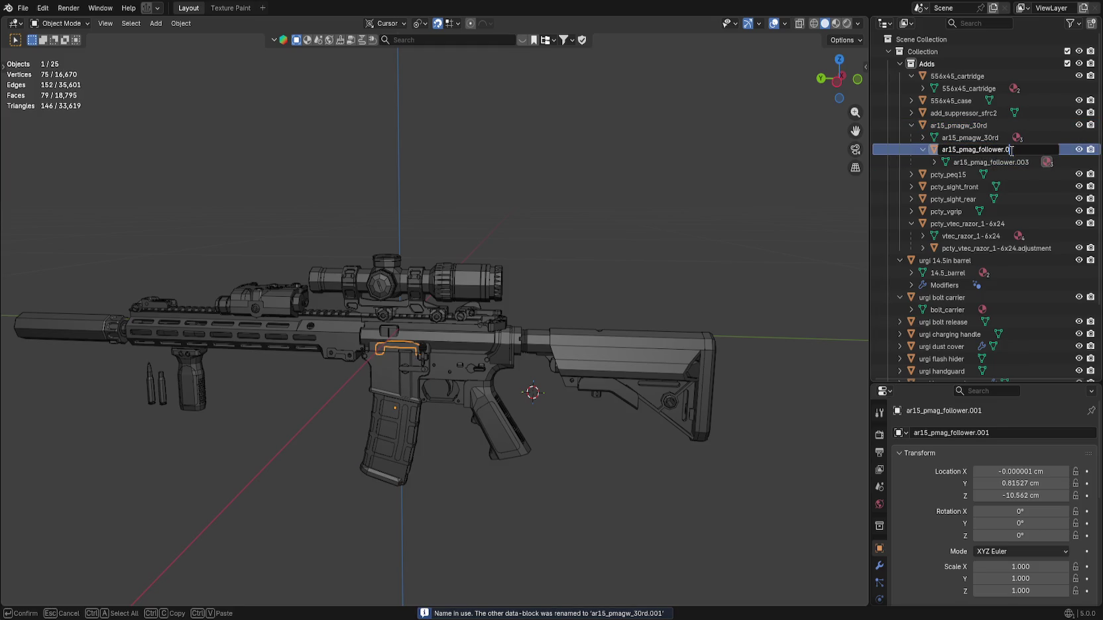
pyautogui.press('BackSpace')
pyautogui.press('BackSpace')
pyautogui.press('Tab')
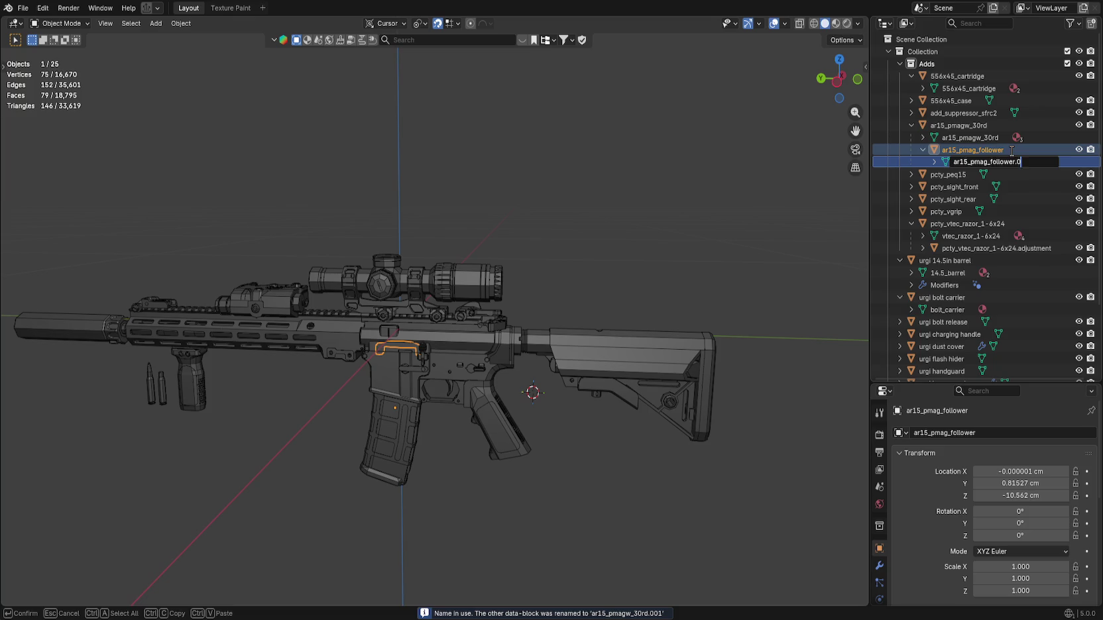
pyautogui.press('BackSpace')
pyautogui.press('BackSpace')
pyautogui.press('Return')
pyautogui.press('Up')
pyautogui.press('Up')
pyautogui.press('Up')
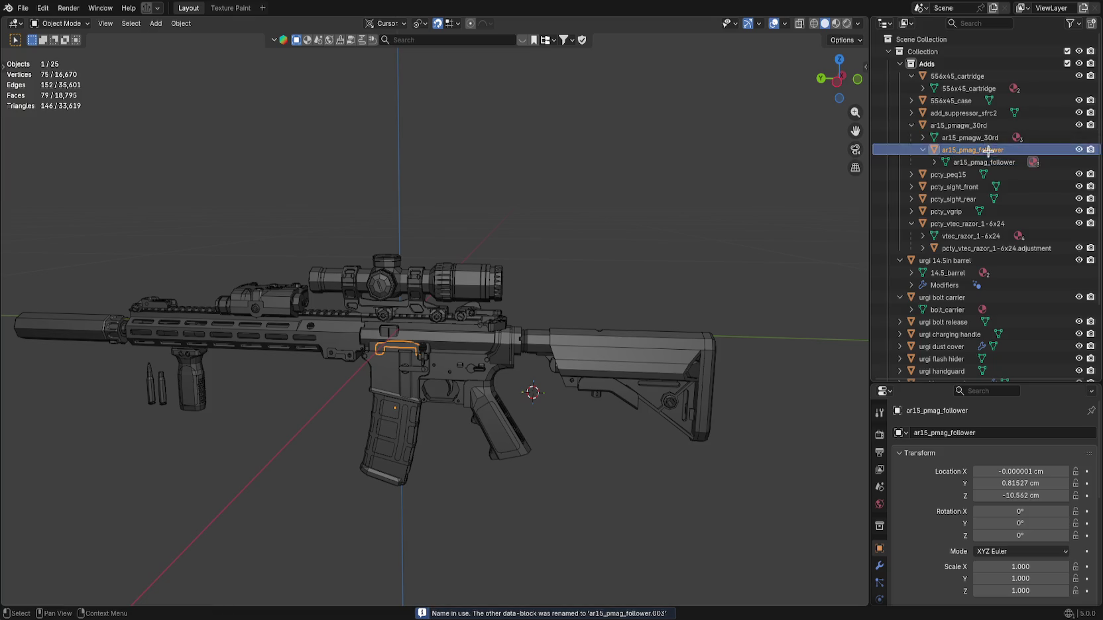
pyautogui.click(954, 149)
pyautogui.click(960, 126)
pyautogui.click(912, 125)
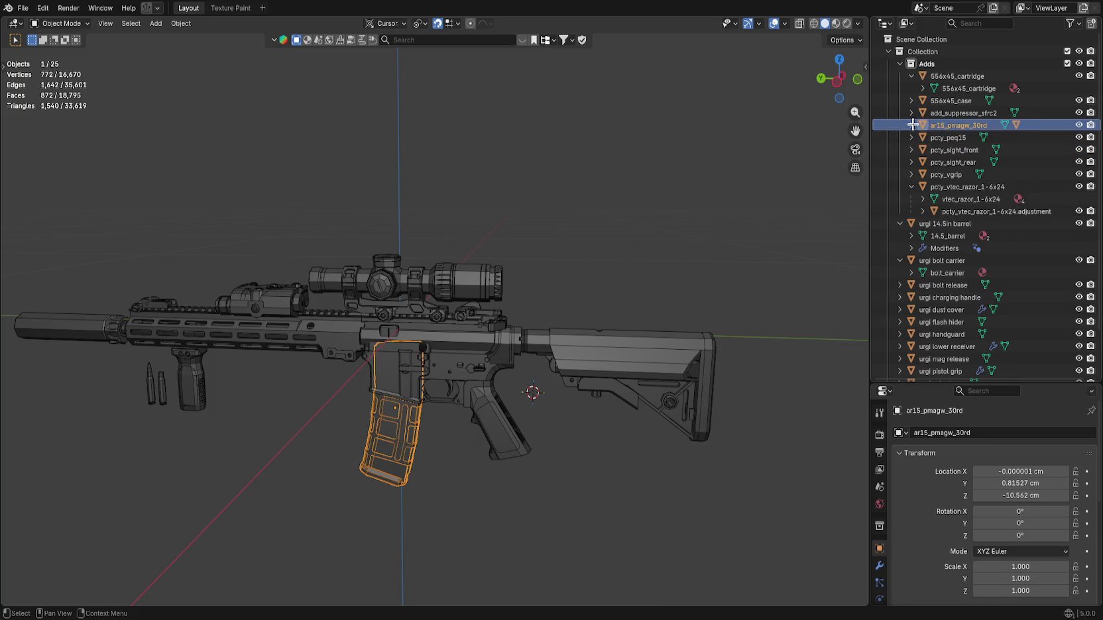
pyautogui.click(960, 137)
pyautogui.click(956, 150)
pyautogui.click(956, 162)
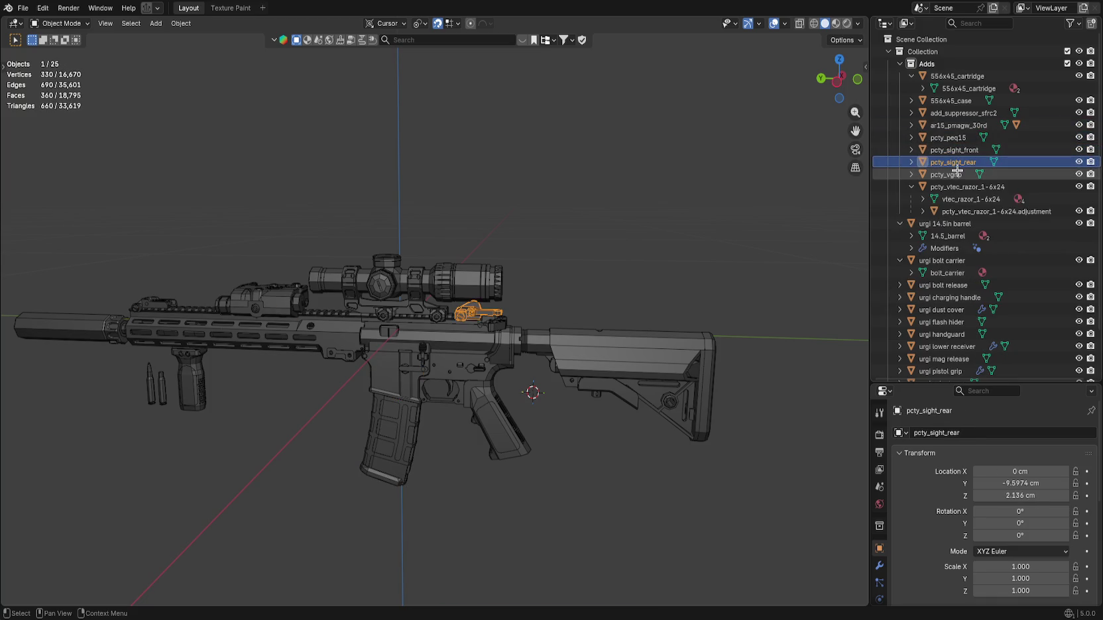
pyautogui.click(957, 173)
pyautogui.click(957, 149)
pyautogui.click(959, 126)
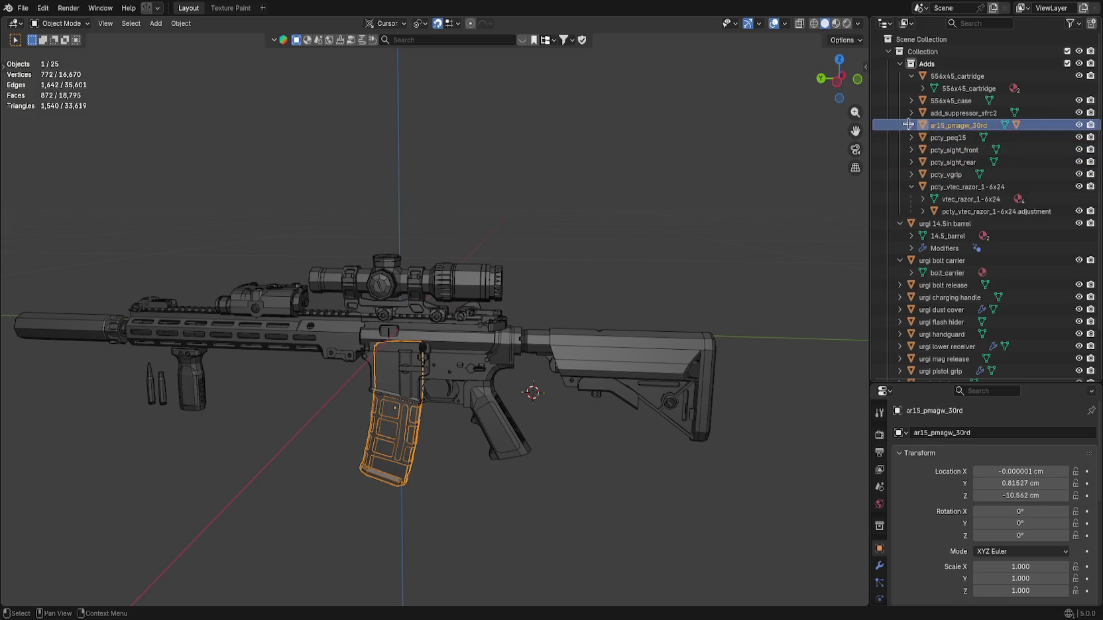
pyautogui.click(909, 124)
pyautogui.click(986, 162)
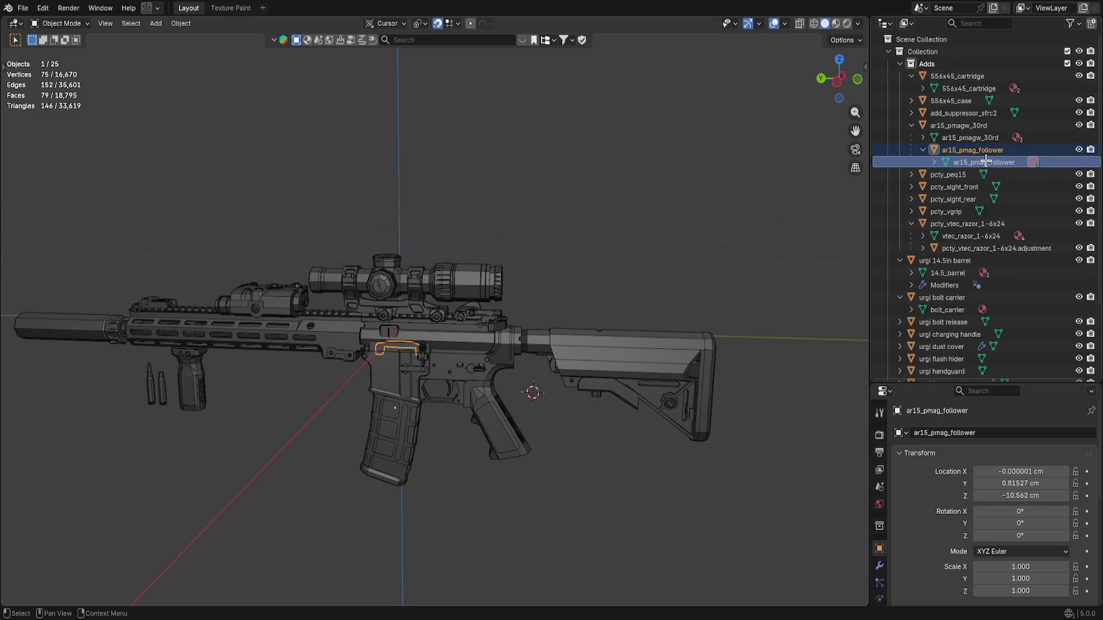
pyautogui.click(973, 126)
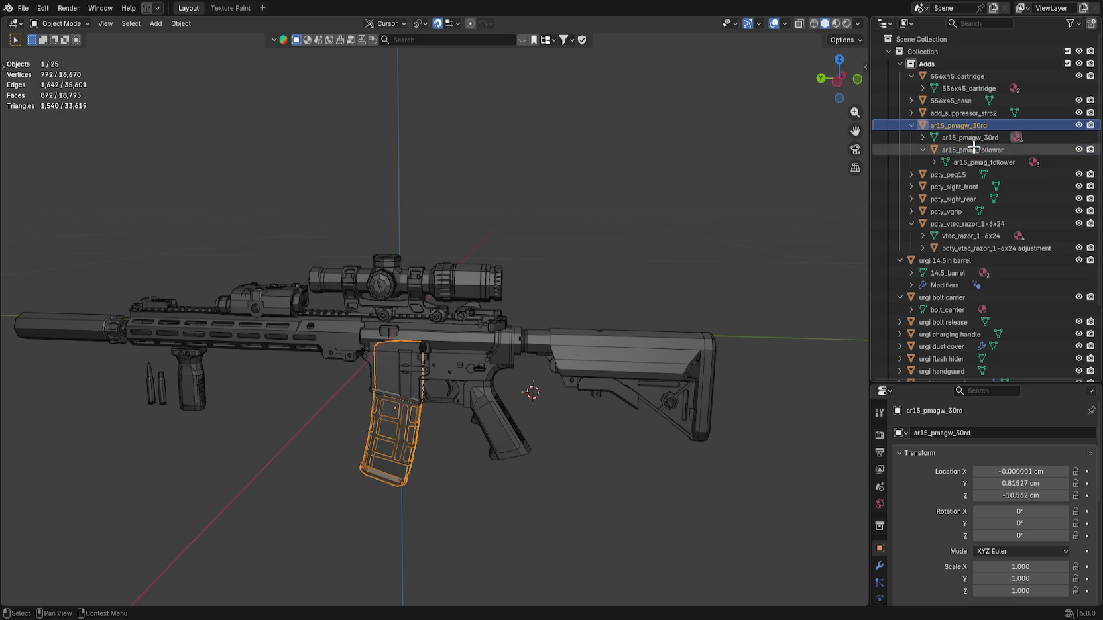
pyautogui.click(973, 148)
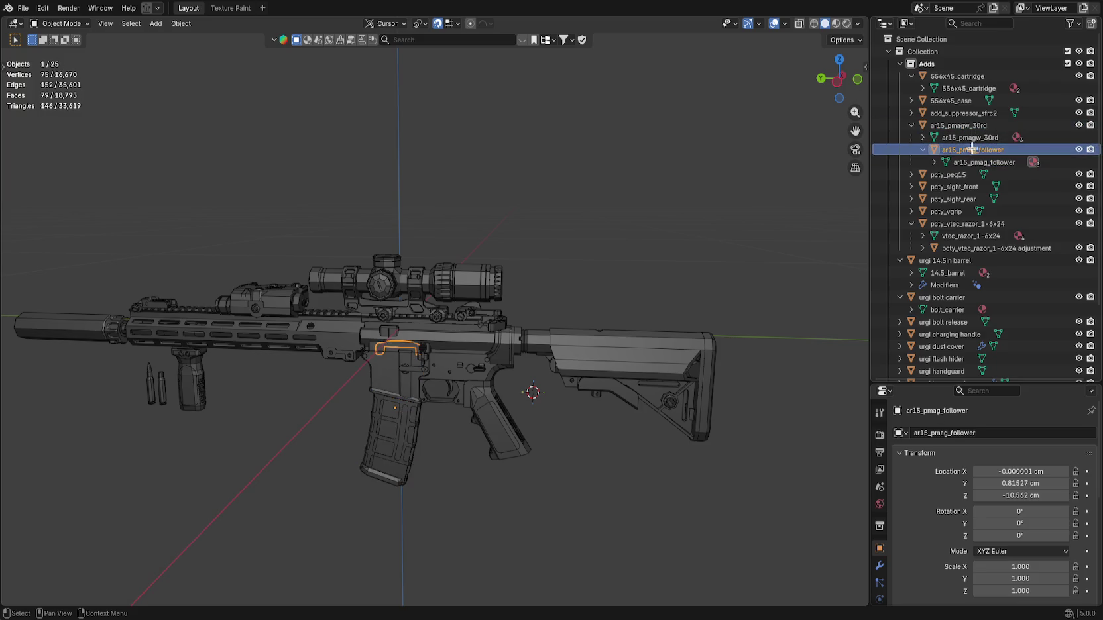
pyautogui.hotkey('shift', 's')
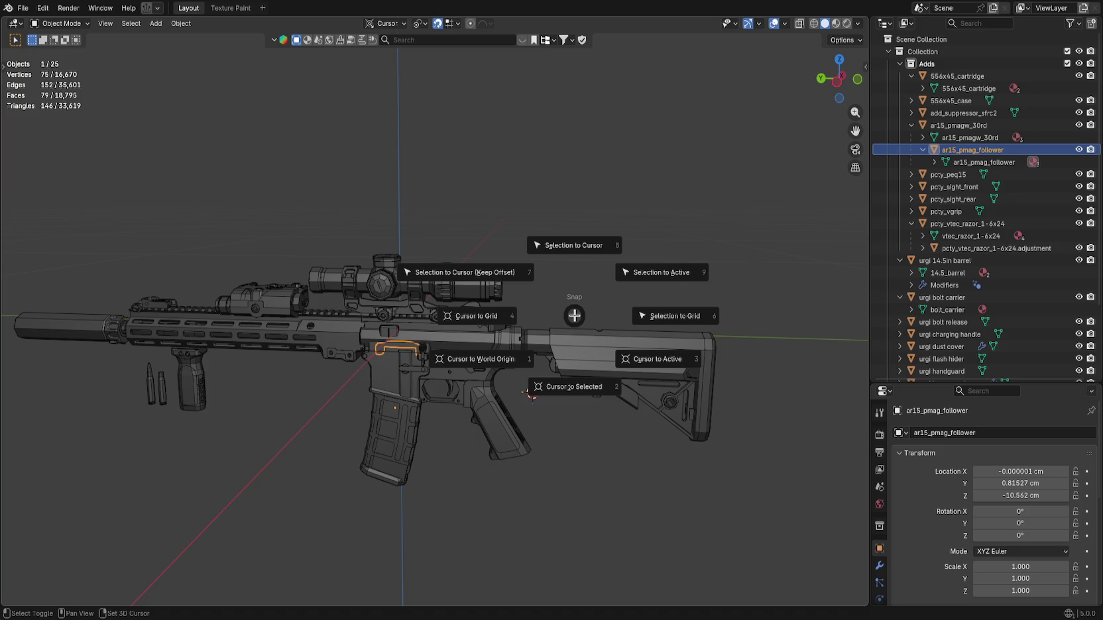
pyautogui.click(630, 288)
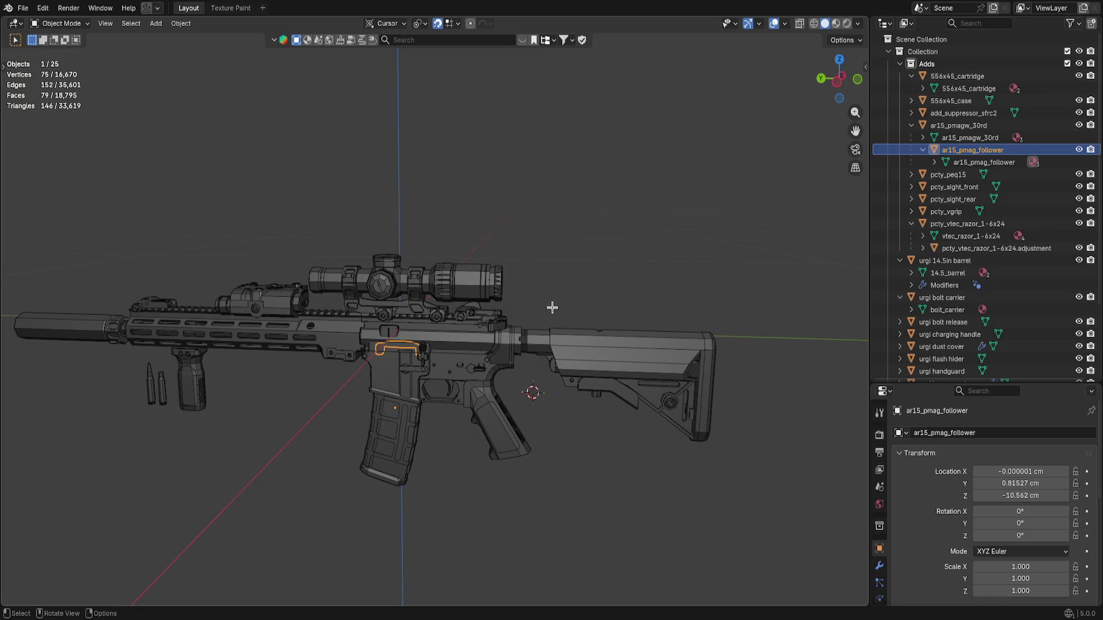
pyautogui.scroll(5, 552, 308)
pyautogui.press('Tab')
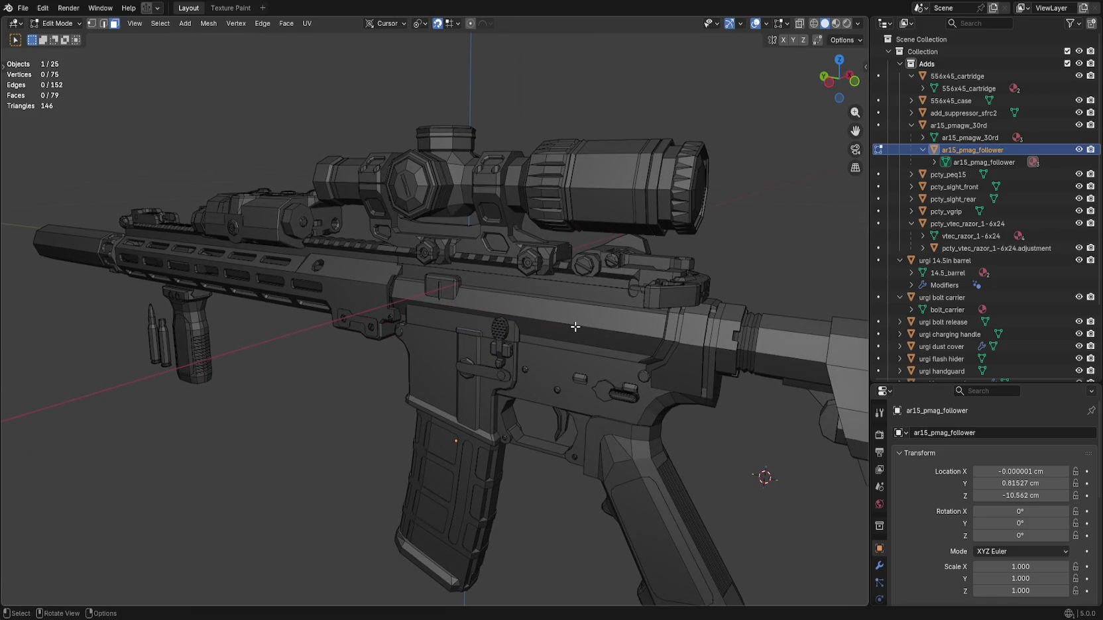
pyautogui.press('Tab')
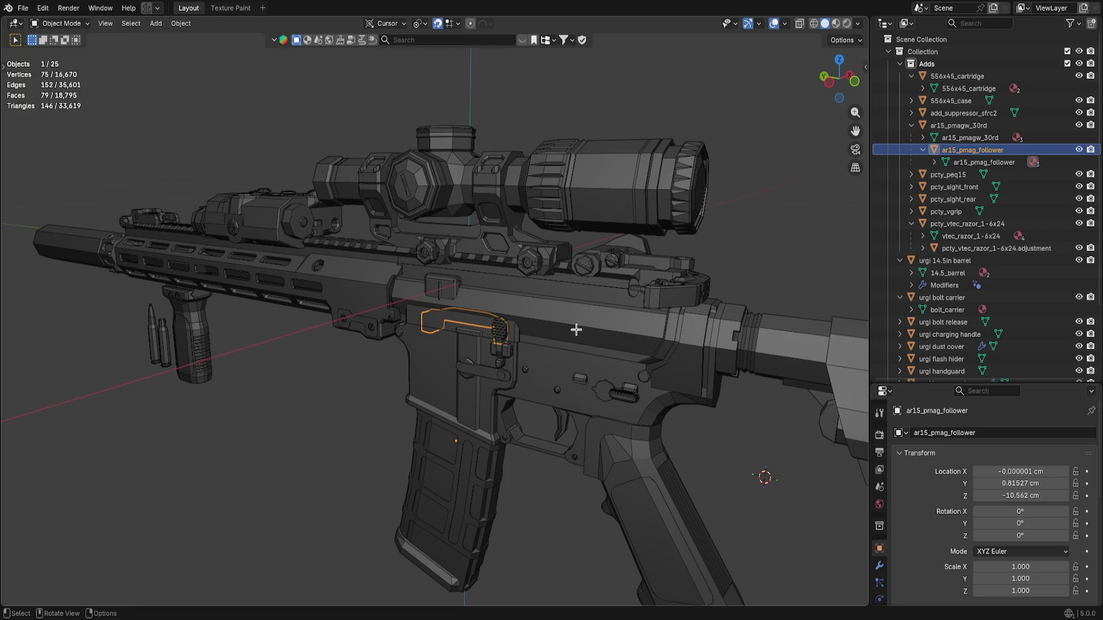
pyautogui.press('KP_Divide')
pyautogui.moveTo(567, 330)
pyautogui.mouseDown()
pyautogui.moveTo(570, 356)
pyautogui.moveTo(553, 343)
pyautogui.moveTo(544, 305)
pyautogui.moveTo(598, 286)
pyautogui.mouseUp()
# Set the follower's origin to the 3D cursor via Quick Favorites, undoing a geometry-to-origin attempt.
pyautogui.press('q')
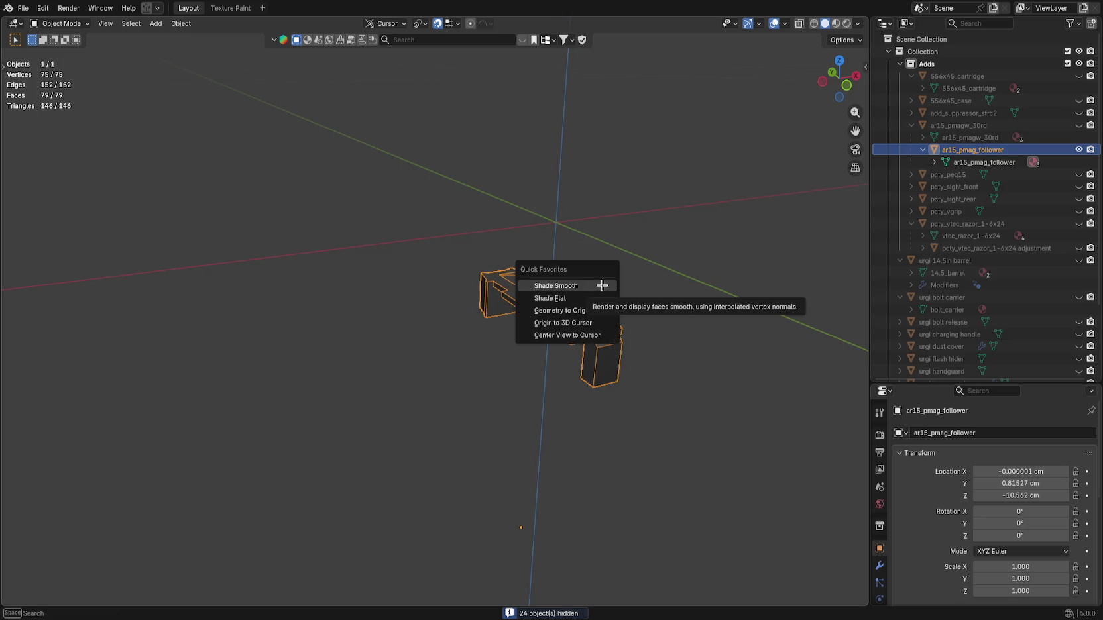
pyautogui.click(601, 323)
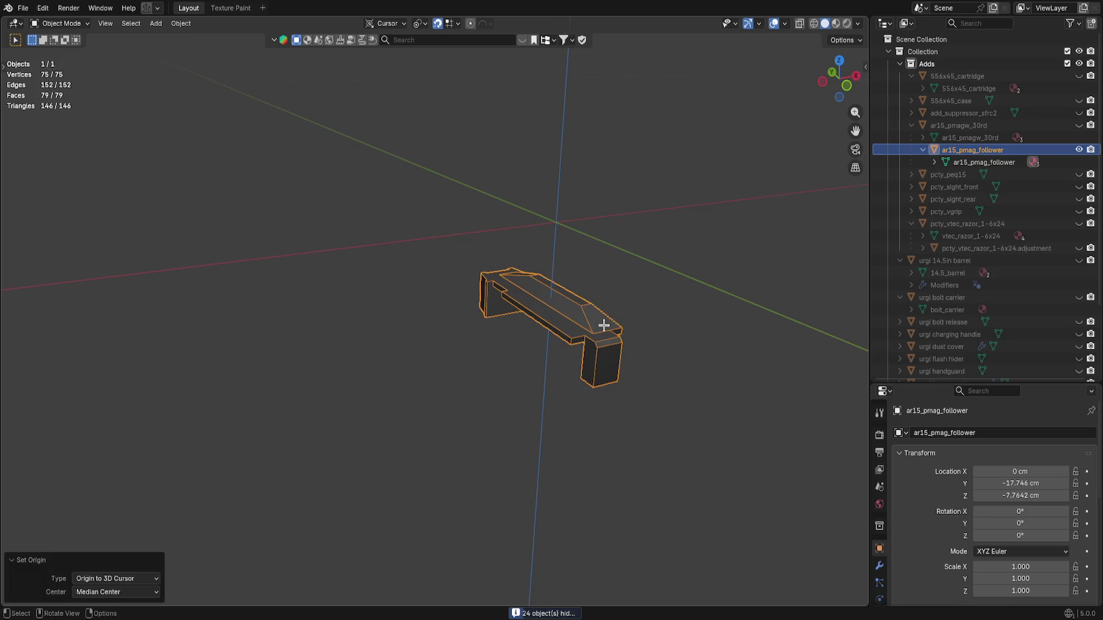
pyautogui.press('q')
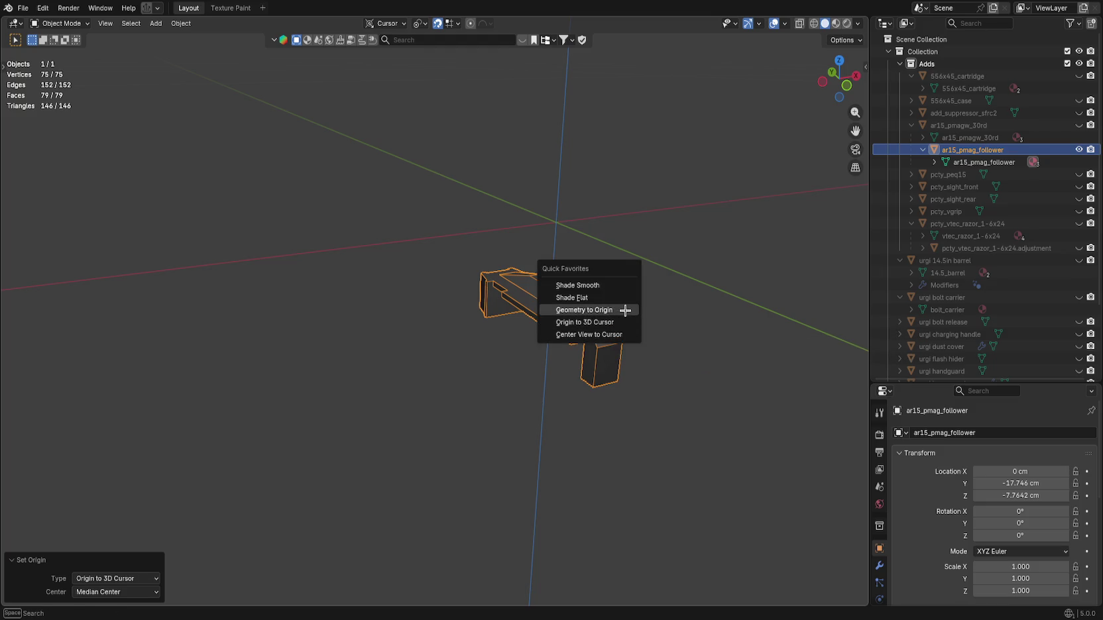
pyautogui.click(625, 310)
pyautogui.hotkey('ctrl', 'z')
pyautogui.press('q')
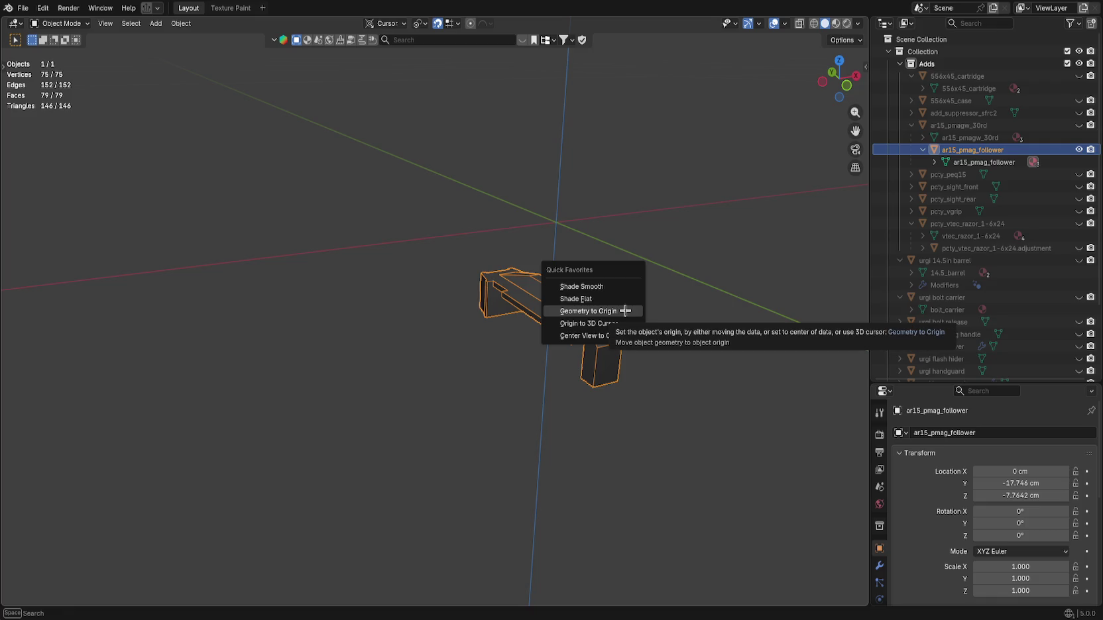
pyautogui.click(628, 324)
pyautogui.press('x')
pyautogui.press('Escape')
# Snap the follower part onto the 3D cursor with the Shift+S snap menu.
pyautogui.hotkey('shift', 's')
pyautogui.click(646, 384)
pyautogui.hotkey('shift', 's')
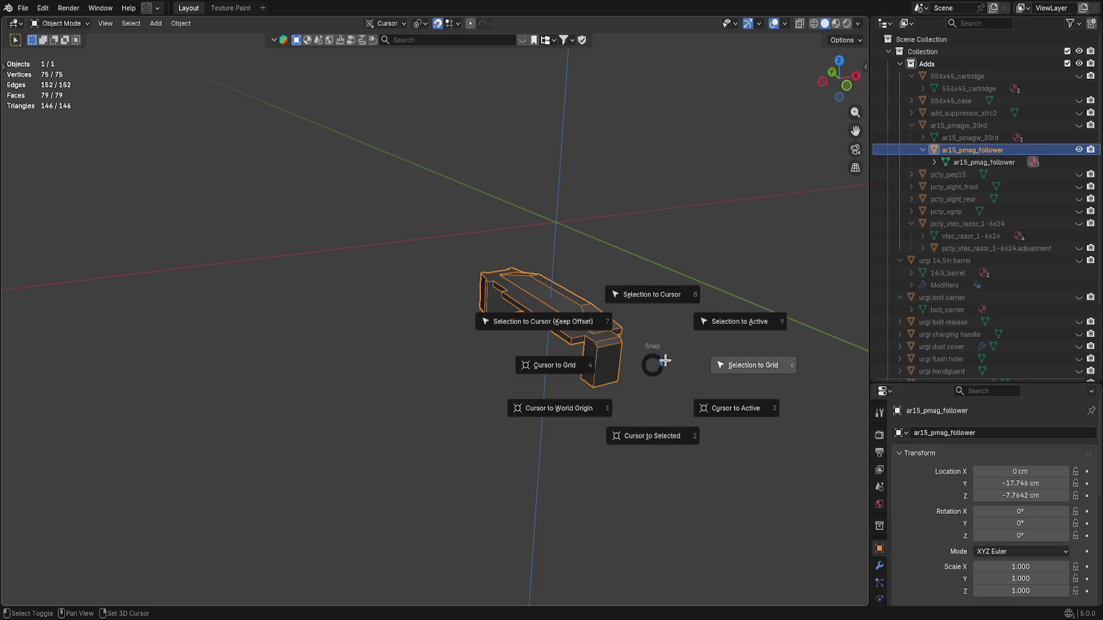
pyautogui.hotkey('shift', 's')
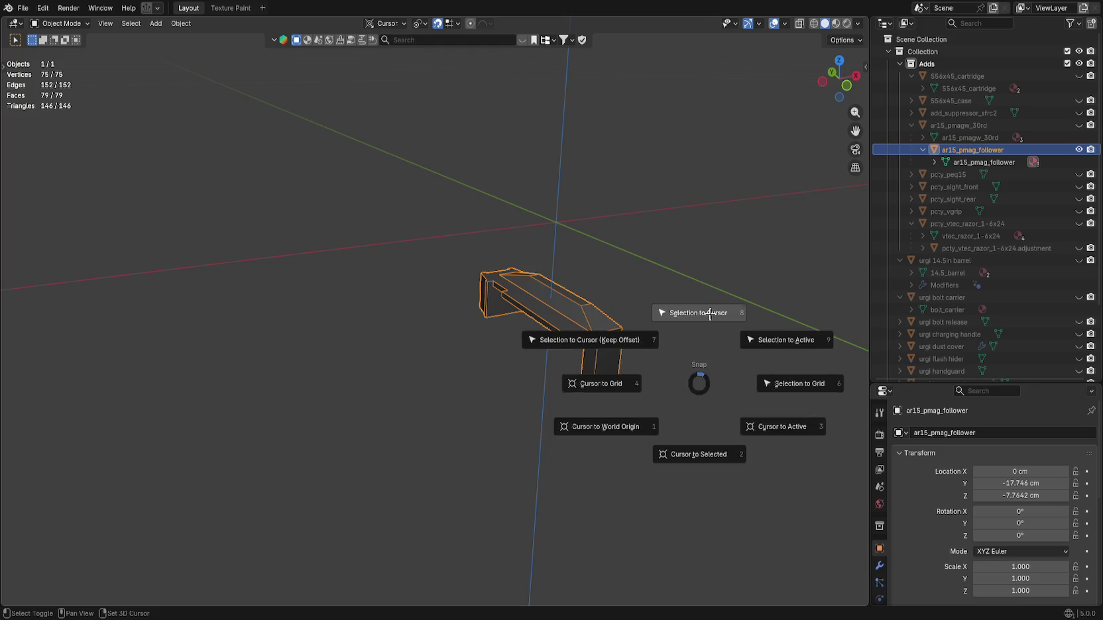
pyautogui.click(699, 313)
pyautogui.hotkey('shift', 's')
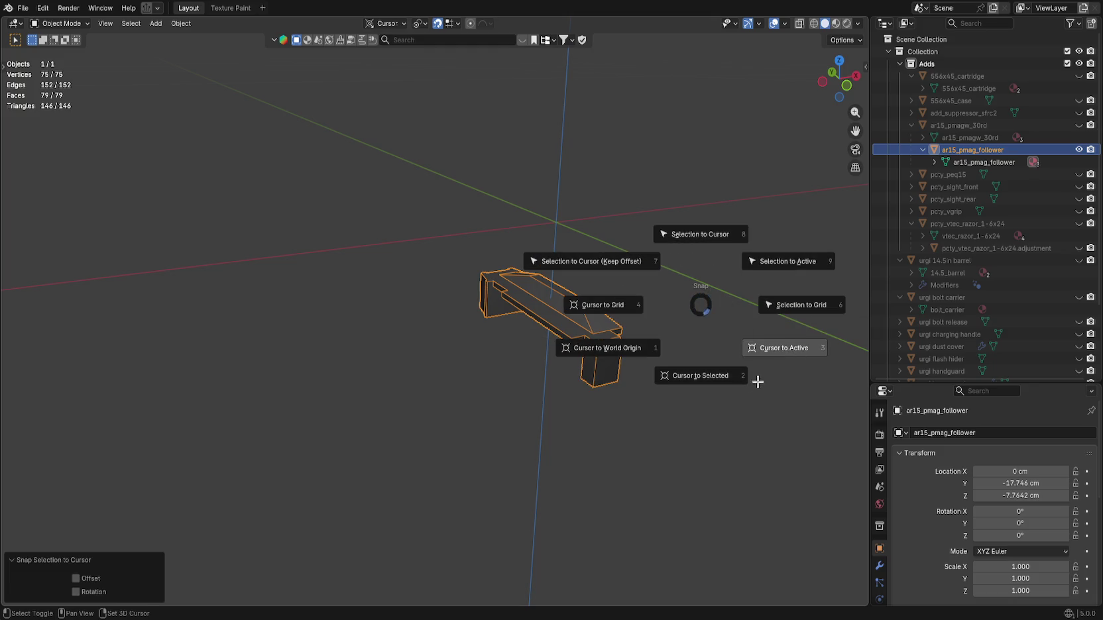
pyautogui.click(705, 386)
pyautogui.hotkey('shift', 's')
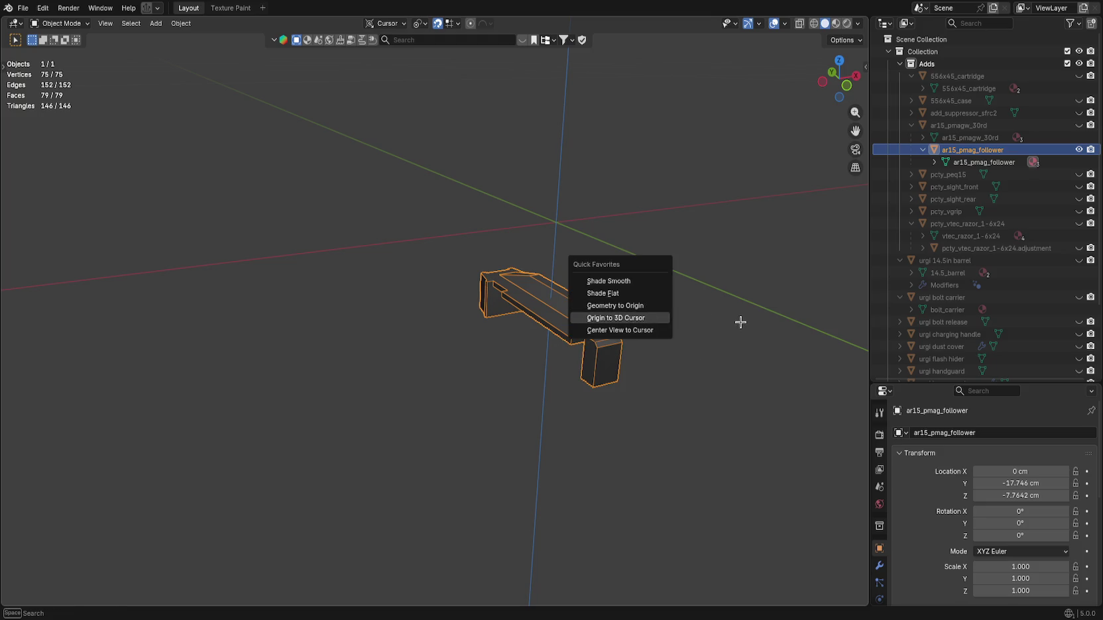
# Try Origin to Geometry and volume centre of mass, settling on surface centre of mass.
pyautogui.rightClick(564, 305)
pyautogui.moveTo(546, 361)
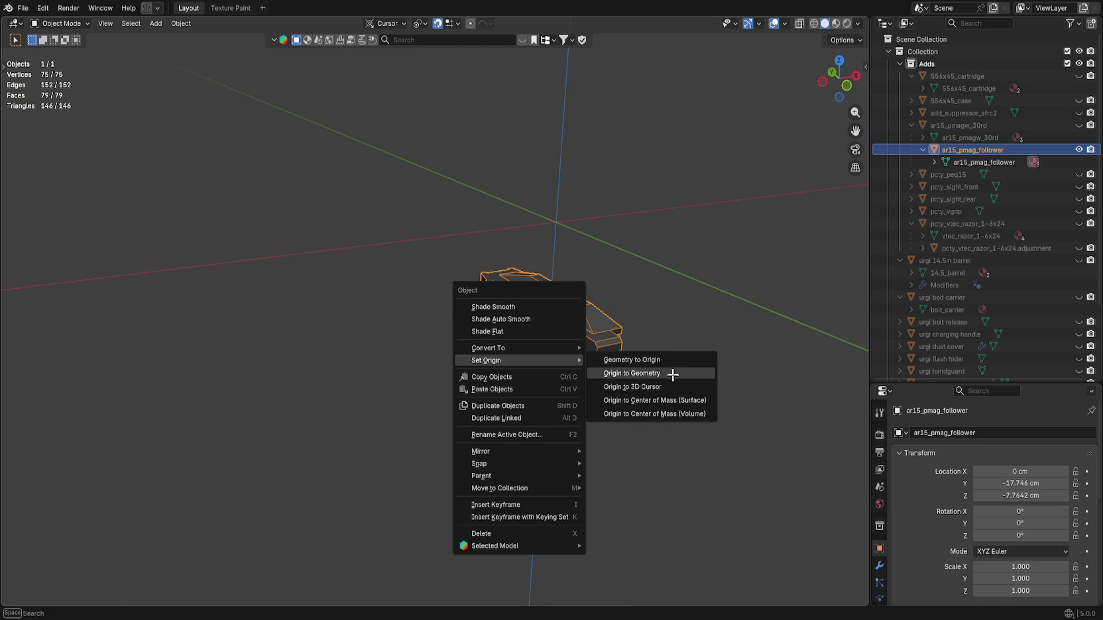
pyautogui.click(672, 375)
pyautogui.moveTo(662, 330)
pyautogui.mouseDown()
pyautogui.moveTo(731, 305)
pyautogui.moveTo(650, 366)
pyautogui.moveTo(627, 333)
pyautogui.moveTo(546, 285)
pyautogui.mouseUp()
pyautogui.rightClick(546, 286)
pyautogui.moveTo(547, 286)
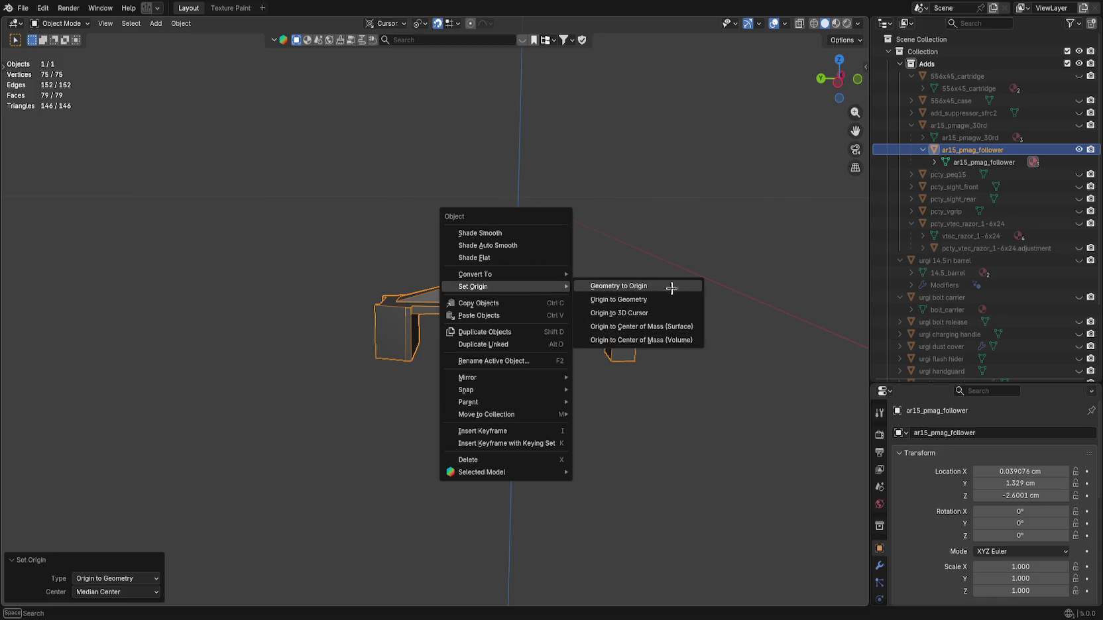
pyautogui.click(687, 328)
pyautogui.rightClick(564, 300)
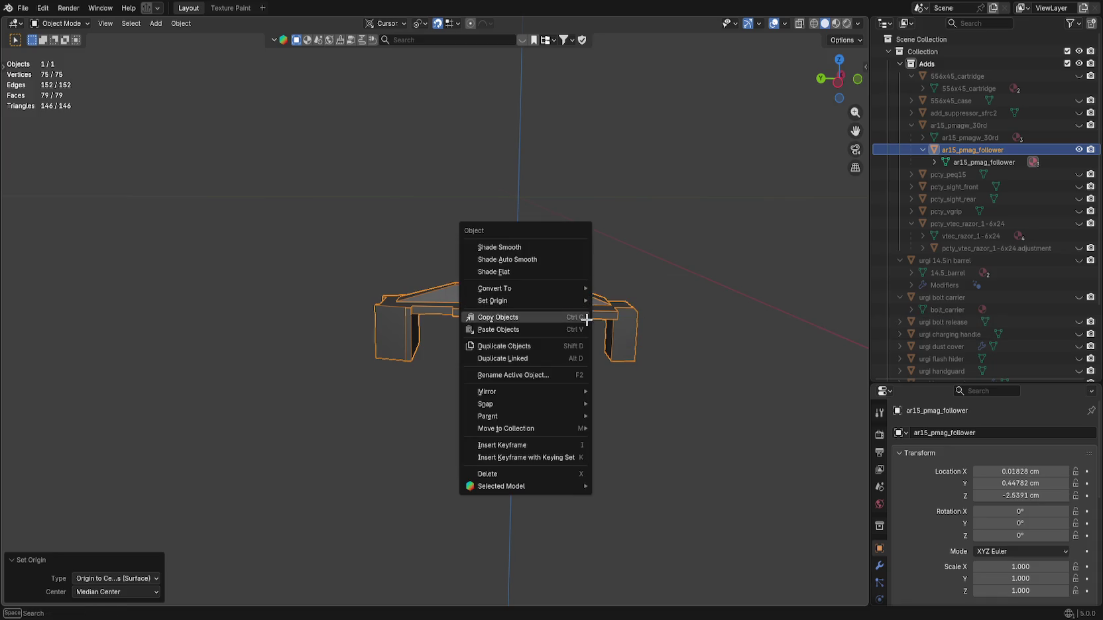
pyautogui.moveTo(574, 290)
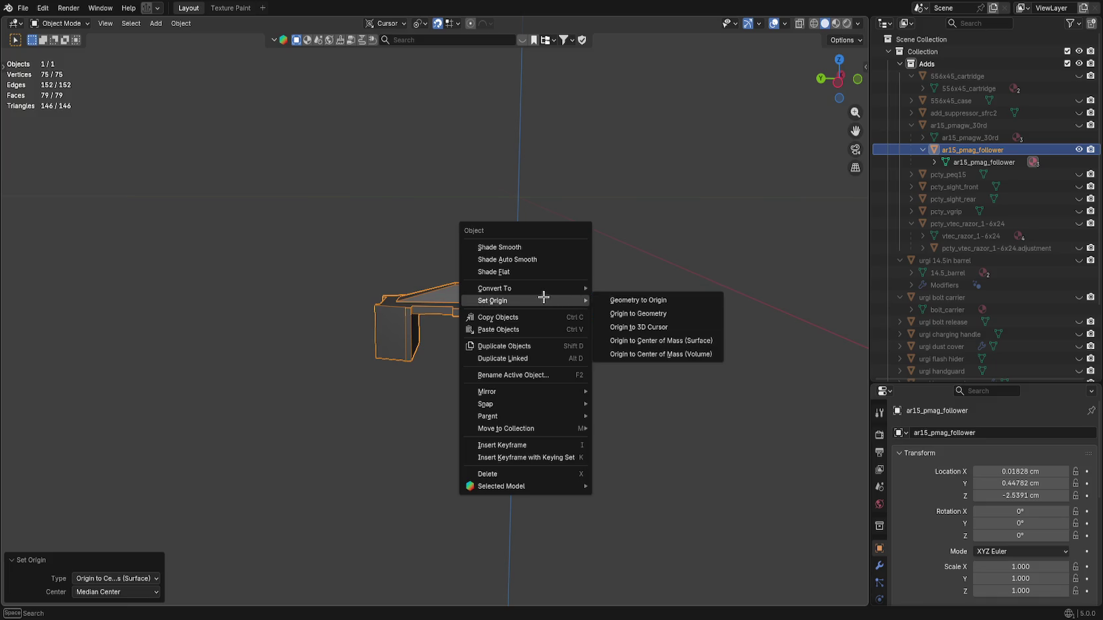
pyautogui.click(665, 351)
pyautogui.rightClick(598, 320)
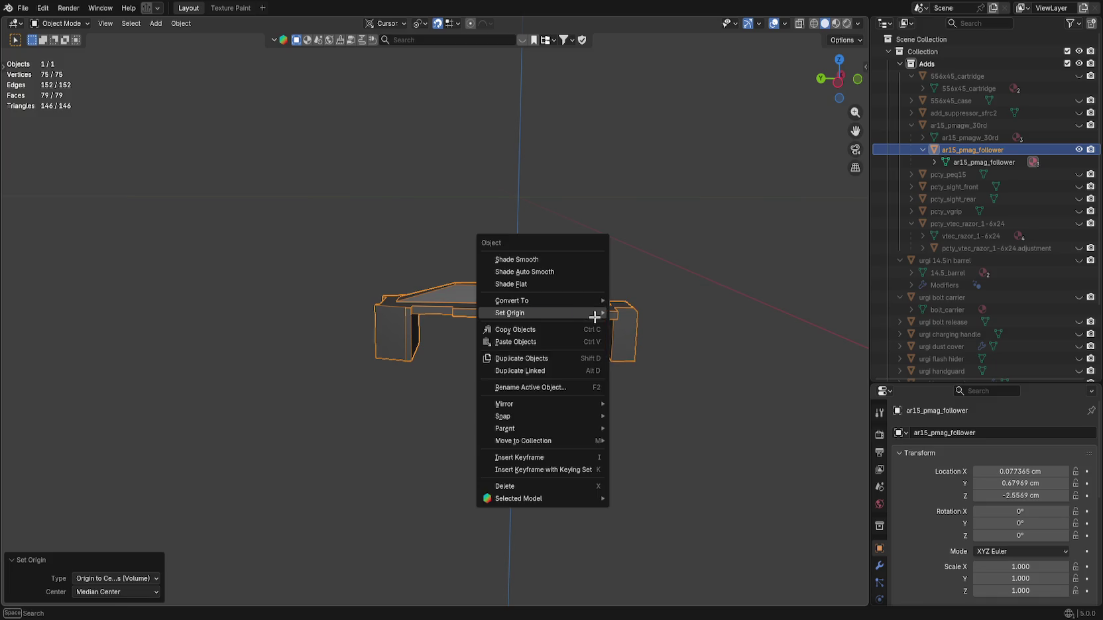
pyautogui.moveTo(598, 315)
pyautogui.click(682, 349)
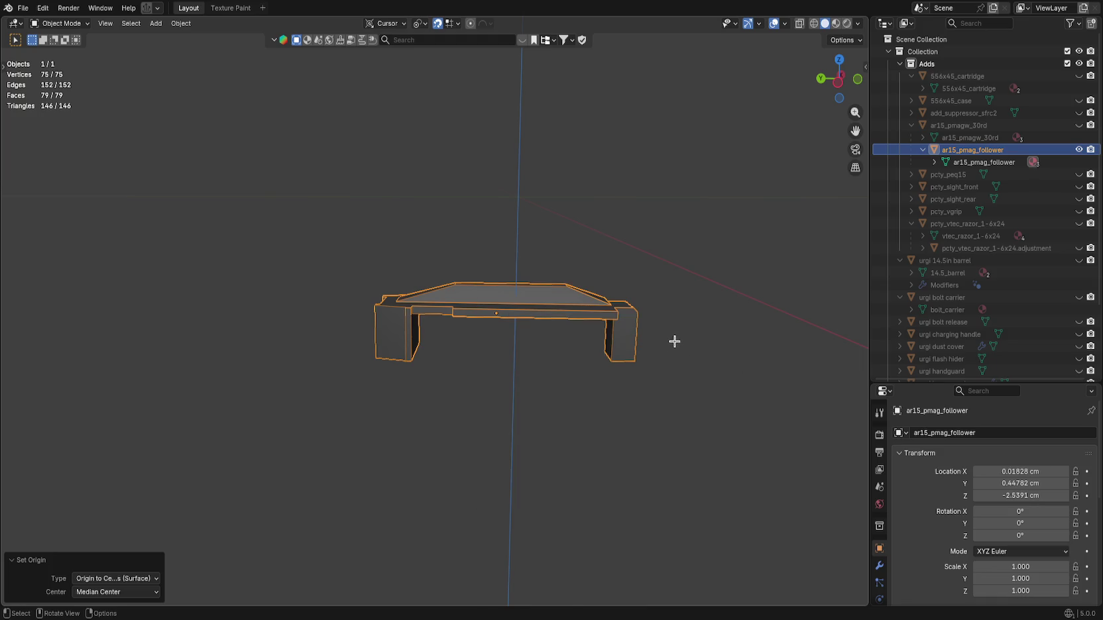
# Move the origin to volume centre of mass from below, then enter Edit Mode on the follower.
pyautogui.moveTo(674, 341); pyautogui.dragTo(666, 306)
pyautogui.rightClick(551, 372)
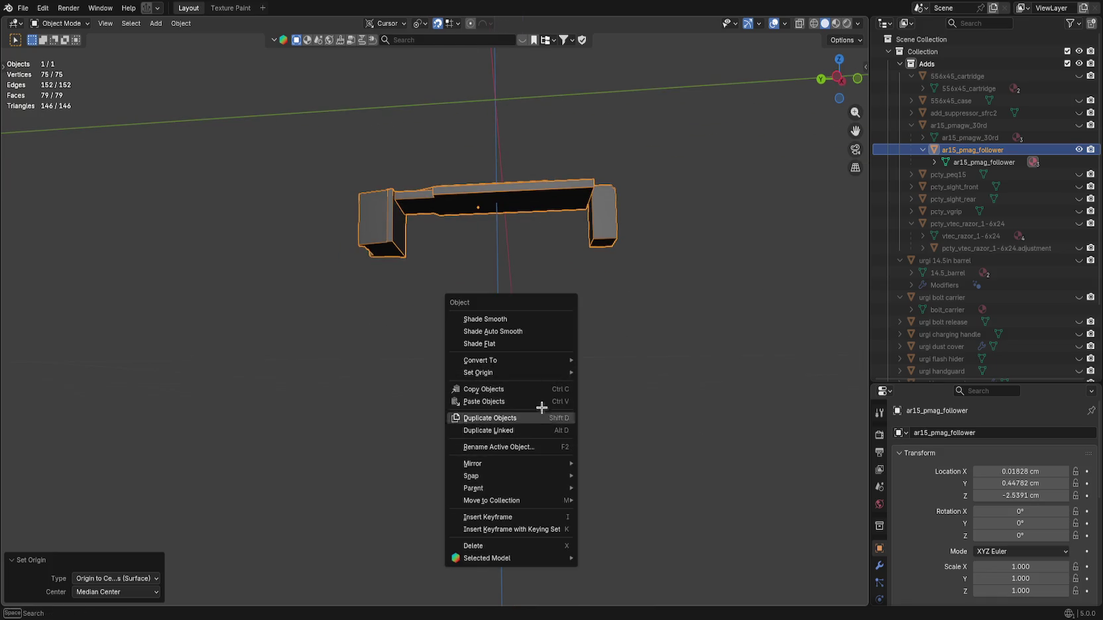
pyautogui.moveTo(542, 373)
pyautogui.click(645, 427)
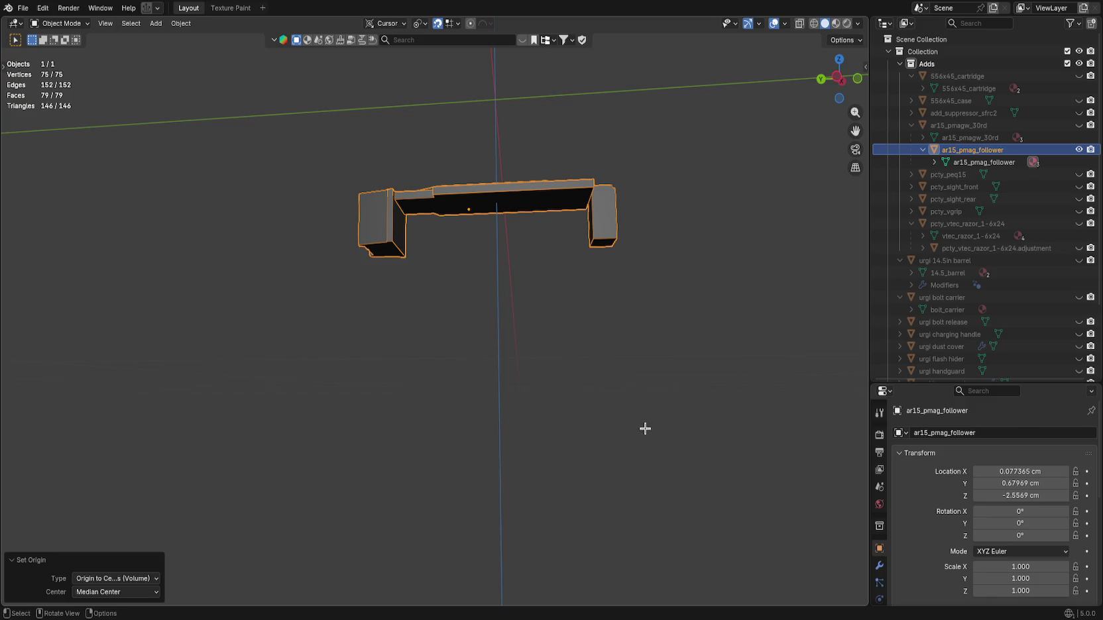
pyautogui.moveTo(633, 392)
pyautogui.mouseDown()
pyautogui.moveTo(635, 377)
pyautogui.moveTo(620, 407)
pyautogui.moveTo(644, 383)
pyautogui.moveTo(596, 330)
pyautogui.mouseUp()
pyautogui.scroll(4, 645, 384)
pyautogui.press('Tab')
pyautogui.press('Tab')
pyautogui.press('Tab')
# Select the large slanted face and snap the 3D cursor to its centre.
pyautogui.click(498, 182)
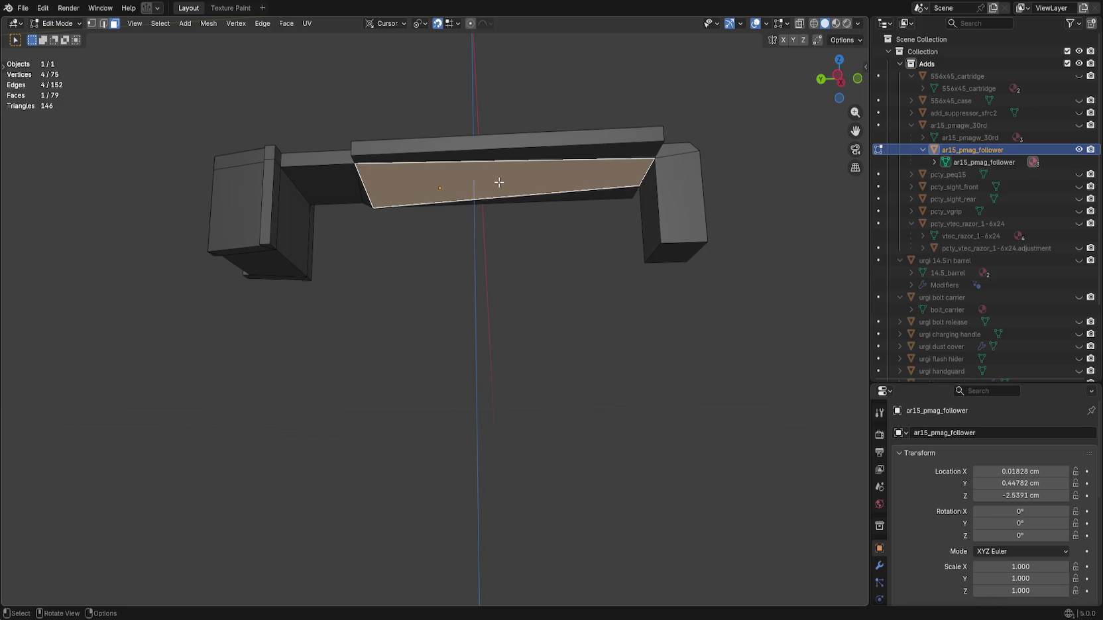
pyautogui.hotkey('shift', 's')
pyautogui.click(584, 231)
pyautogui.hotkey('shift', 's')
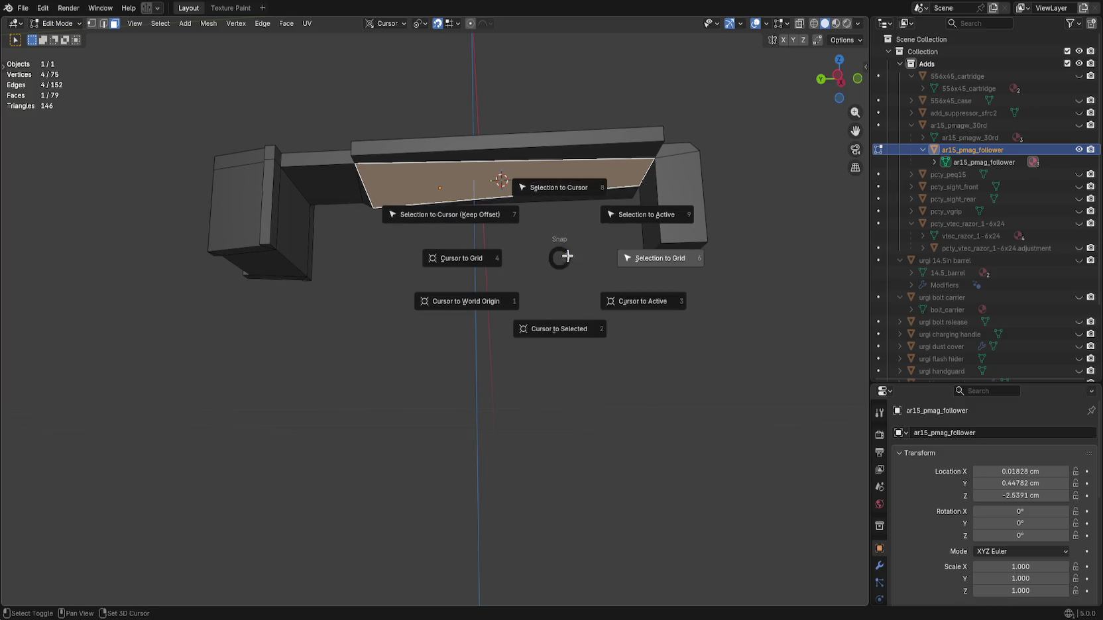
pyautogui.click(629, 301)
pyautogui.hotkey('shift', 's')
pyautogui.click(523, 313)
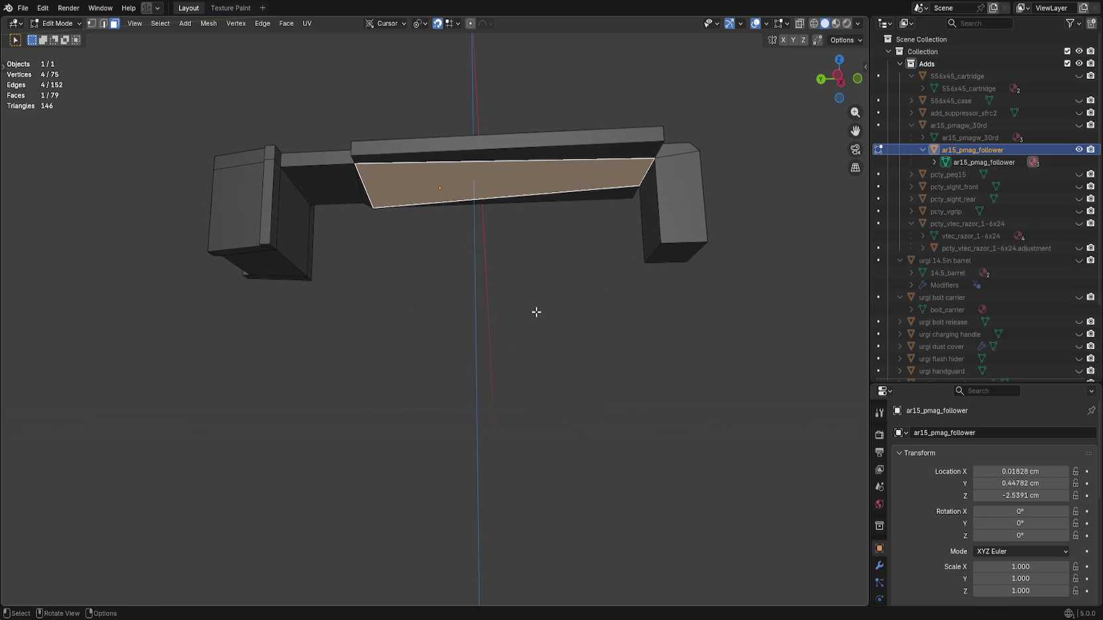
pyautogui.hotkey('shift', 's')
pyautogui.click(669, 362)
pyautogui.hotkey('shift', 's')
pyautogui.click(624, 460)
# Add the small left face, snap the cursor to it, and undo an accidental collapse.
pyautogui.moveTo(597, 356)
pyautogui.mouseDown()
pyautogui.moveTo(582, 298)
pyautogui.moveTo(591, 348)
pyautogui.moveTo(598, 323)
pyautogui.moveTo(567, 358)
pyautogui.mouseUp()
pyautogui.keyDown('shift'); pyautogui.click(362, 294); pyautogui.keyUp('shift')
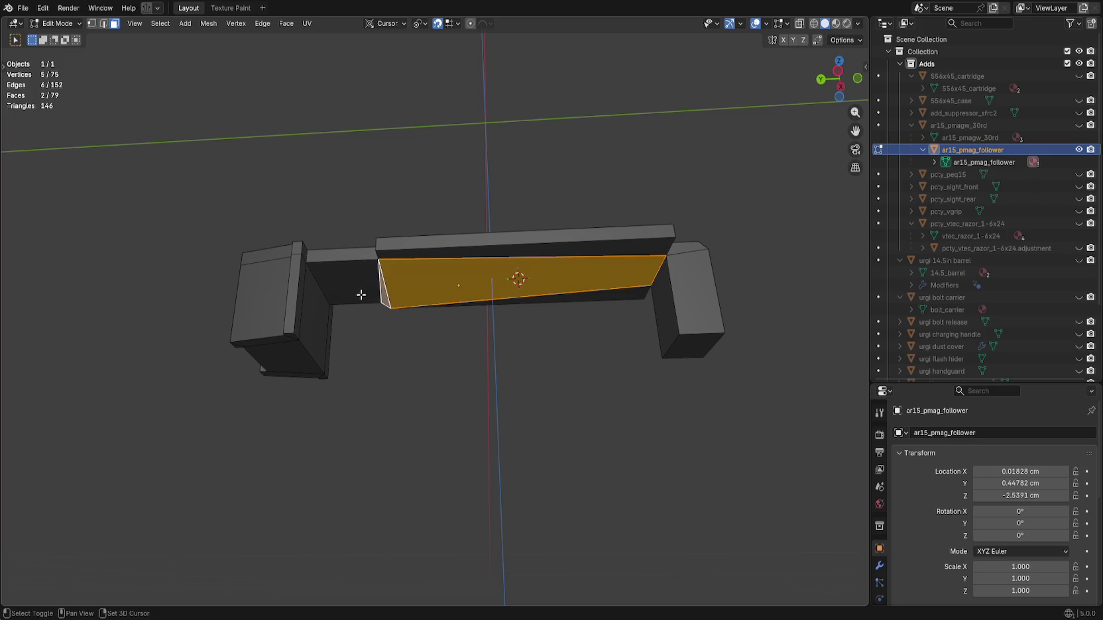
pyautogui.hotkey('shift', 's')
pyautogui.click(697, 413)
pyautogui.hotkey('shift', 's')
pyautogui.click(780, 386)
pyautogui.hotkey('shift', 's')
pyautogui.click(743, 392)
pyautogui.hotkey('ctrl', 'z')
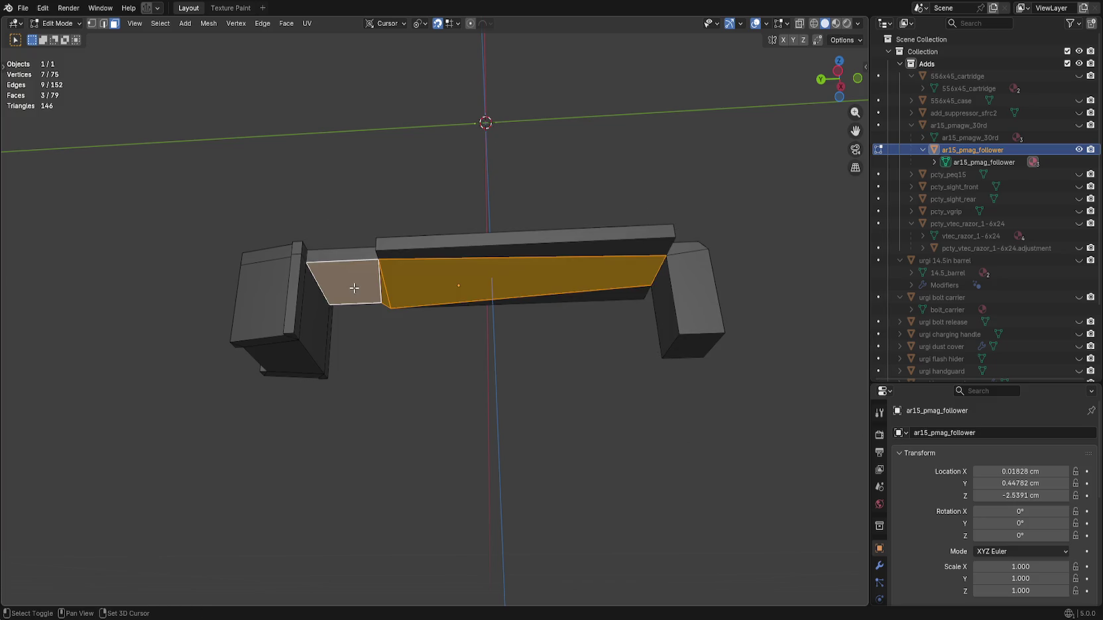
# Snap the cursor back to the slanted face alone and frame it in bottom view.
pyautogui.keyDown('shift'); pyautogui.click(352, 285); pyautogui.keyUp('shift')
pyautogui.hotkey('shift', 's')
pyautogui.click(648, 458)
pyautogui.moveTo(620, 449)
pyautogui.mouseDown()
pyautogui.moveTo(627, 424)
pyautogui.moveTo(613, 433)
pyautogui.moveTo(613, 408)
pyautogui.moveTo(630, 387)
pyautogui.moveTo(606, 476)
pyautogui.moveTo(604, 416)
pyautogui.mouseUp()
pyautogui.moveTo(550, 373); pyautogui.dragTo(784, 169)
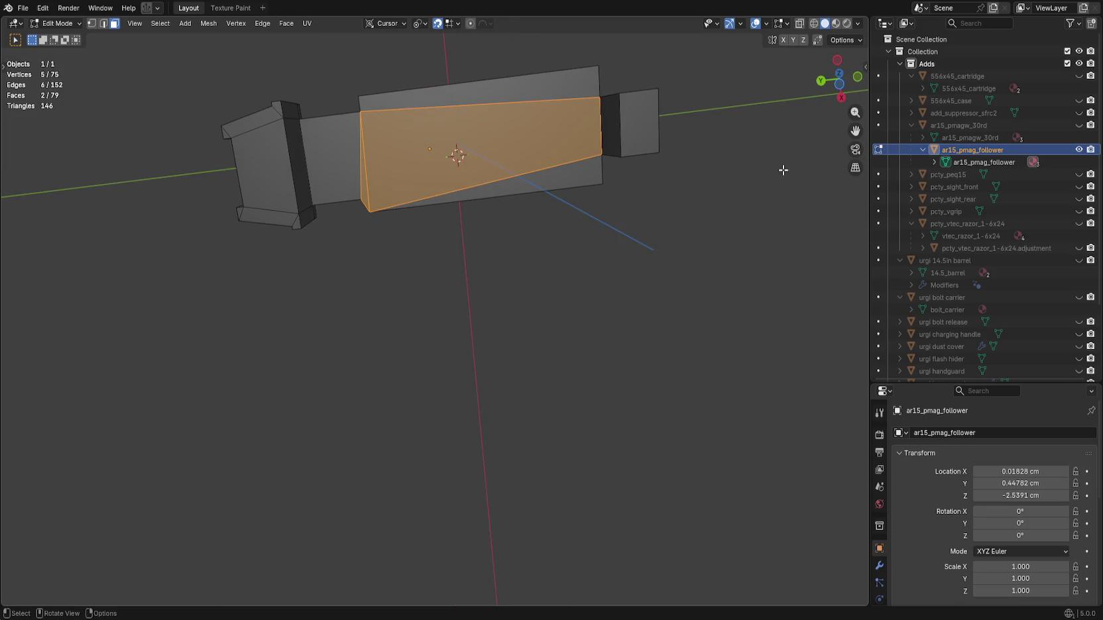
pyautogui.click(840, 90)
pyautogui.press('KP_Decimal')
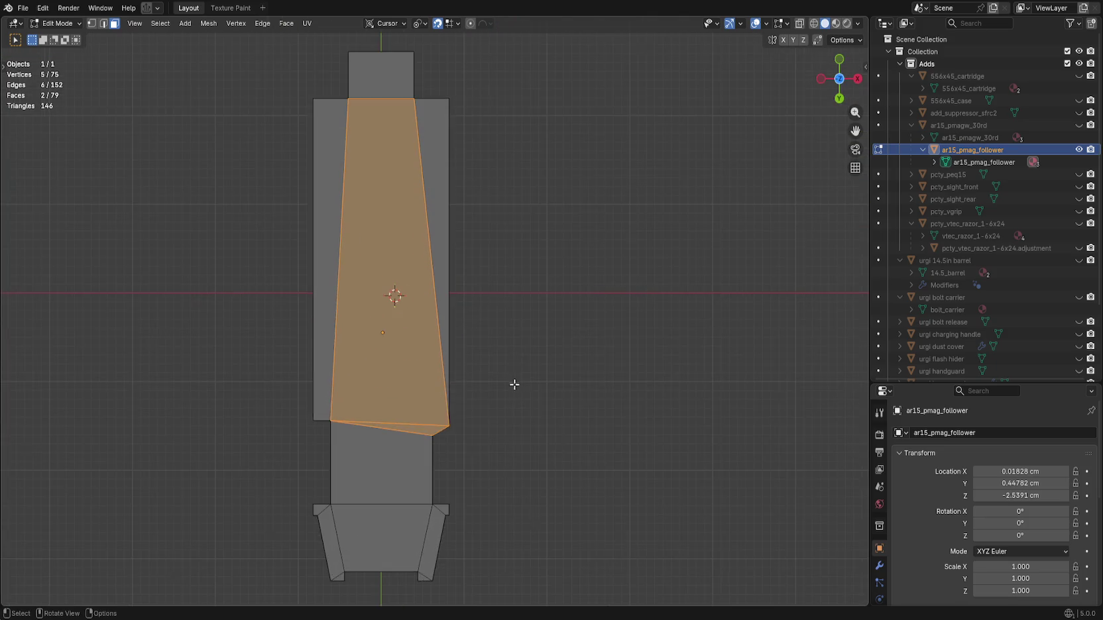
pyautogui.scroll(2, 586, 389)
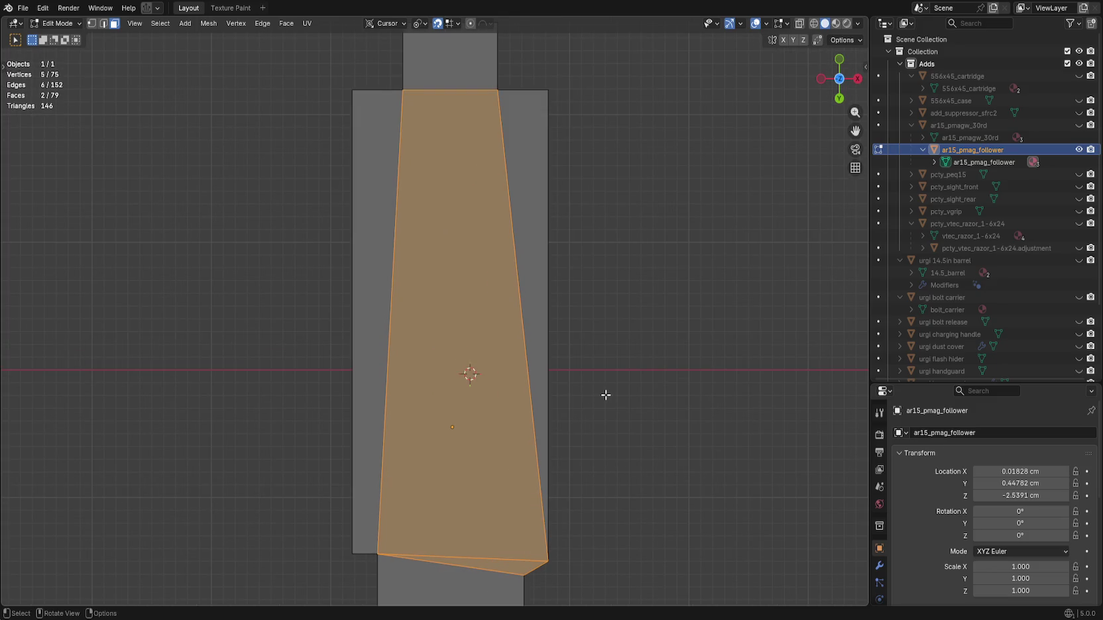
pyautogui.hotkey('alt', 'a')
pyautogui.hotkey('ctrl', 'r')
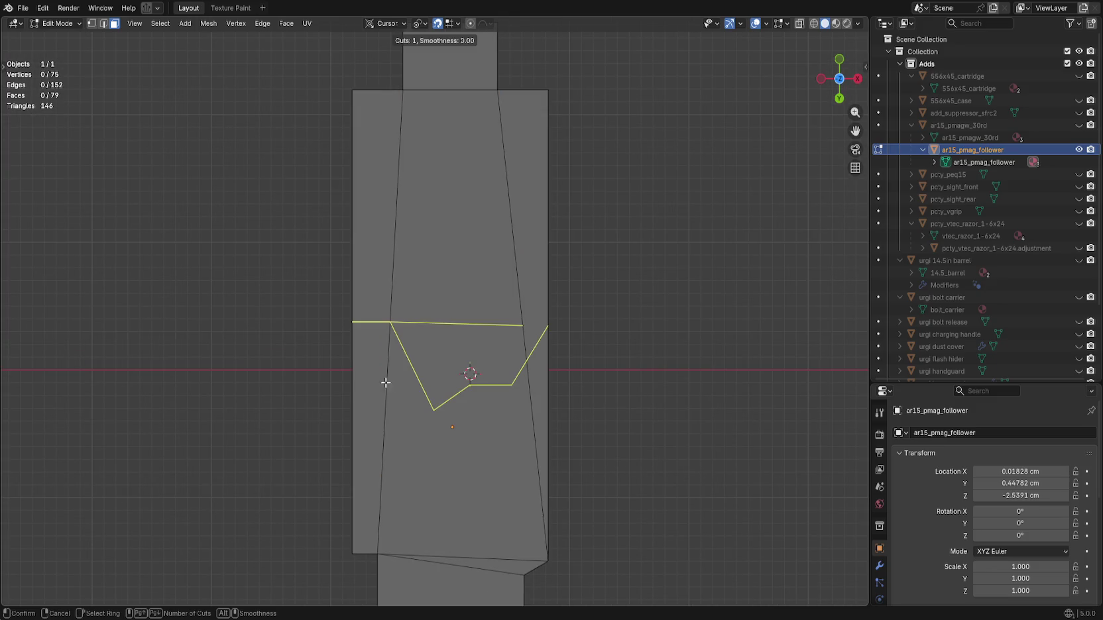
pyautogui.press('Escape')
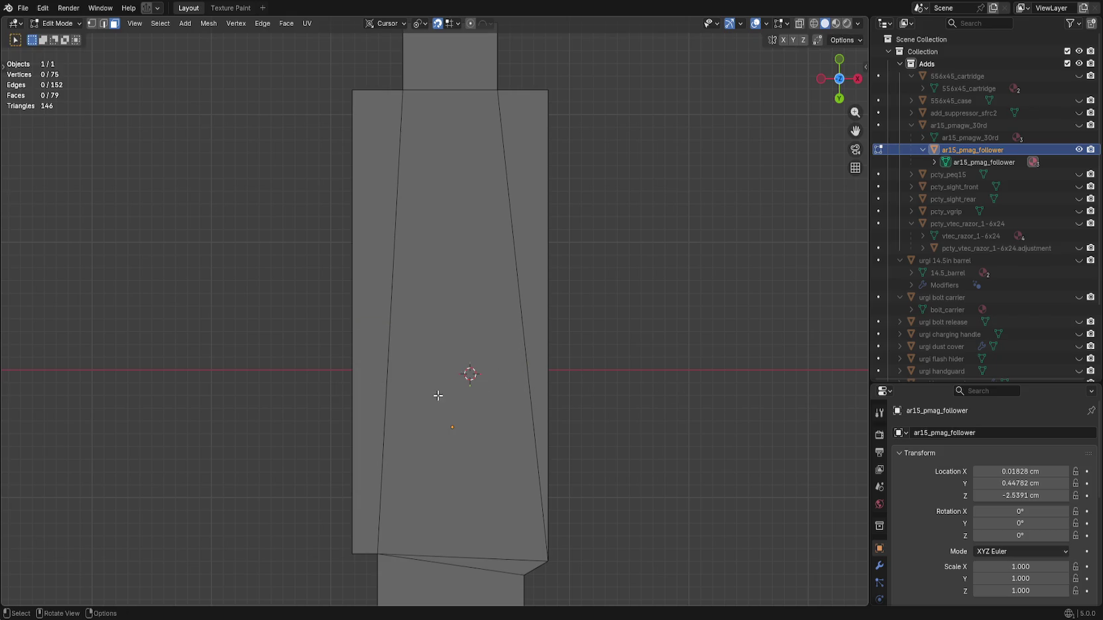
pyautogui.scroll(-2, 512, 406)
pyautogui.hscroll(-2, 500, 332)
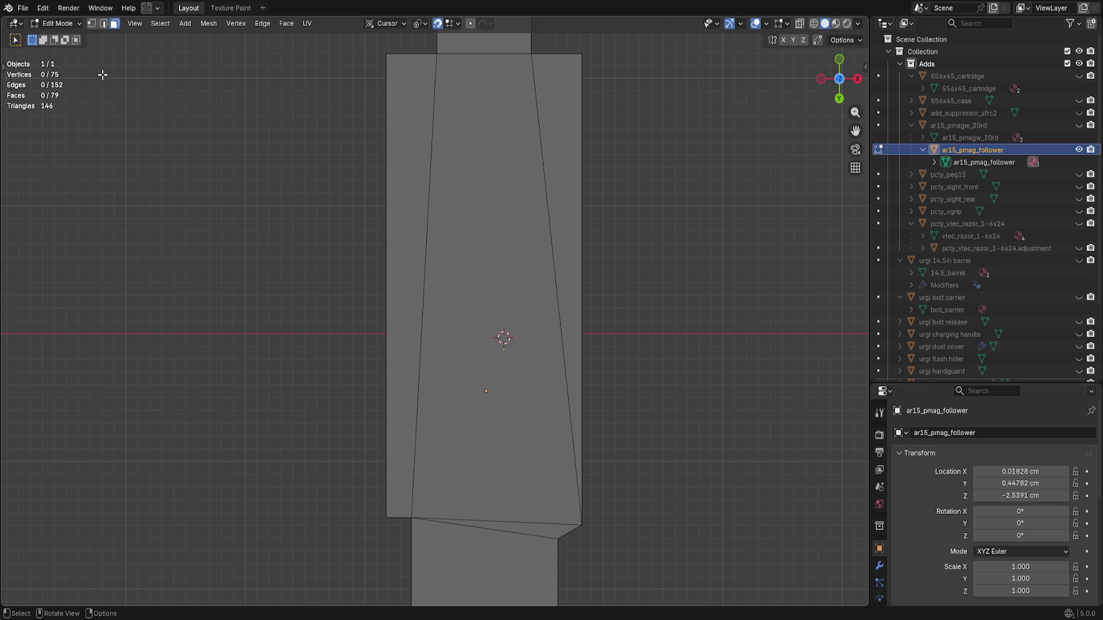
pyautogui.press('k')
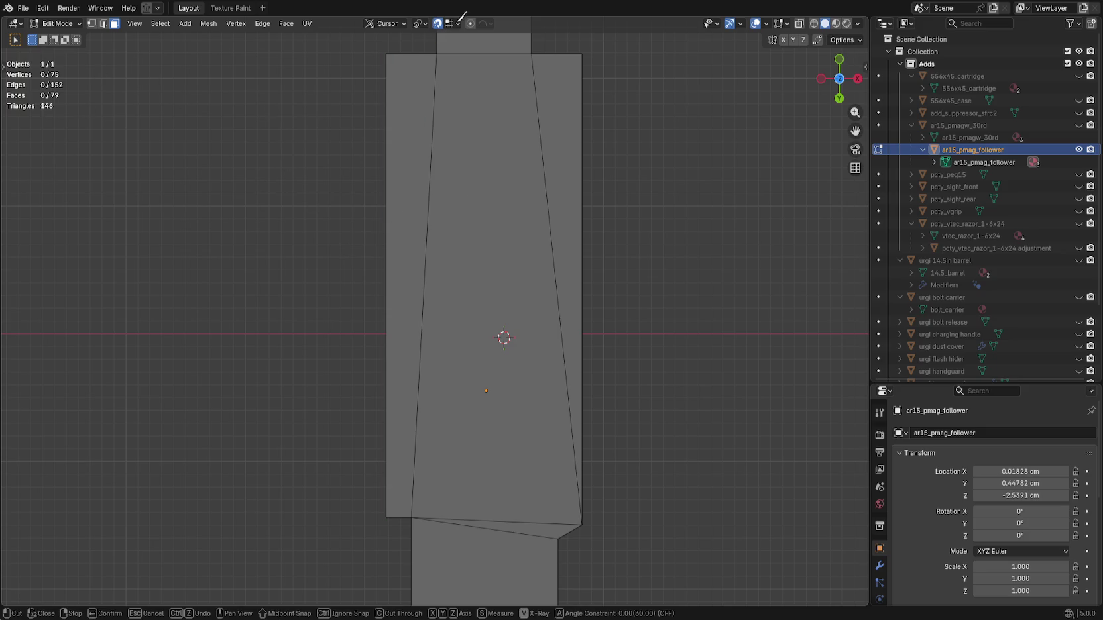
pyautogui.click(456, 21)
pyautogui.rightClick(341, 290)
pyautogui.press('ctrl')
pyautogui.click(699, 333)
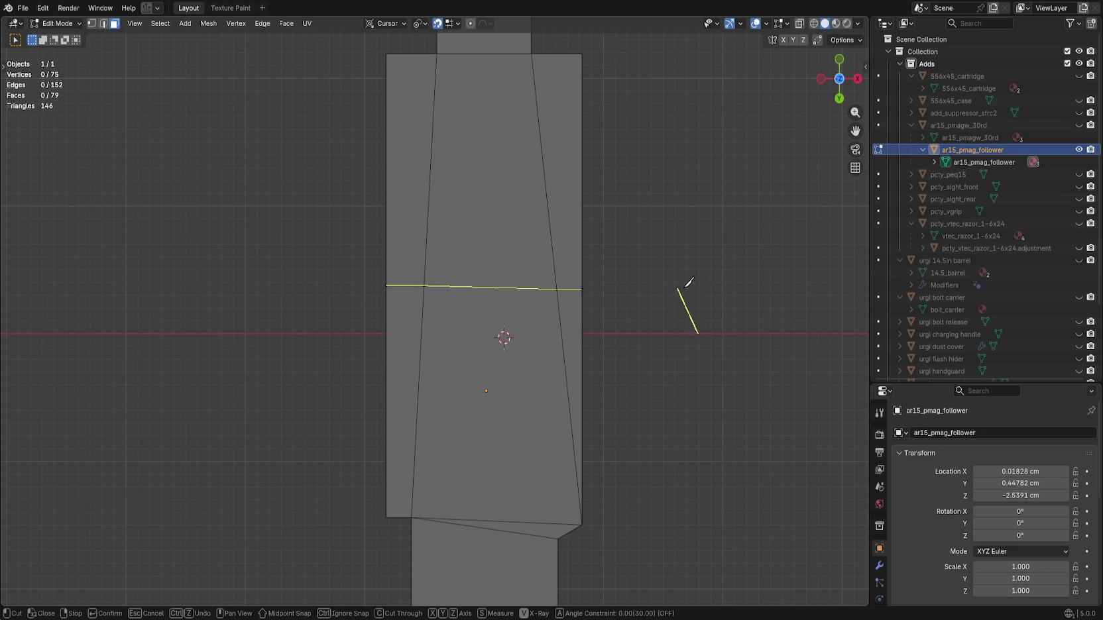
pyautogui.hotkey('ctrl', 'z')
pyautogui.click(314, 334)
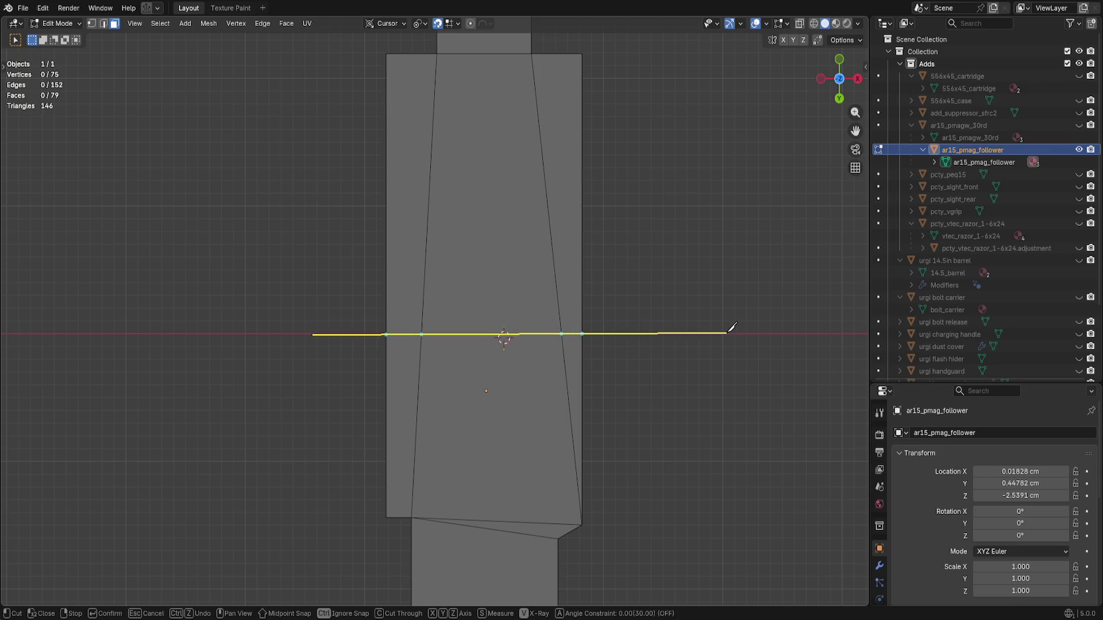
pyautogui.hotkey('ctrl', 'z')
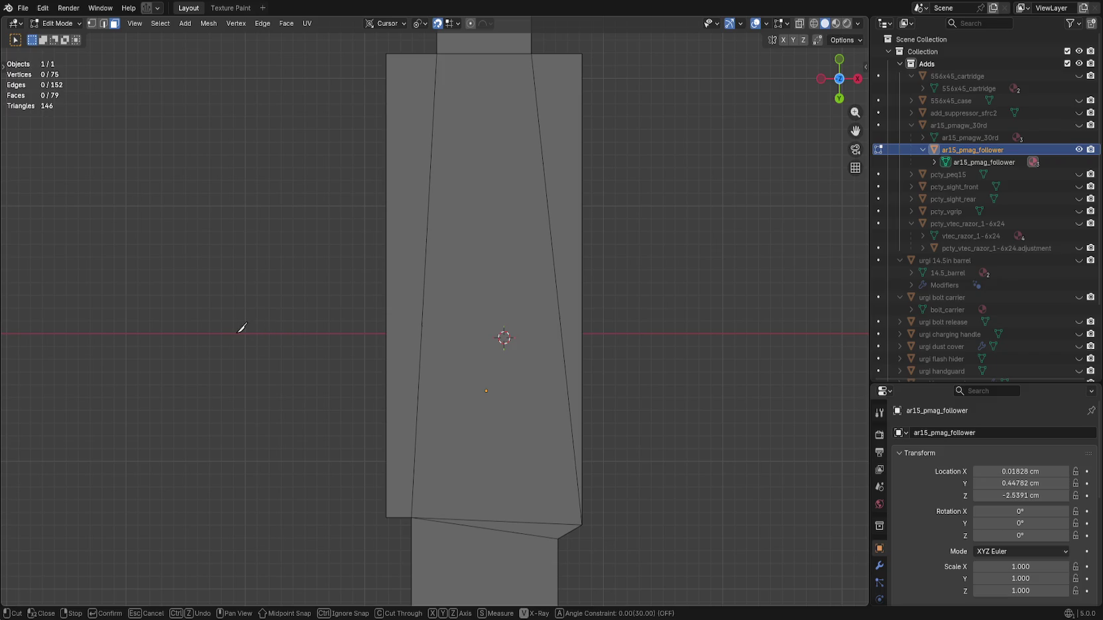
pyautogui.click(700, 333)
pyautogui.rightClick(615, 275)
pyautogui.moveTo(554, 290)
pyautogui.mouseDown()
pyautogui.moveTo(605, 283)
pyautogui.moveTo(593, 332)
pyautogui.moveTo(572, 277)
pyautogui.moveTo(583, 270)
pyautogui.mouseUp()
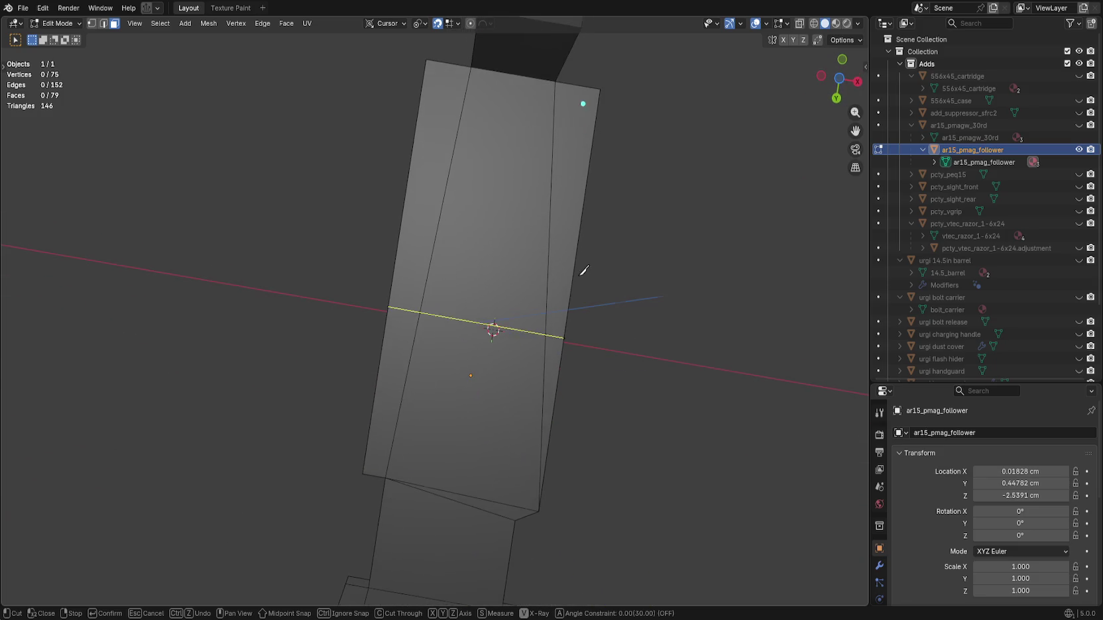
pyautogui.click(839, 78)
pyautogui.click(449, 24)
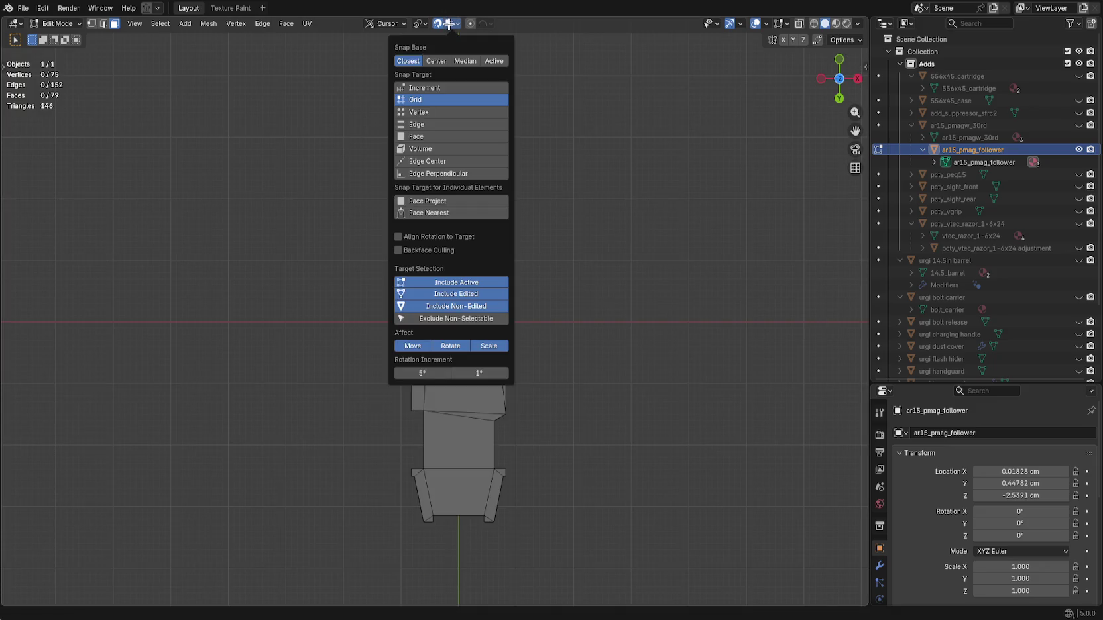
pyautogui.scroll(3, 480, 256)
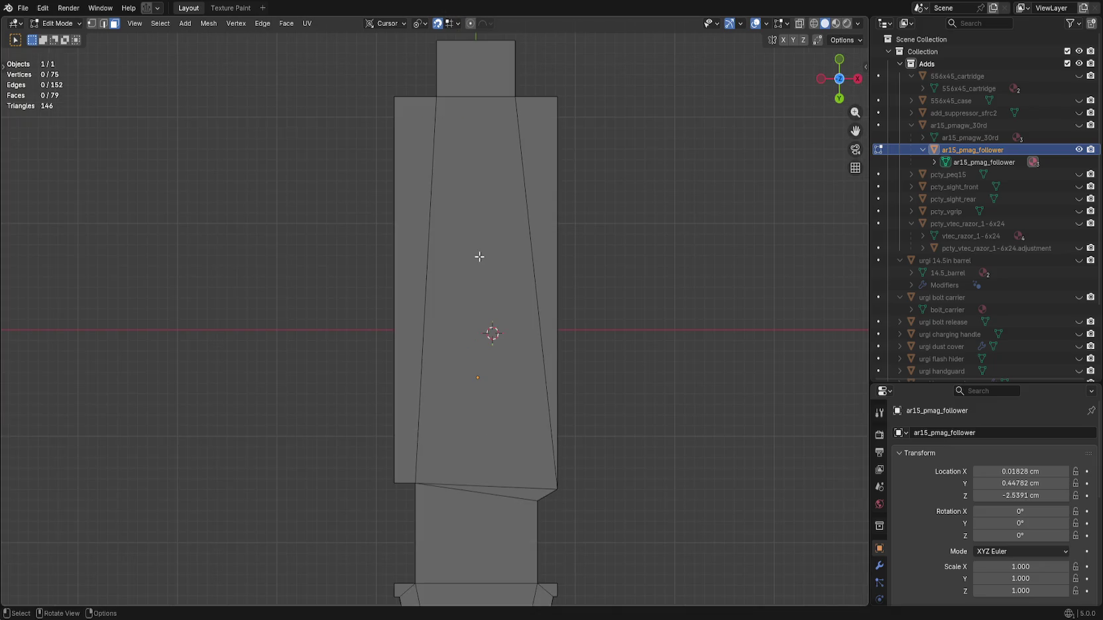
pyautogui.hotkey('ctrl', 'r')
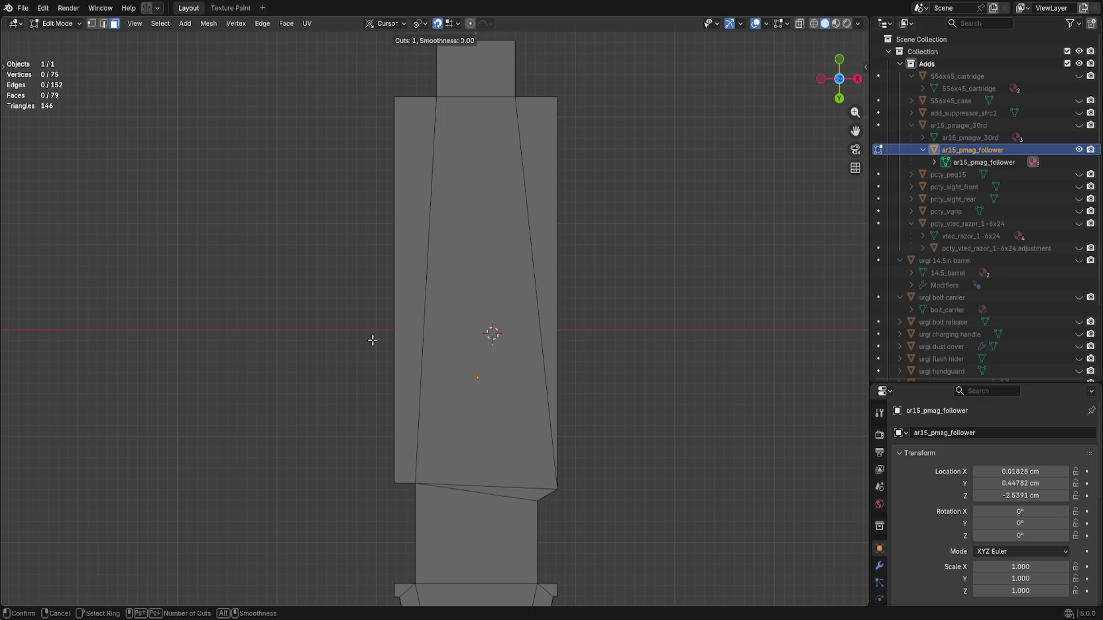
pyautogui.click(541, 298)
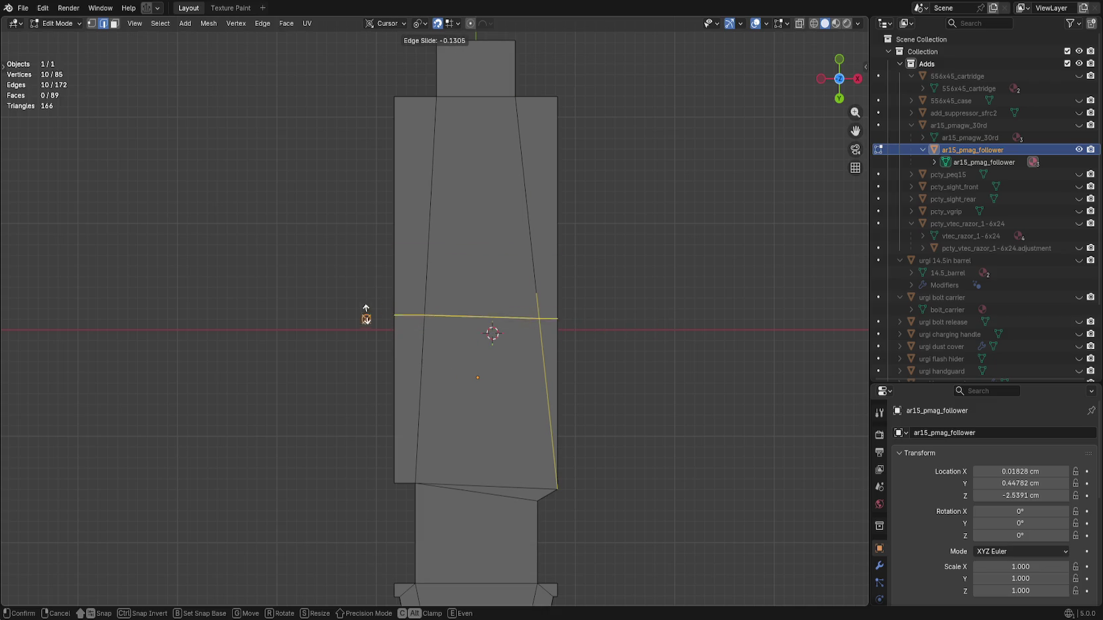
pyautogui.rightClick(338, 372)
pyautogui.scroll(-8, 682, 324)
pyautogui.scroll(5, 593, 370)
pyautogui.moveTo(579, 464)
pyautogui.mouseDown()
pyautogui.moveTo(631, 517)
pyautogui.moveTo(603, 384)
pyautogui.moveTo(405, 268)
pyautogui.moveTo(463, 263)
pyautogui.mouseUp()
pyautogui.hotkey('ctrl', 'z')
pyautogui.hotkey('ctrl', 'z')
pyautogui.click(405, 267)
pyautogui.press('KP_7')
pyautogui.scroll(5, 600, 307)
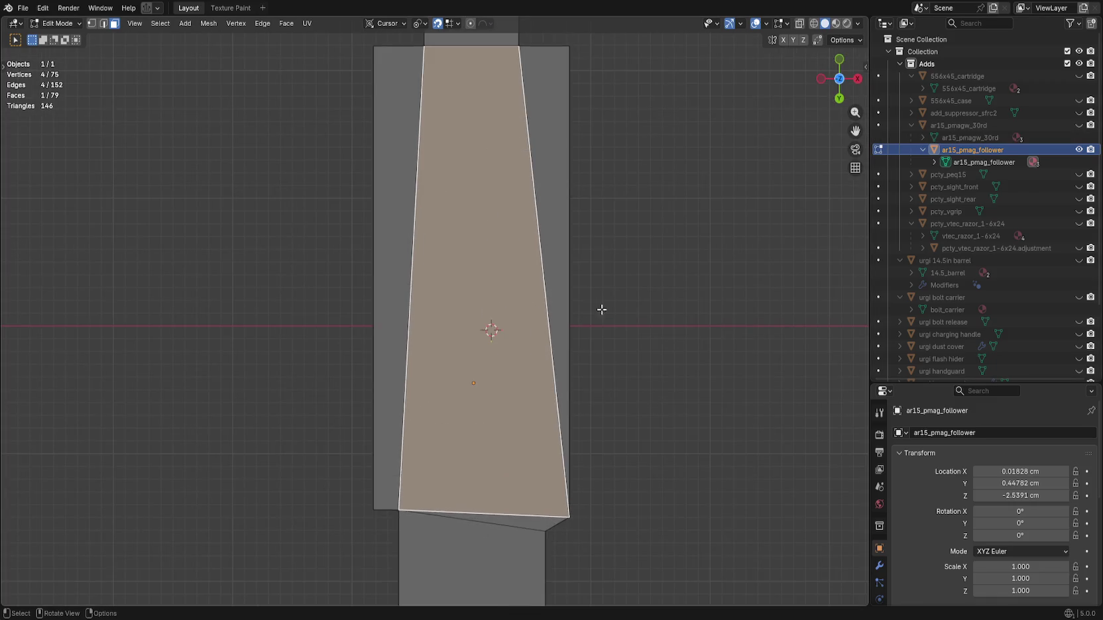
# Try a knife cut snapped to an edge midpoint, then cancel it.
pyautogui.scroll(-2, 621, 373)
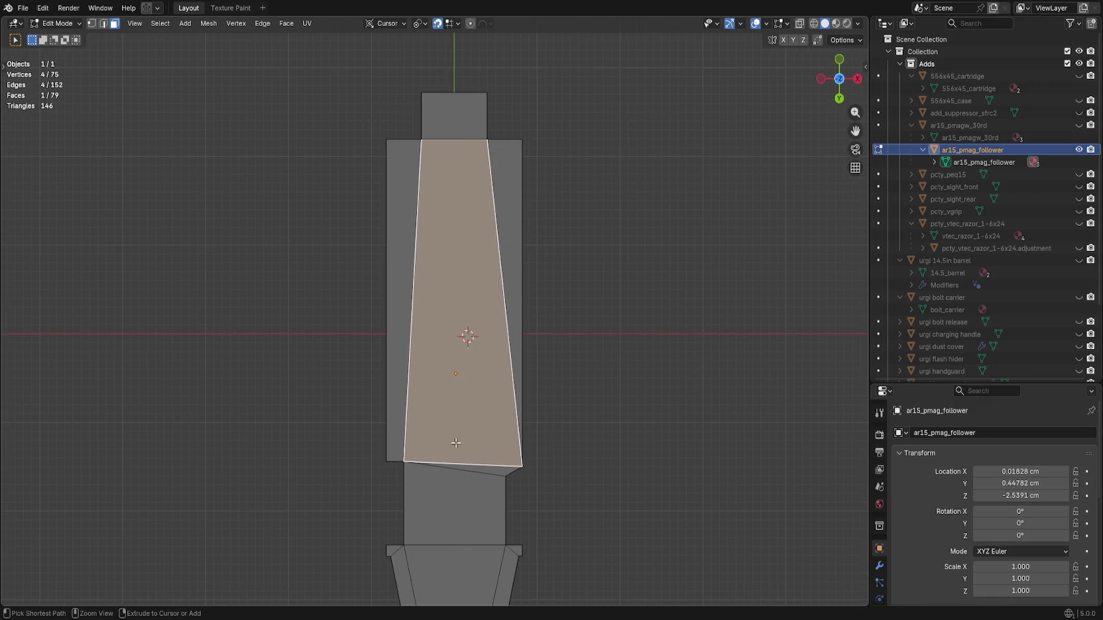
pyautogui.scroll(2, 563, 287)
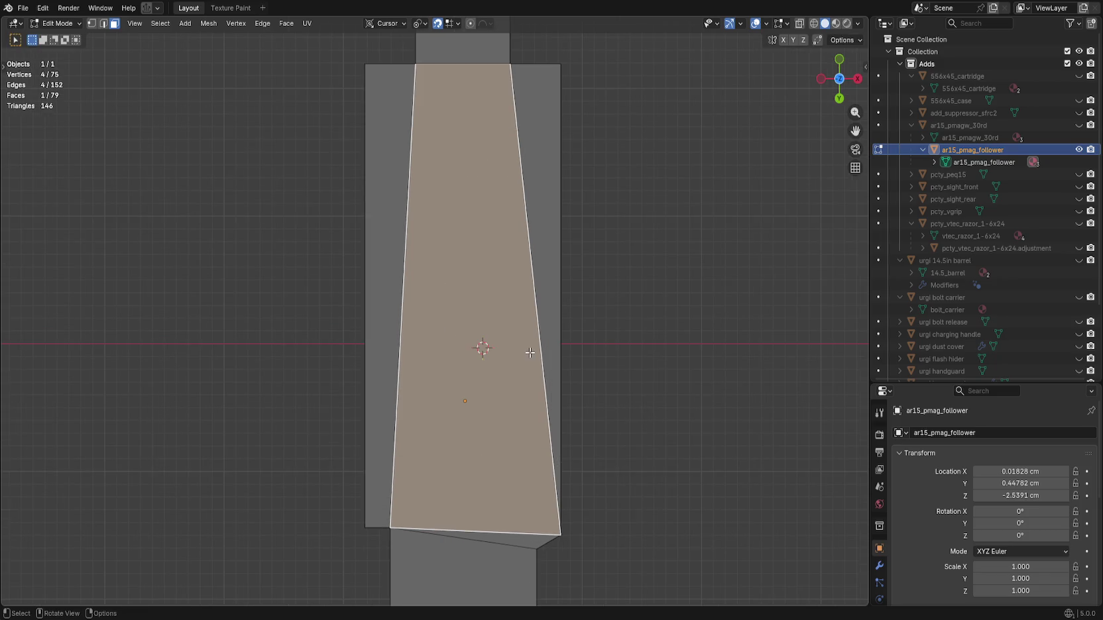
pyautogui.scroll(1, 149, 276)
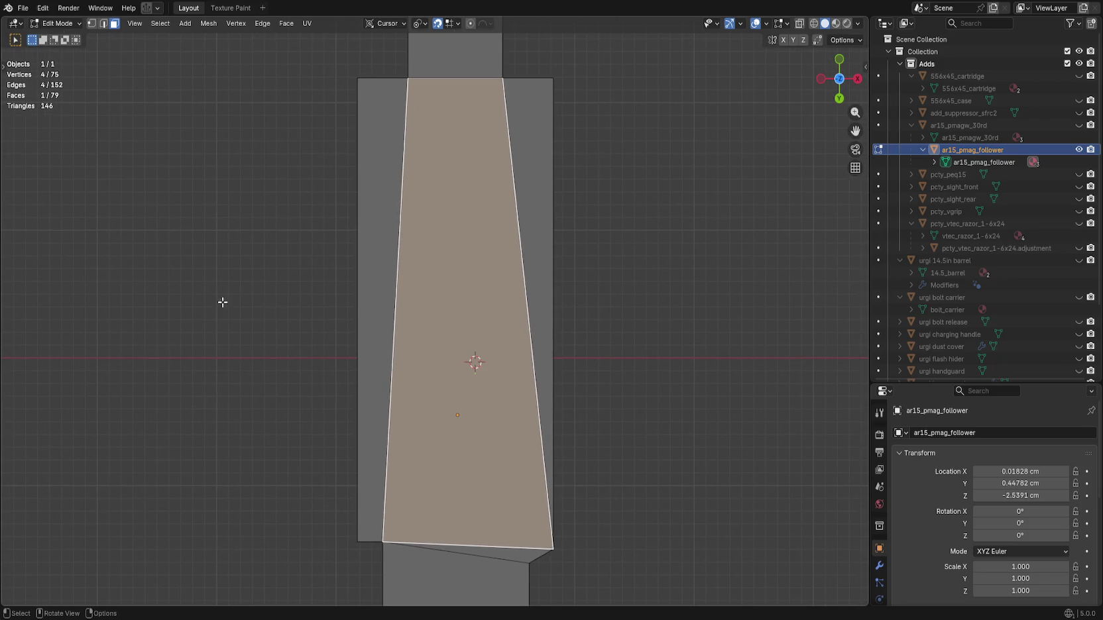
pyautogui.press('k')
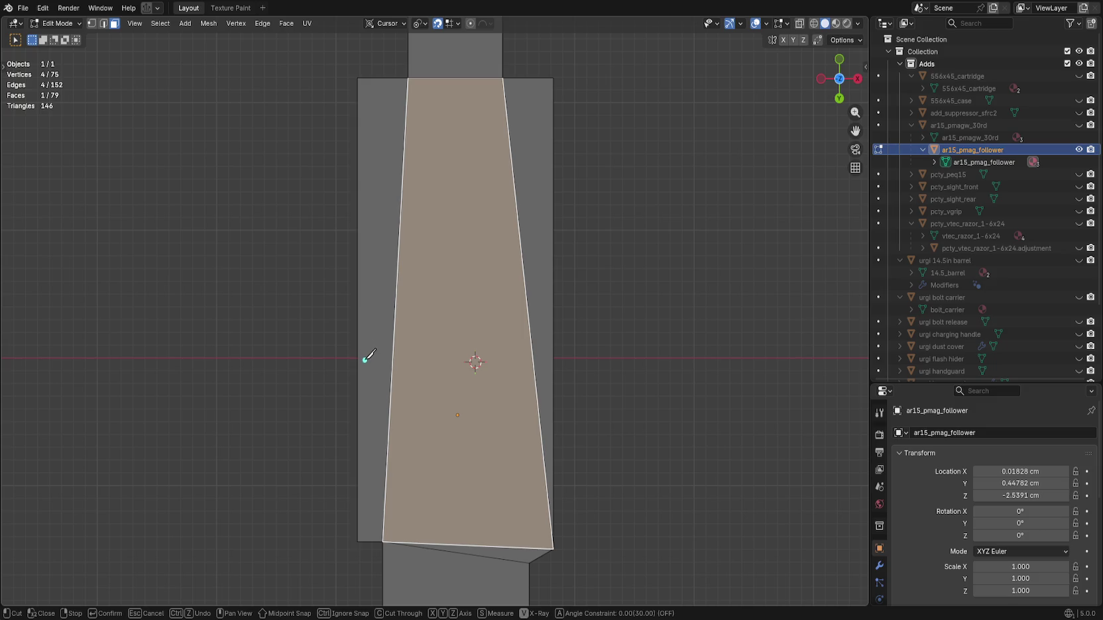
pyautogui.press('shift')
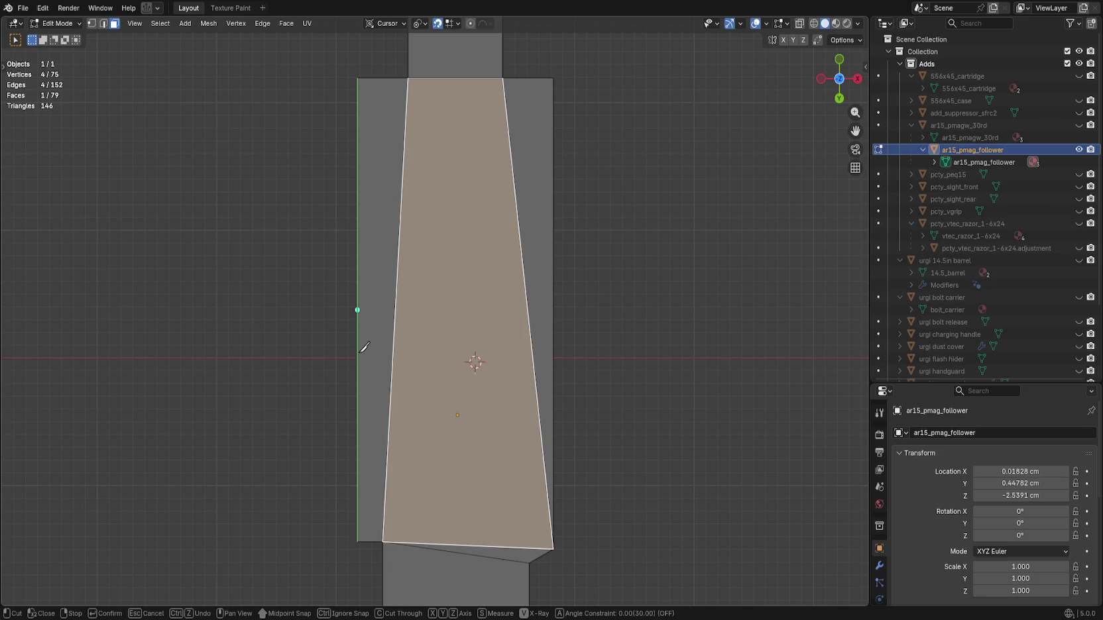
pyautogui.press('Escape')
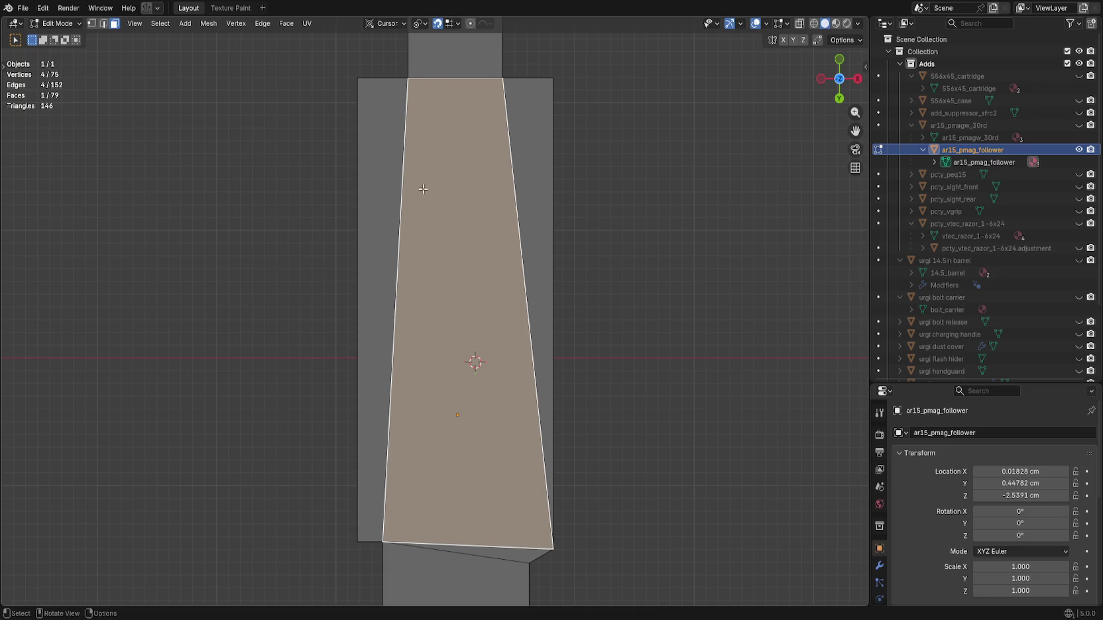
# Set the pivot point to Bounding Box Center and transform orientation to Global.
pyautogui.click(418, 23)
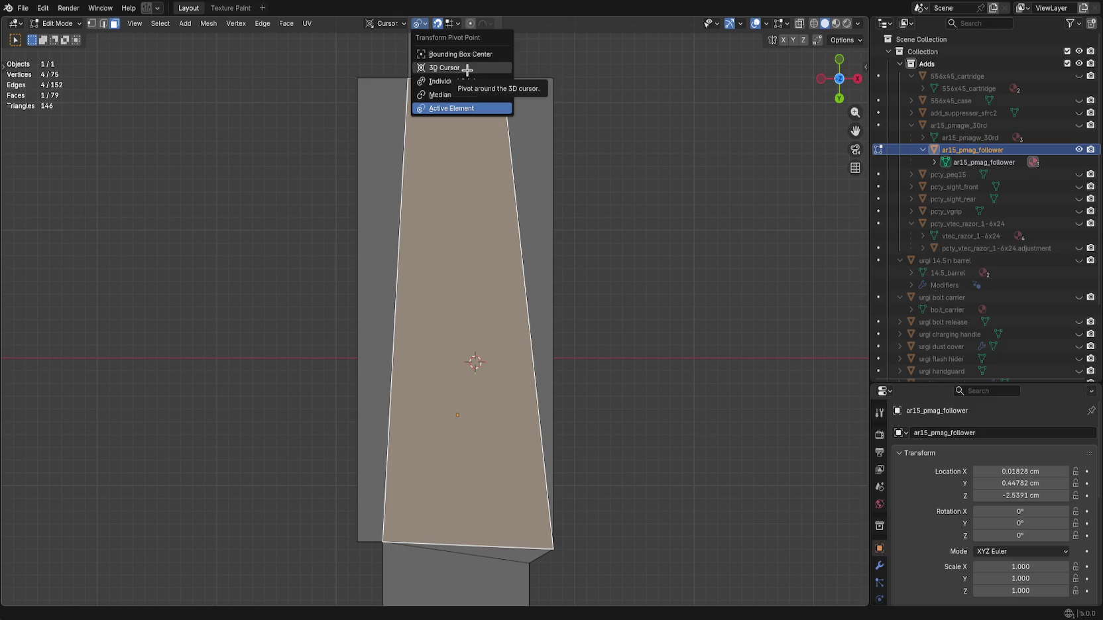
pyautogui.click(457, 53)
pyautogui.click(389, 25)
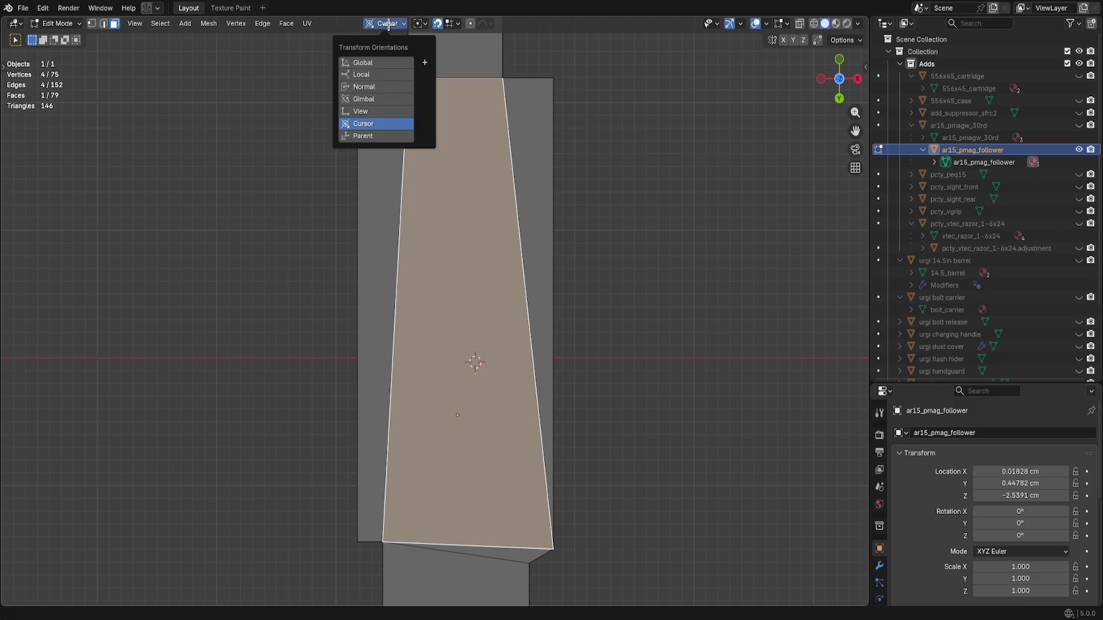
pyautogui.click(381, 62)
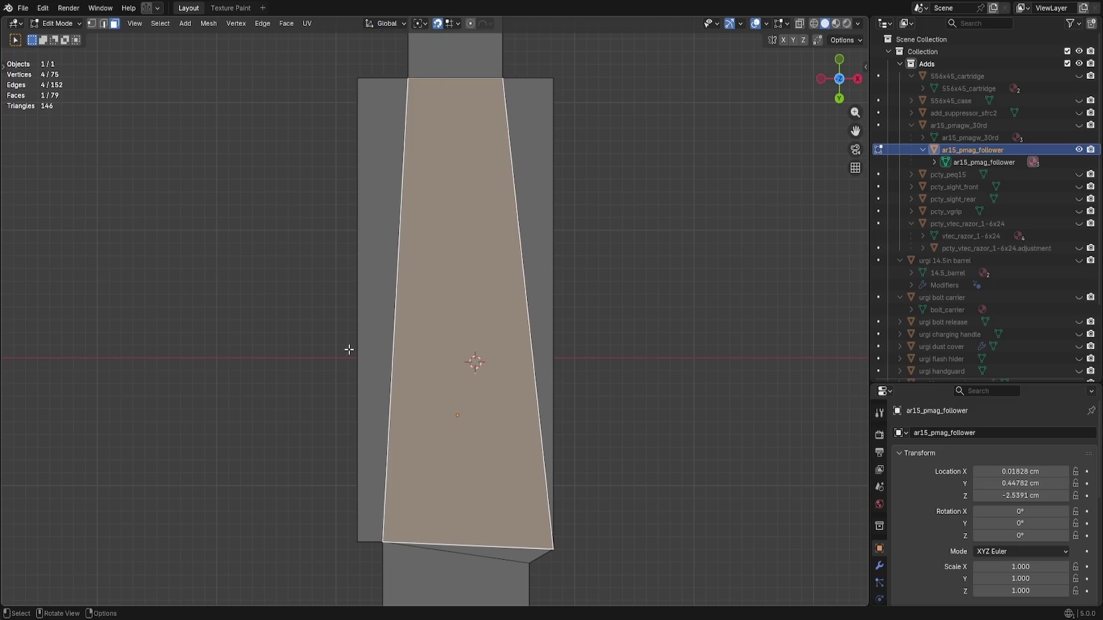
# Cancel another knife cut and select edges of the follower in edge mode.
pyautogui.press('k')
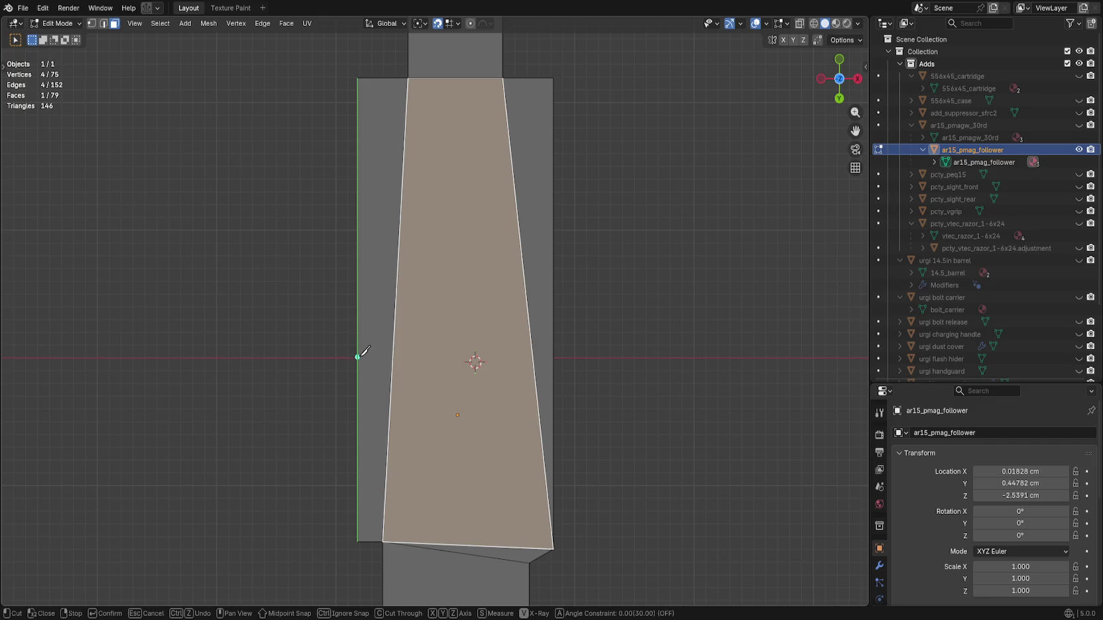
pyautogui.click(554, 358)
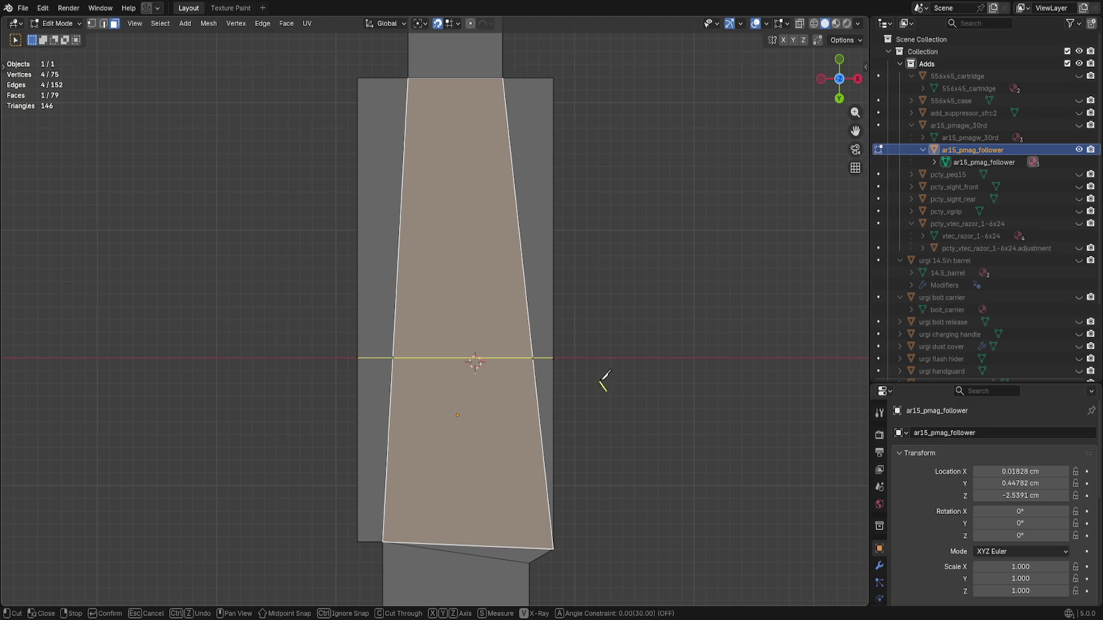
pyautogui.press('Escape')
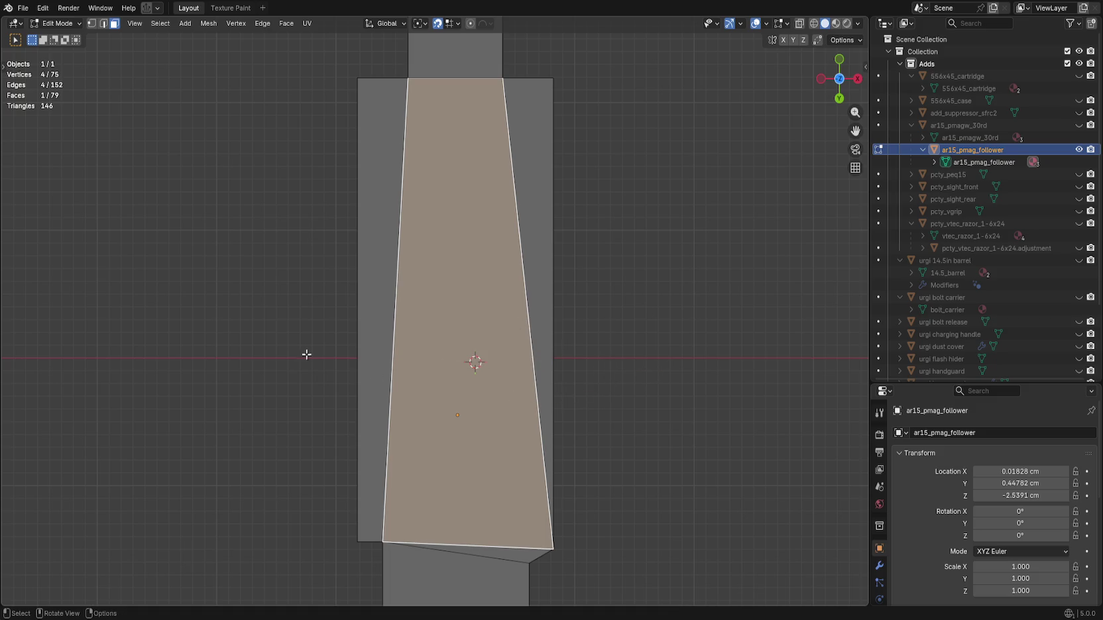
pyautogui.press('2')
pyautogui.hotkey('alt', 'a')
pyautogui.moveTo(460, 344)
pyautogui.mouseDown()
pyautogui.moveTo(659, 369)
pyautogui.moveTo(579, 475)
pyautogui.moveTo(546, 325)
pyautogui.moveTo(637, 369)
pyautogui.moveTo(590, 401)
pyautogui.moveTo(591, 466)
pyautogui.moveTo(620, 372)
pyautogui.mouseUp()
pyautogui.press('a')
pyautogui.moveTo(571, 448)
pyautogui.mouseDown()
pyautogui.moveTo(563, 384)
pyautogui.moveTo(581, 580)
pyautogui.mouseUp()
pyautogui.click(477, 420)
pyautogui.click(463, 430)
pyautogui.moveTo(540, 443)
pyautogui.mouseDown()
pyautogui.moveTo(446, 401)
pyautogui.moveTo(512, 340)
pyautogui.moveTo(504, 327)
pyautogui.mouseUp()
# Select the follower's top face in face mode and put the 3D cursor on it.
pyautogui.press('3')
pyautogui.click(446, 400)
pyautogui.hotkey('shift', 's')
pyautogui.click(540, 449)
pyautogui.moveTo(539, 461)
pyautogui.mouseDown()
pyautogui.moveTo(472, 390)
pyautogui.moveTo(478, 379)
pyautogui.moveTo(510, 383)
pyautogui.moveTo(504, 423)
pyautogui.moveTo(507, 381)
pyautogui.moveTo(559, 323)
pyautogui.mouseUp()
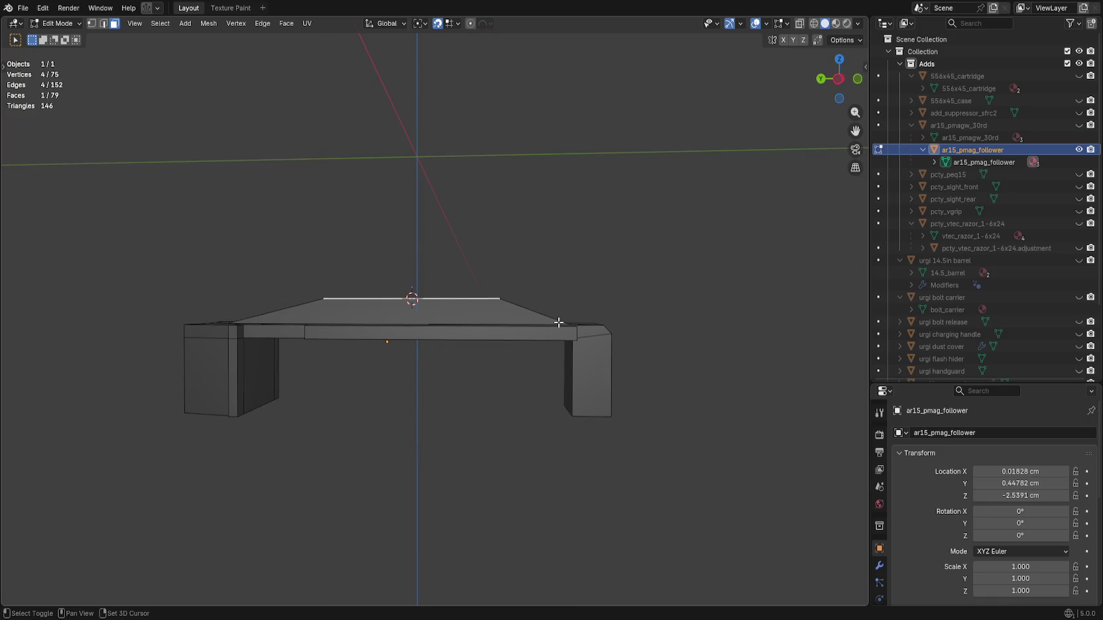
pyautogui.hotkey('shift', 's')
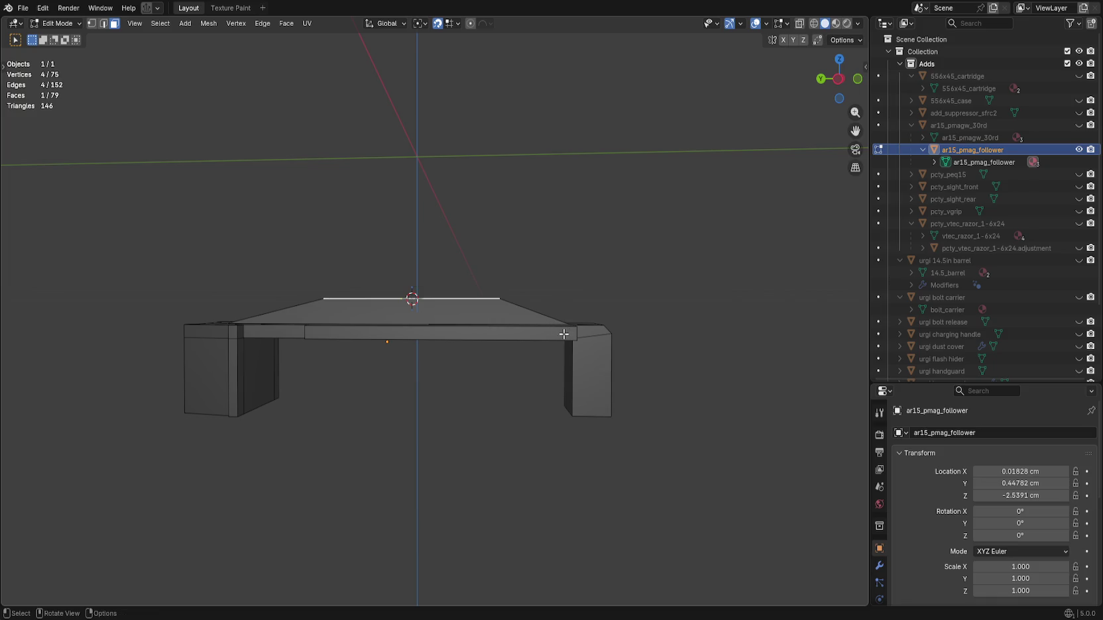
# Set the follower's origin to the 3D cursor and save urgi_socom.blend.
pyautogui.press('a')
pyautogui.rightClick(565, 335)
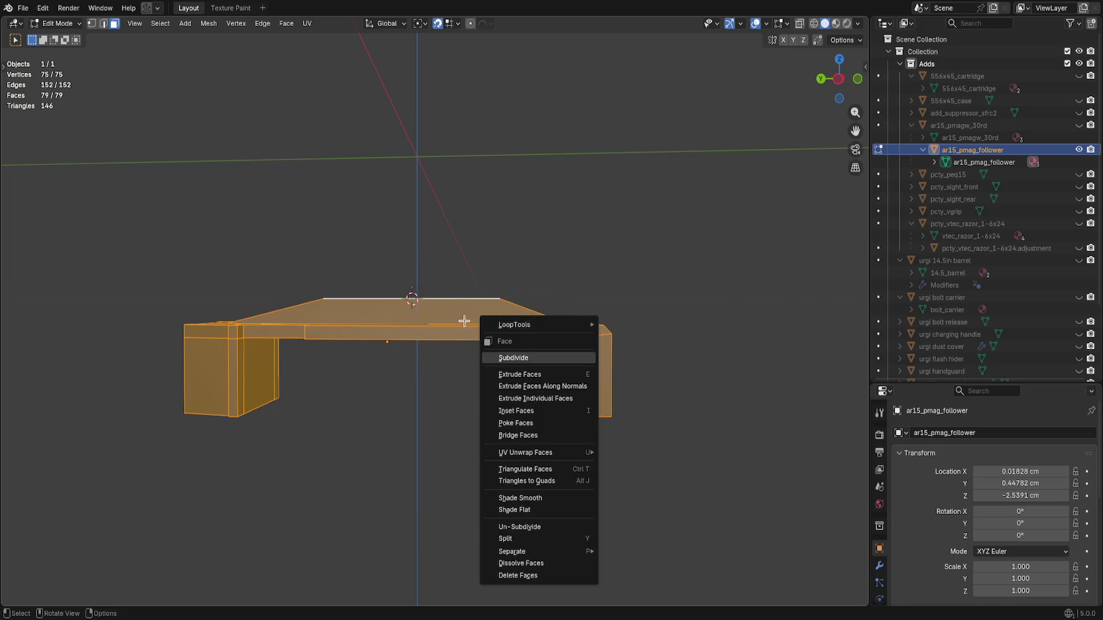
pyautogui.press('Tab')
pyautogui.rightClick(520, 329)
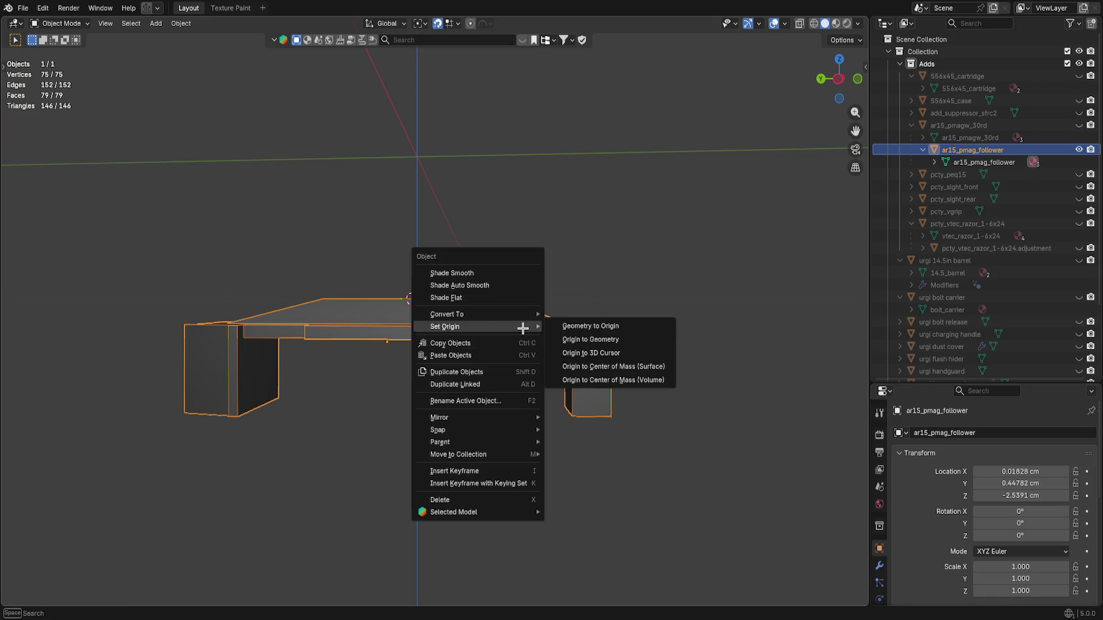
pyautogui.click(633, 352)
pyautogui.click(637, 286)
pyautogui.moveTo(472, 381)
pyautogui.mouseDown()
pyautogui.moveTo(566, 408)
pyautogui.moveTo(596, 431)
pyautogui.moveTo(720, 386)
pyautogui.moveTo(810, 395)
pyautogui.mouseUp()
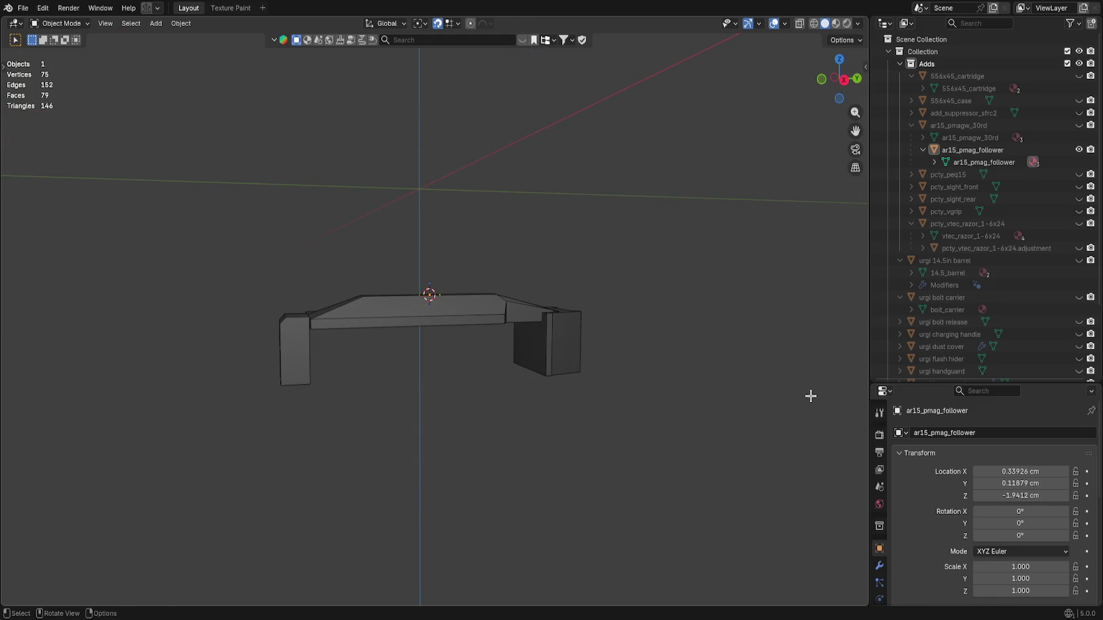
pyautogui.hotkey('ctrl', 's')
# Unhide the ar15_pmagw_30rd magazine and apply rotation and scale to it and the follower.
pyautogui.click(1078, 125)
pyautogui.moveTo(650, 345)
pyautogui.mouseDown()
pyautogui.moveTo(733, 285)
pyautogui.moveTo(677, 293)
pyautogui.moveTo(645, 356)
pyautogui.mouseUp()
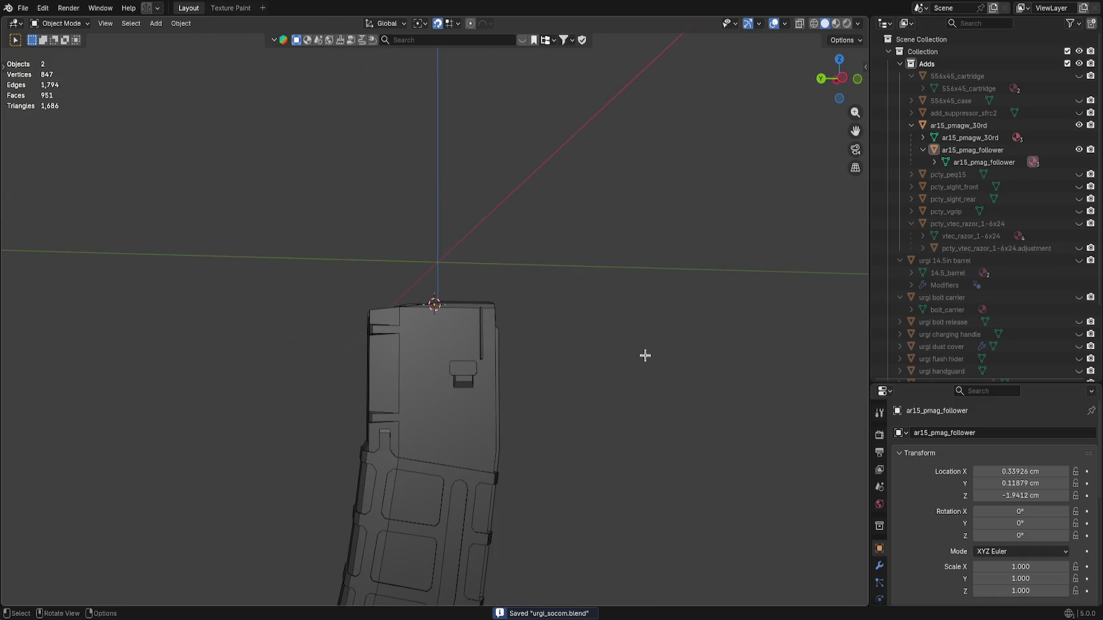
pyautogui.hotkey('ctrl', 'a')
pyautogui.press('a')
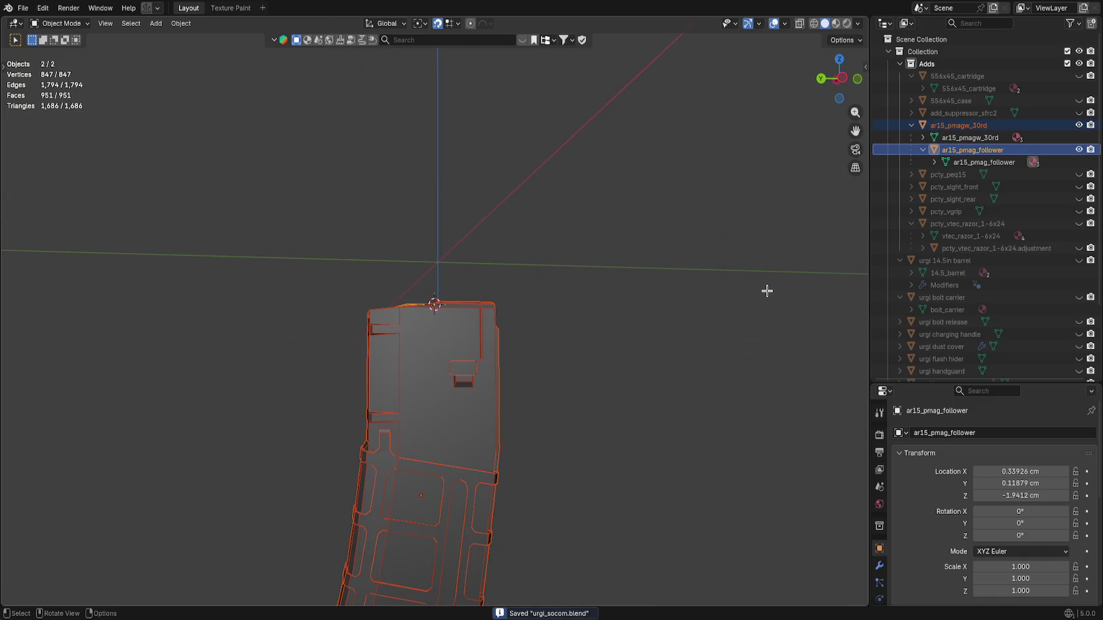
pyautogui.hotkey('ctrl', 'a')
pyautogui.click(715, 299)
pyautogui.click(634, 306)
pyautogui.moveTo(634, 306)
pyautogui.mouseDown()
pyautogui.moveTo(610, 375)
pyautogui.moveTo(490, 366)
pyautogui.moveTo(452, 327)
pyautogui.moveTo(498, 423)
pyautogui.moveTo(591, 438)
pyautogui.moveTo(590, 322)
pyautogui.moveTo(590, 364)
pyautogui.mouseUp()
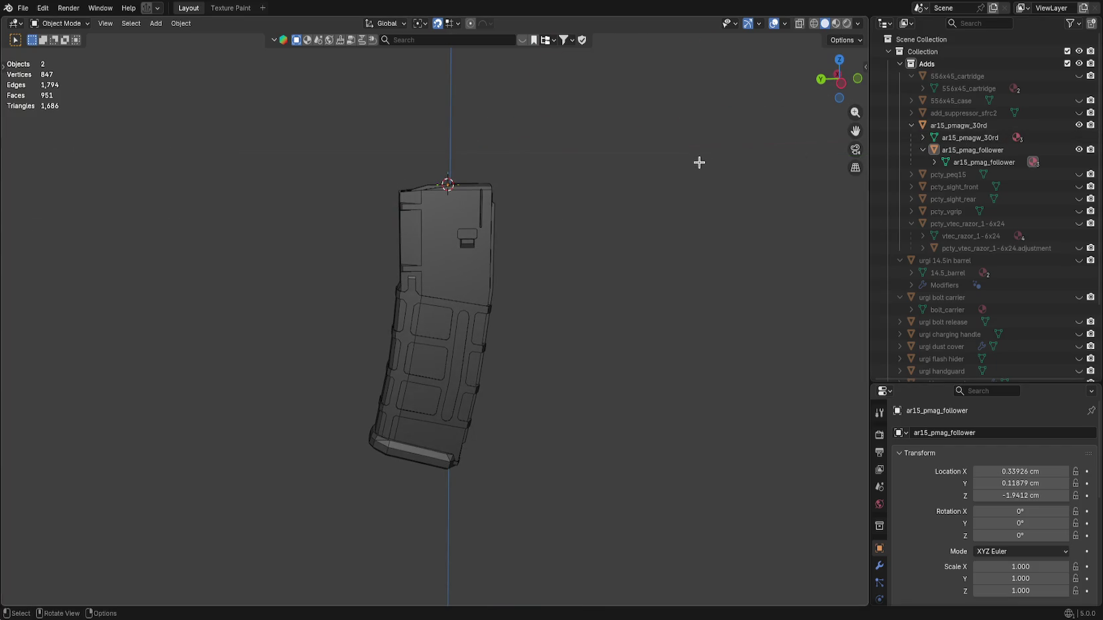
# Unhide all rifle parts and rename add_suppressor_sfrc2 to suppressor_sfrc2.
pyautogui.hotkey('alt', 'h')
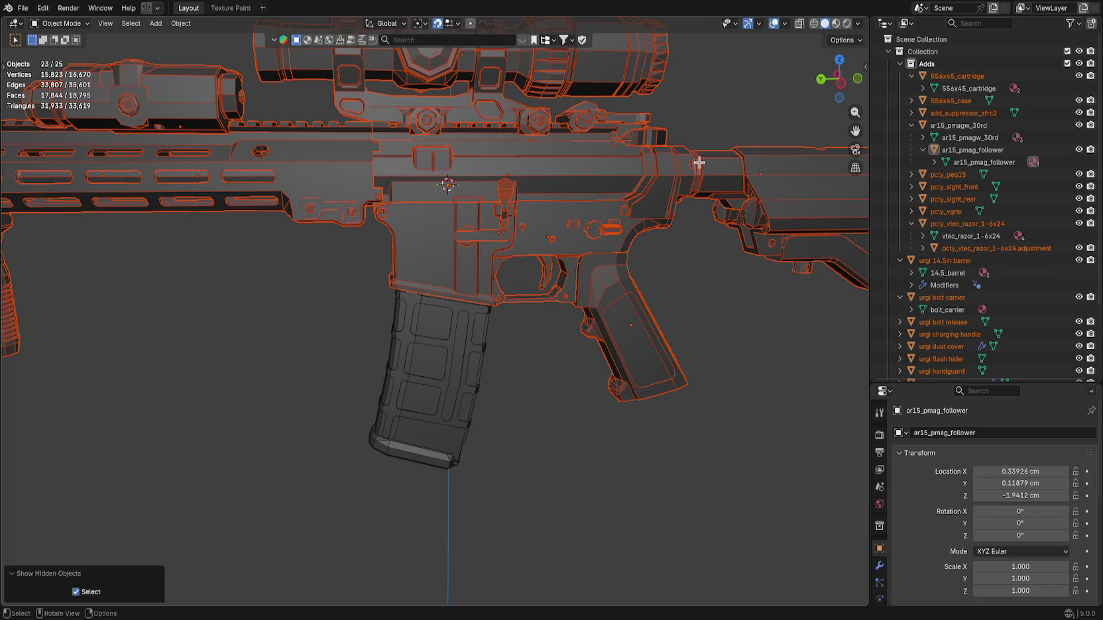
pyautogui.scroll(2, 578, 263)
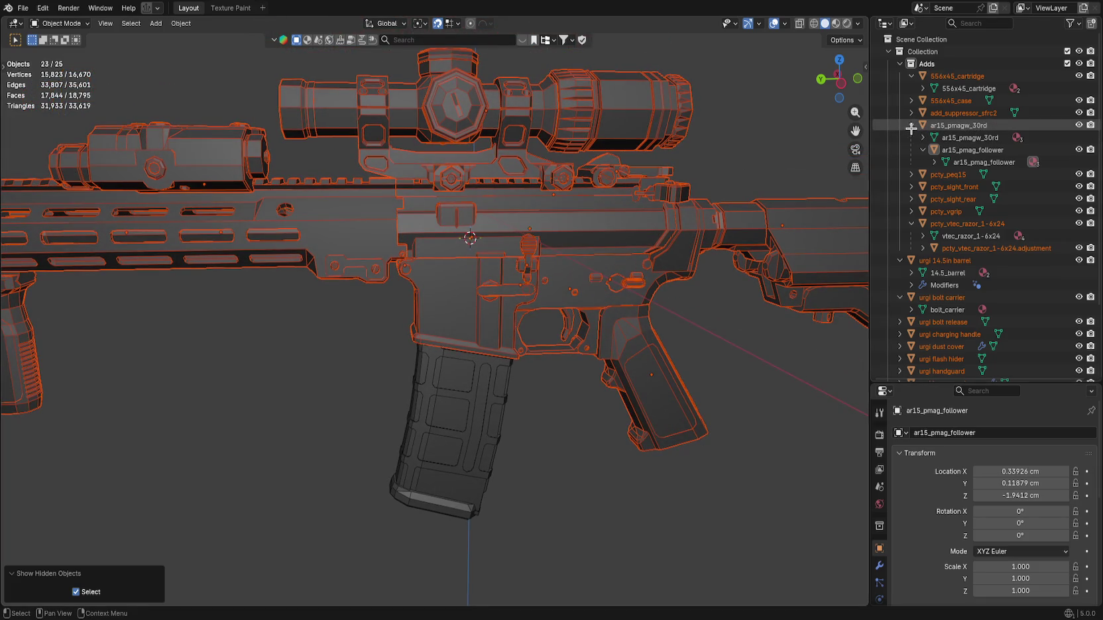
pyautogui.click(968, 113)
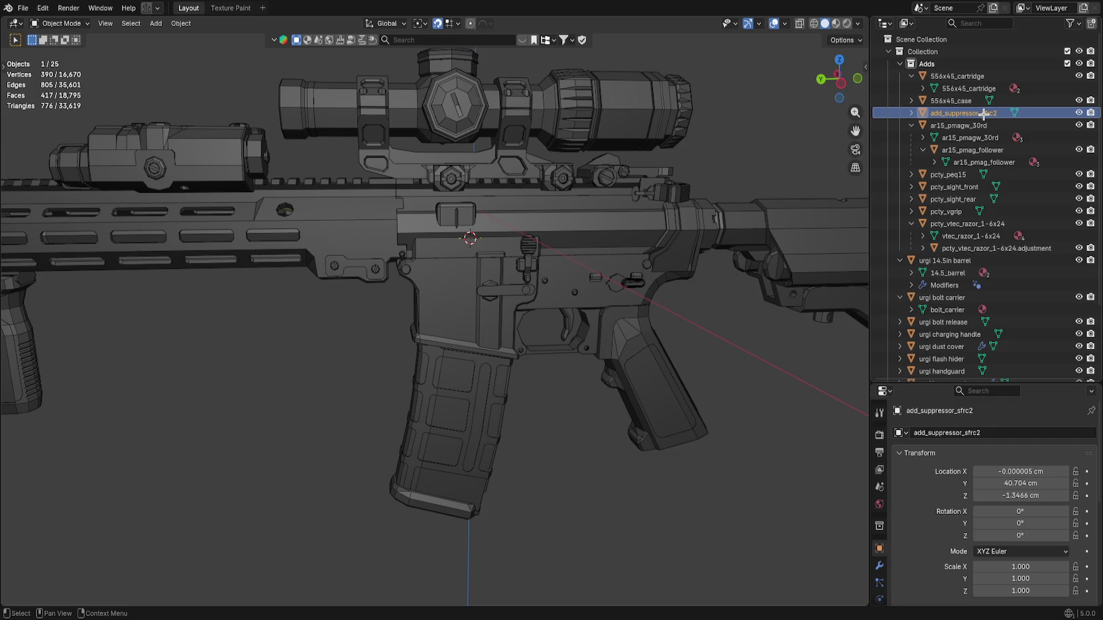
pyautogui.doubleClick(984, 113)
pyautogui.press('Home')
pyautogui.press('Delete')
pyautogui.press('Delete')
pyautogui.press('Delete')
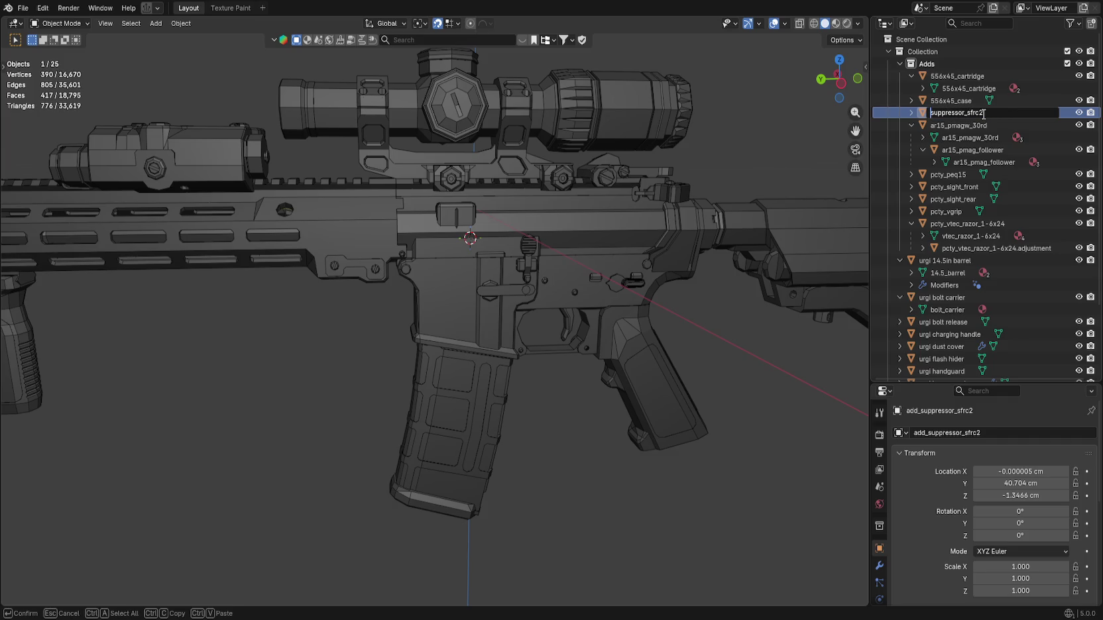
pyautogui.press('Return')
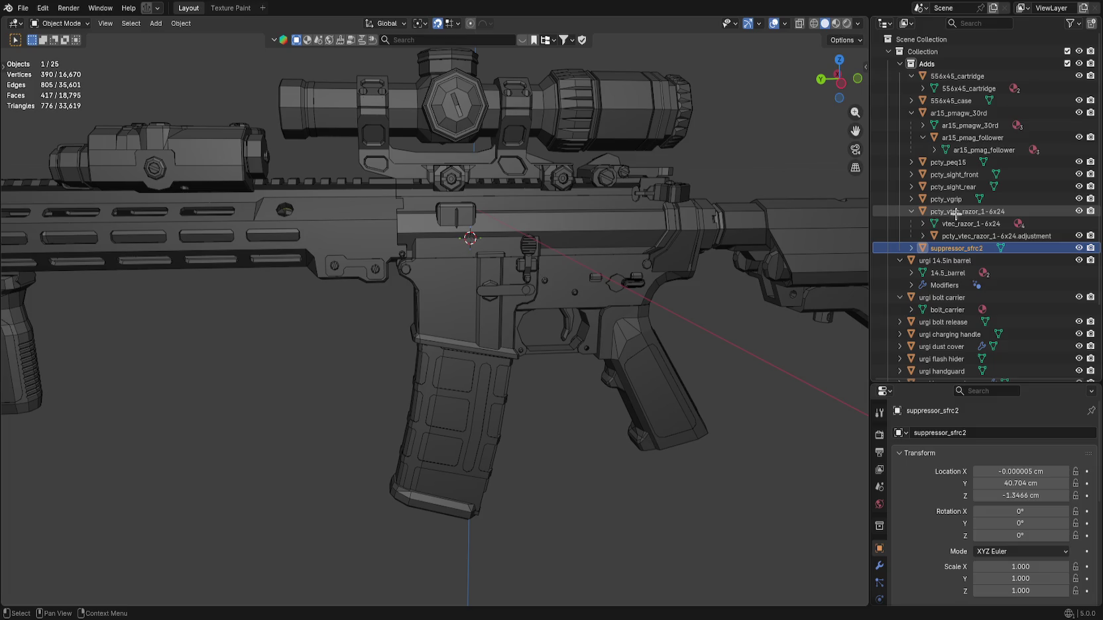
# Collapse the Outliner entries, make the Adds collection active, and open Batch Export settings.
pyautogui.click(919, 237)
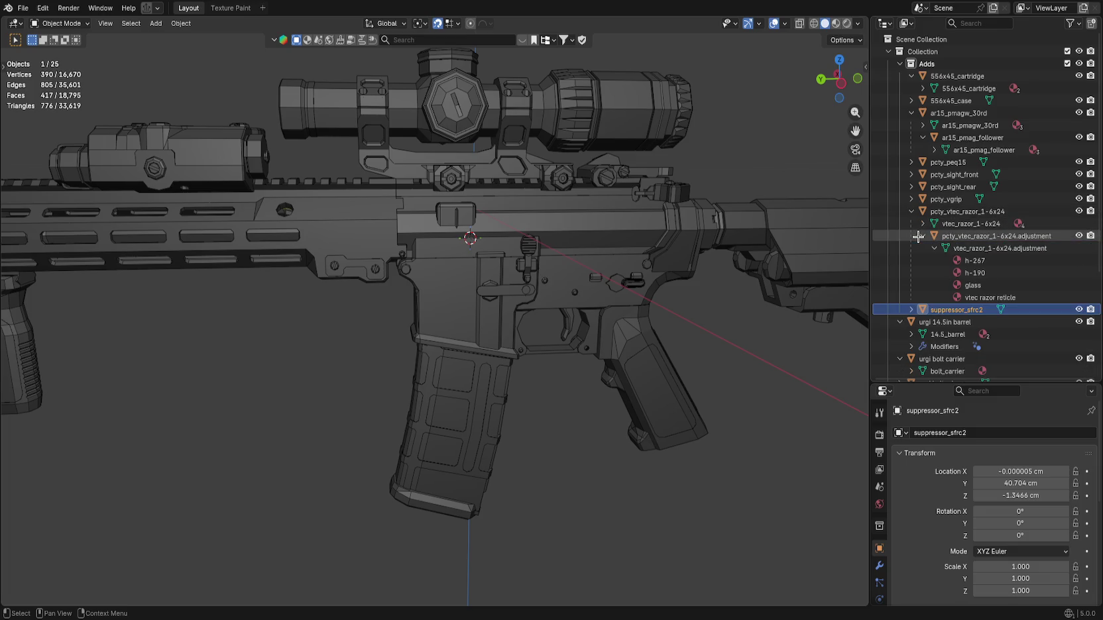
pyautogui.click(918, 237)
pyautogui.click(911, 211)
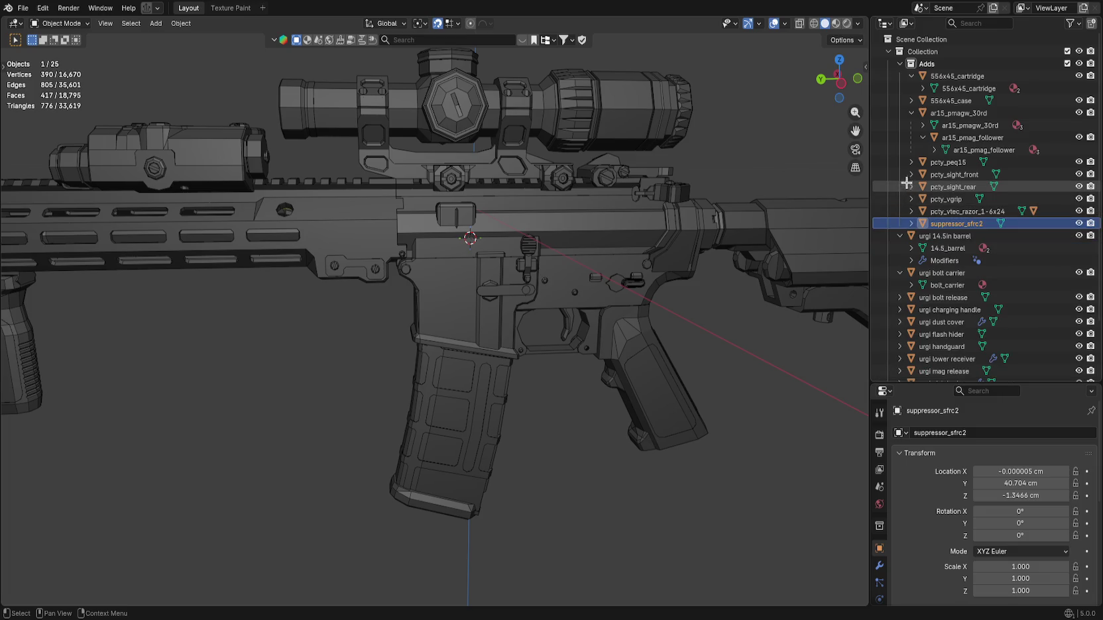
pyautogui.click(912, 112)
pyautogui.click(912, 75)
pyautogui.click(927, 64)
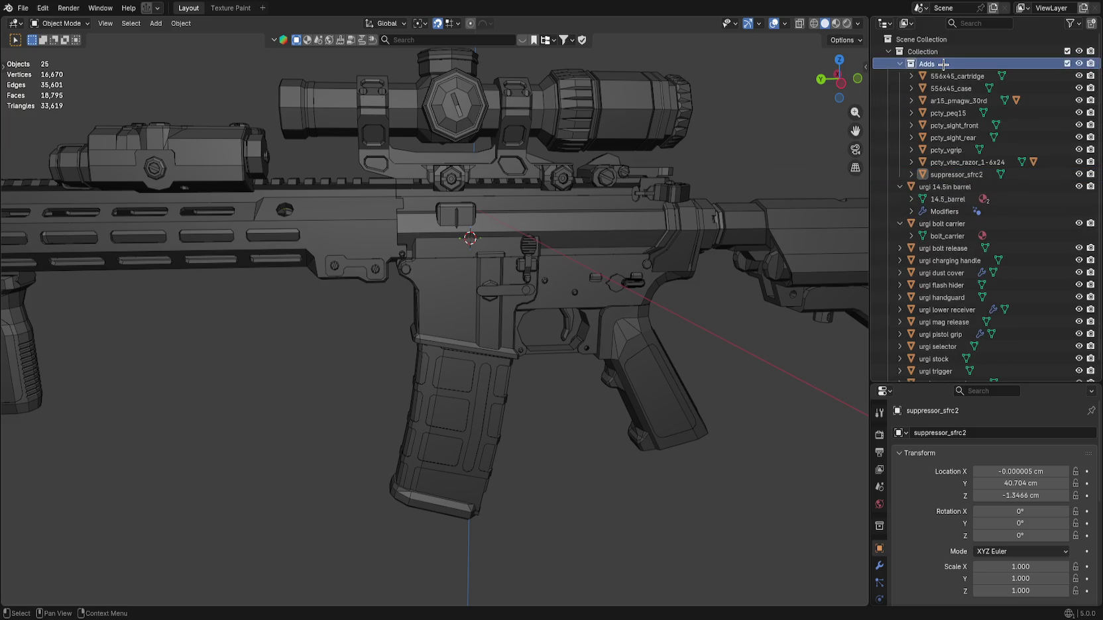
pyautogui.click(158, 7)
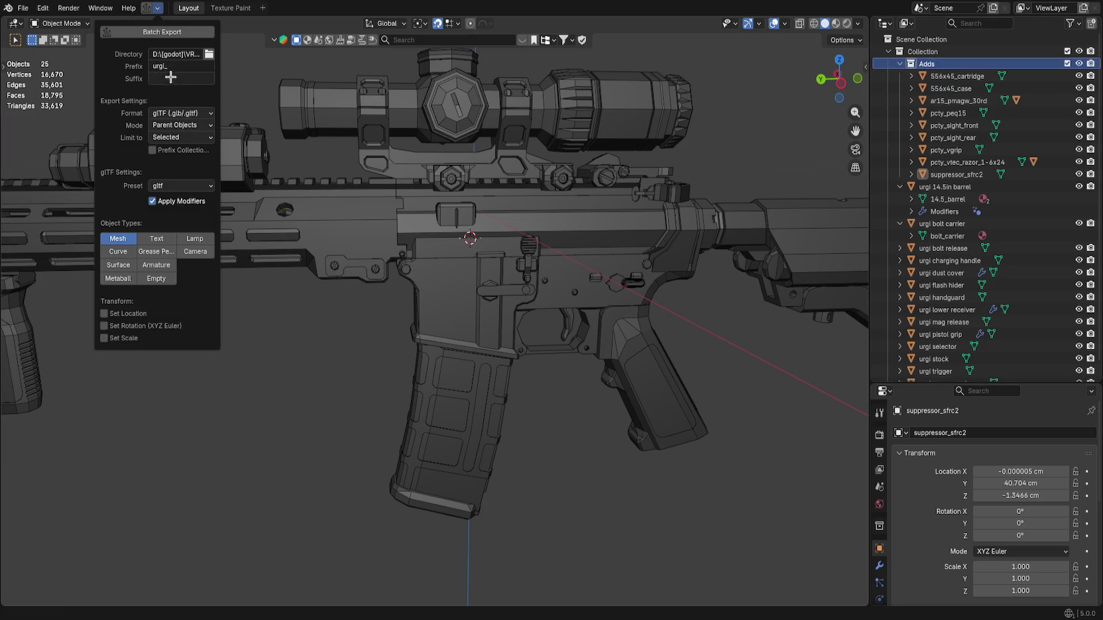
# Try export mode Collections, revert to Parent Objects, and keep Limit to on Selected.
pyautogui.click(174, 136)
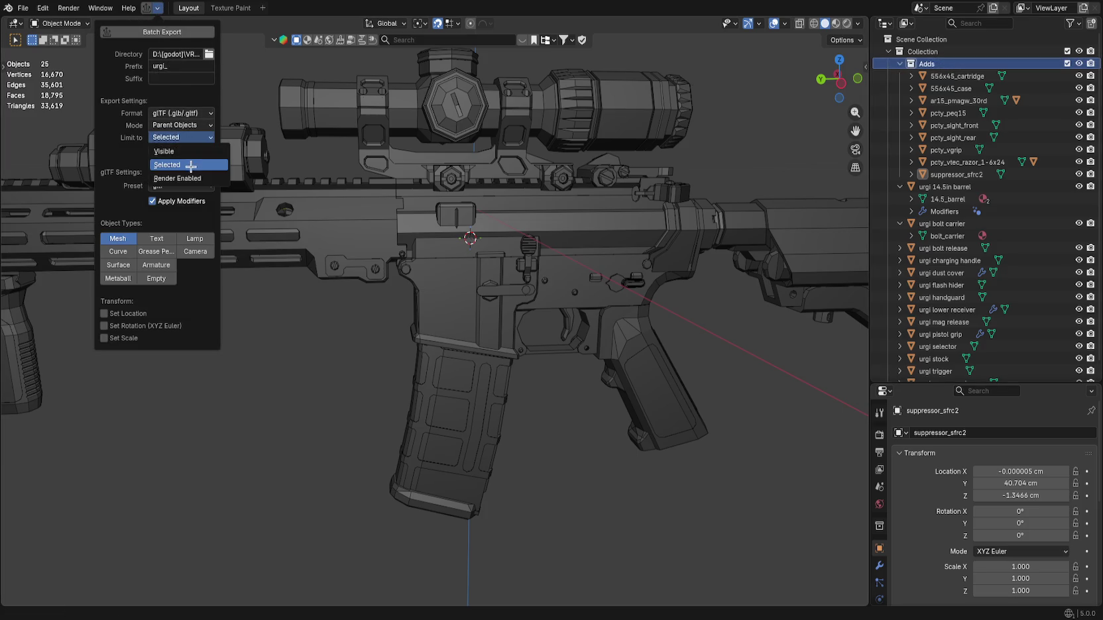
pyautogui.click(159, 124)
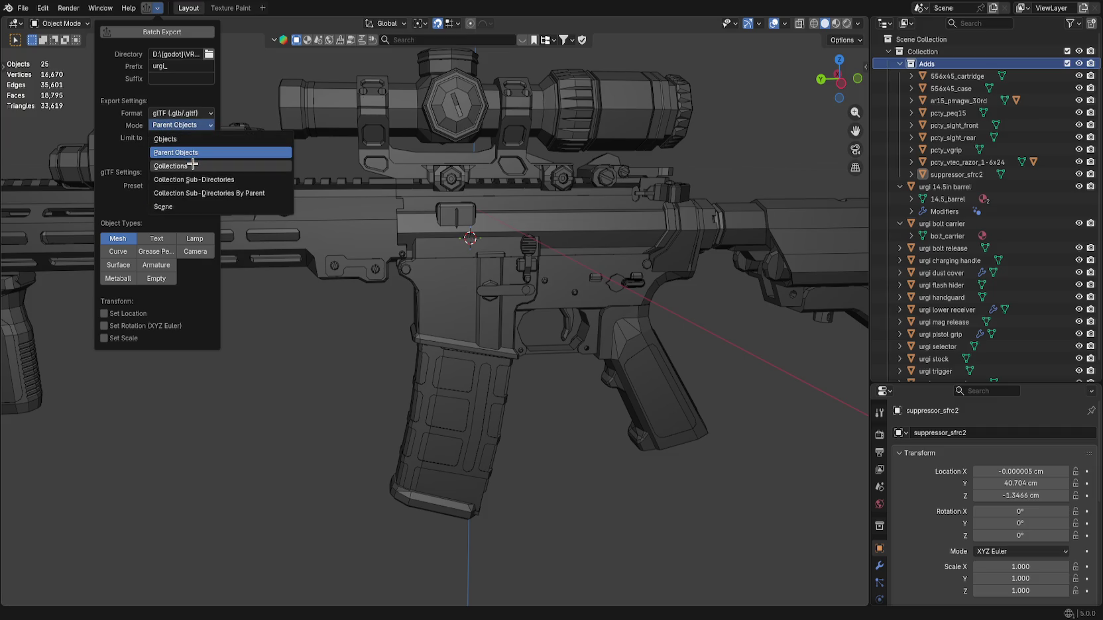
pyautogui.click(167, 166)
pyautogui.click(176, 137)
pyautogui.click(176, 137)
pyautogui.click(178, 124)
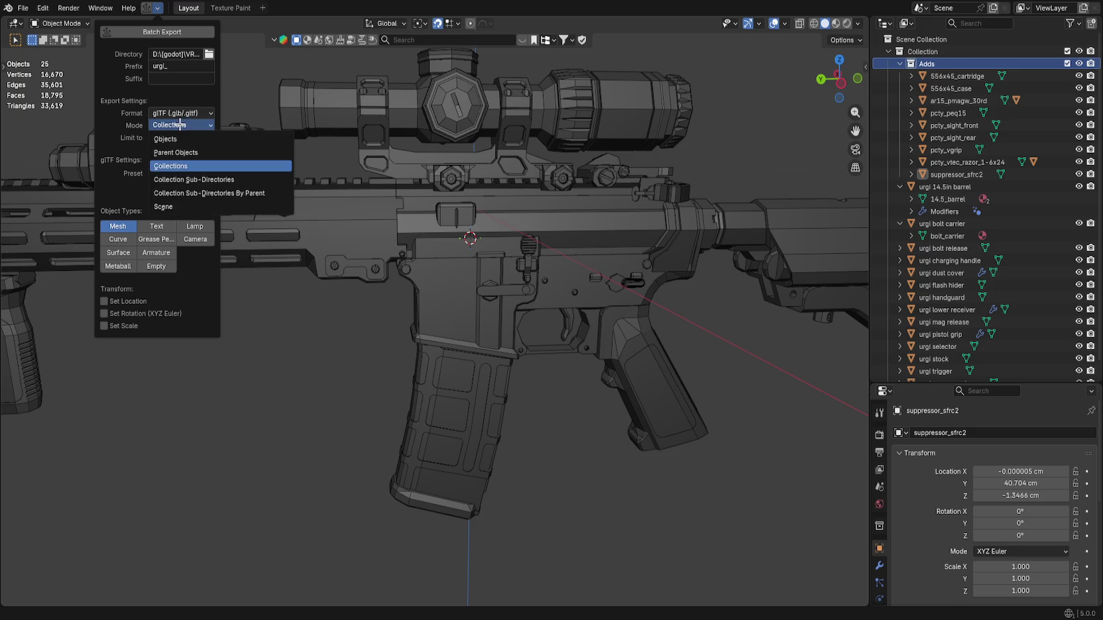
pyautogui.click(195, 155)
pyautogui.click(179, 139)
pyautogui.click(182, 139)
pyautogui.click(186, 140)
pyautogui.click(187, 140)
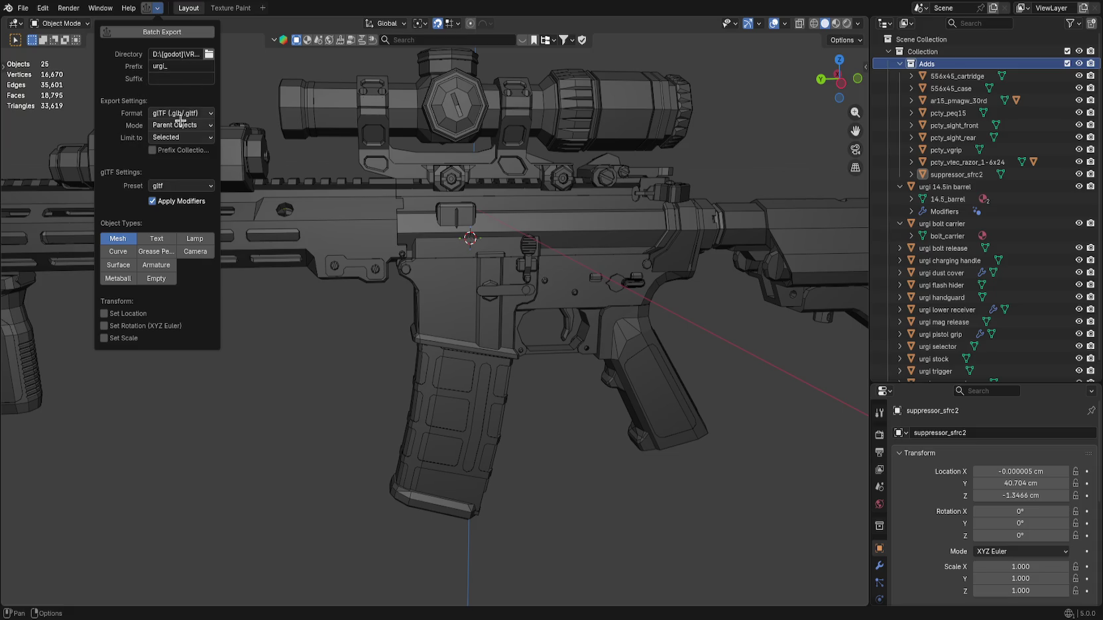
# Close the export settings and move 556x45_cartridge into the Adds collection.
pyautogui.click(282, 359)
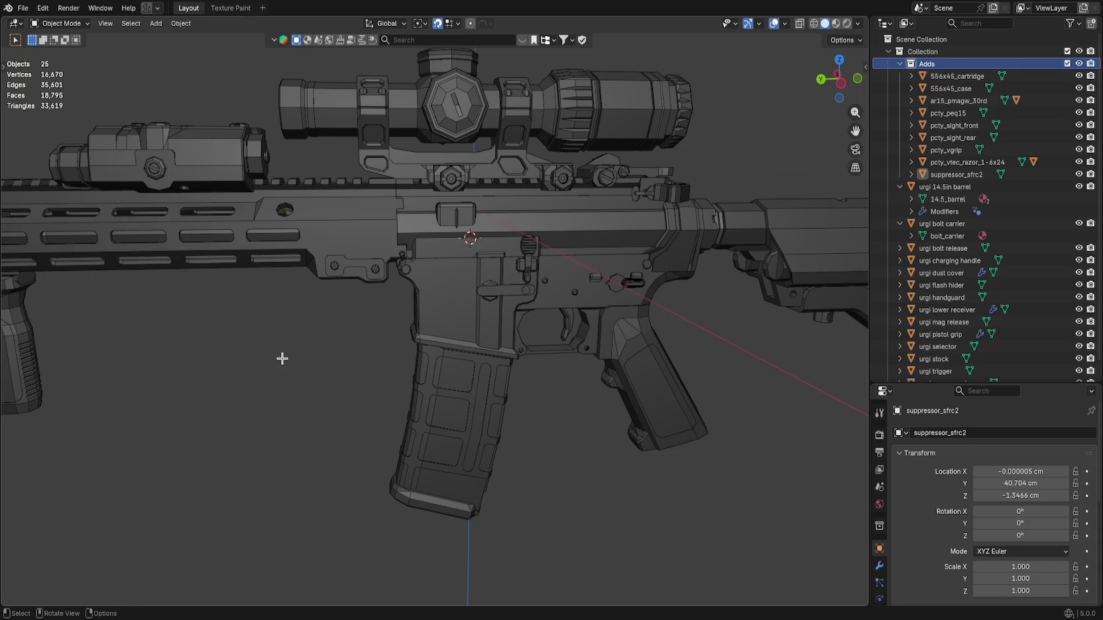
pyautogui.moveTo(954, 75)
pyautogui.mouseDown()
pyautogui.moveTo(927, 71)
pyautogui.moveTo(934, 66)
pyautogui.mouseUp()
pyautogui.rightClick(949, 66)
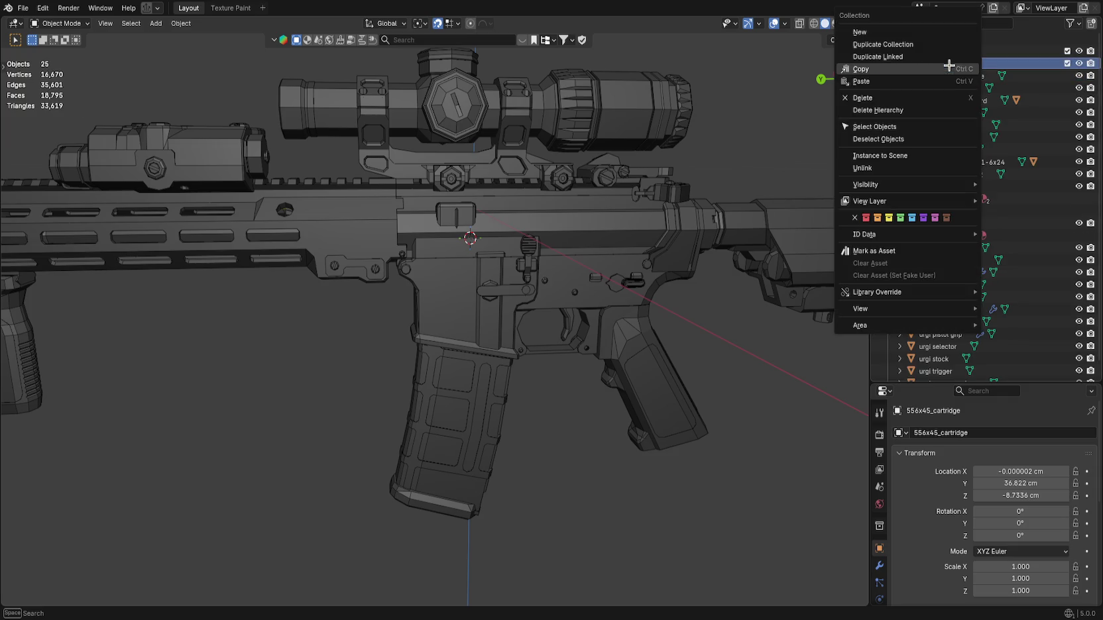
# Select all Adds collection objects, frame them, and batch export them as glTF.
pyautogui.click(921, 126)
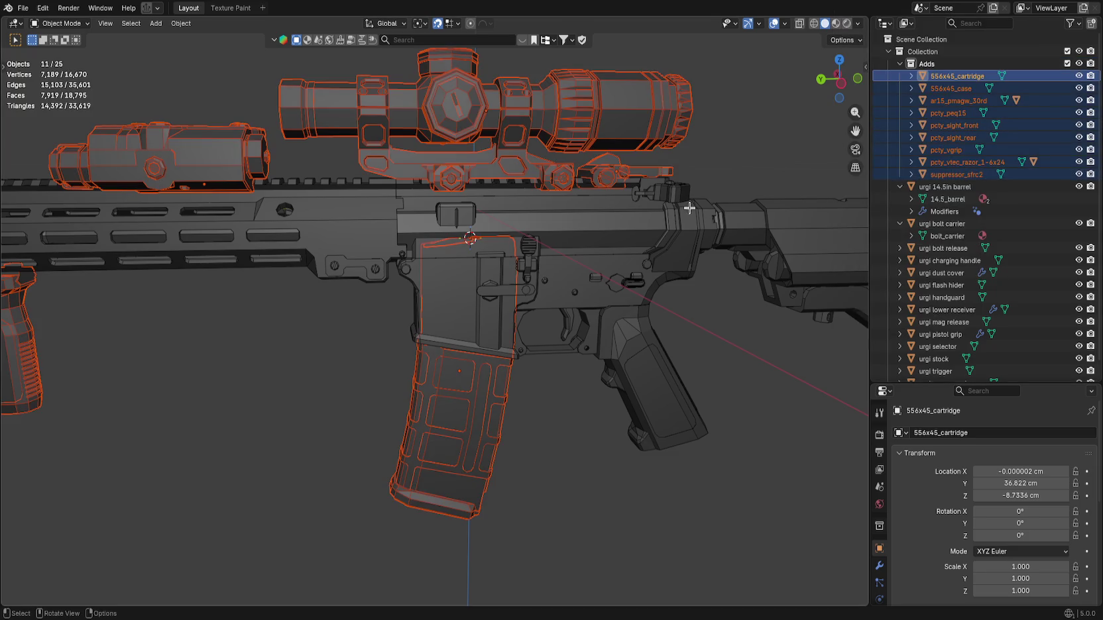
pyautogui.press('KP_Decimal')
pyautogui.scroll(-5, 711, 201)
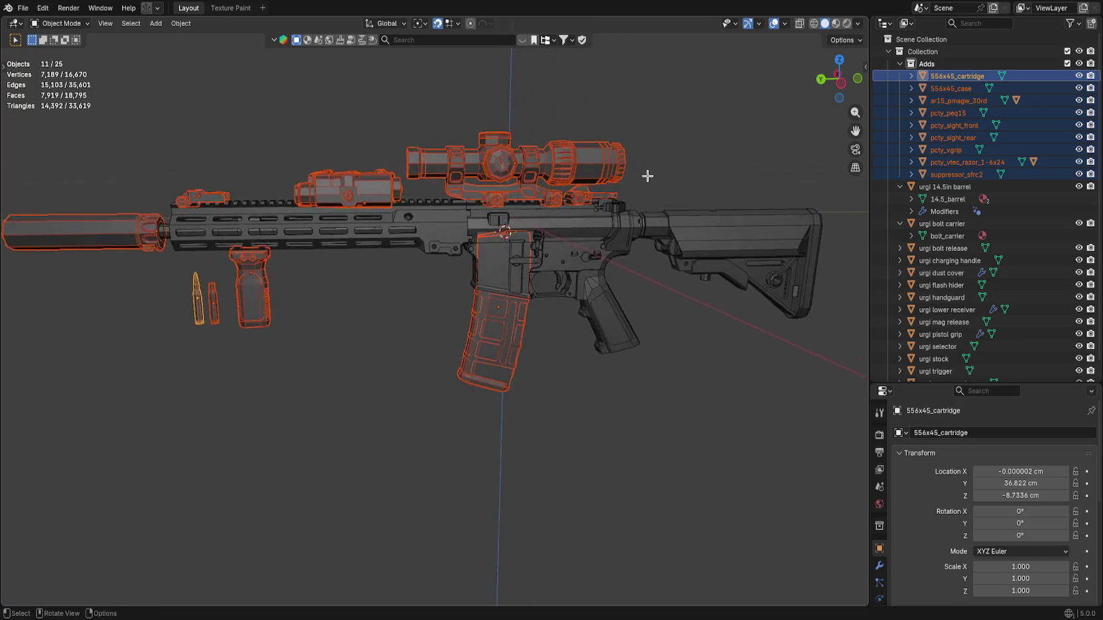
pyautogui.click(146, 8)
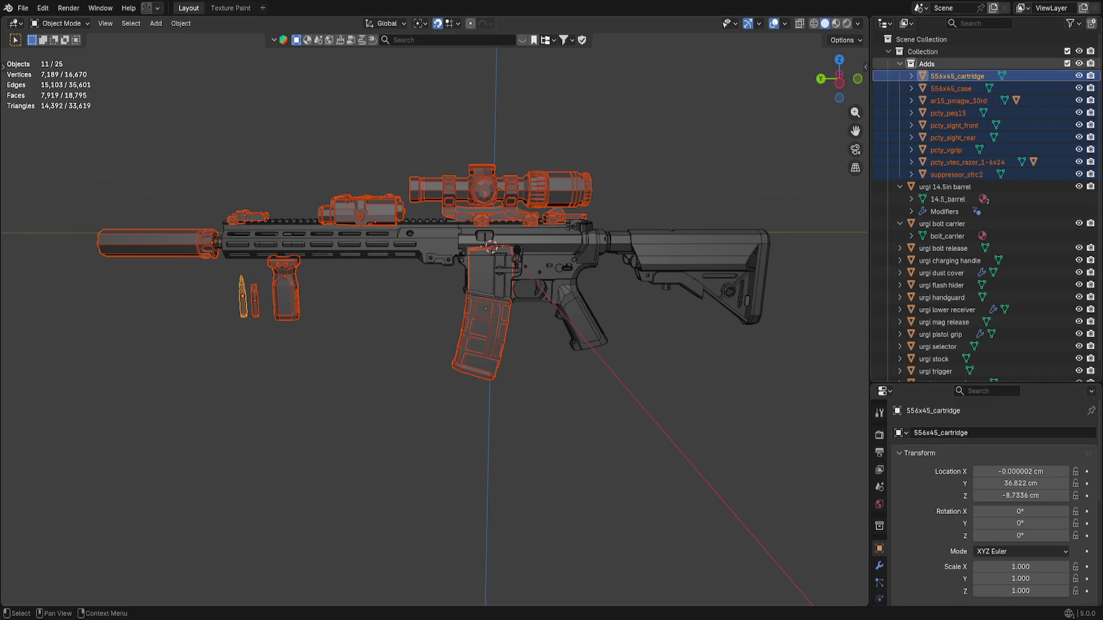
# Hide the exported attachments and orbit around the bare rifle.
pyautogui.press('h')
pyautogui.click(308, 358)
pyautogui.moveTo(307, 358); pyautogui.dragTo(314, 322)
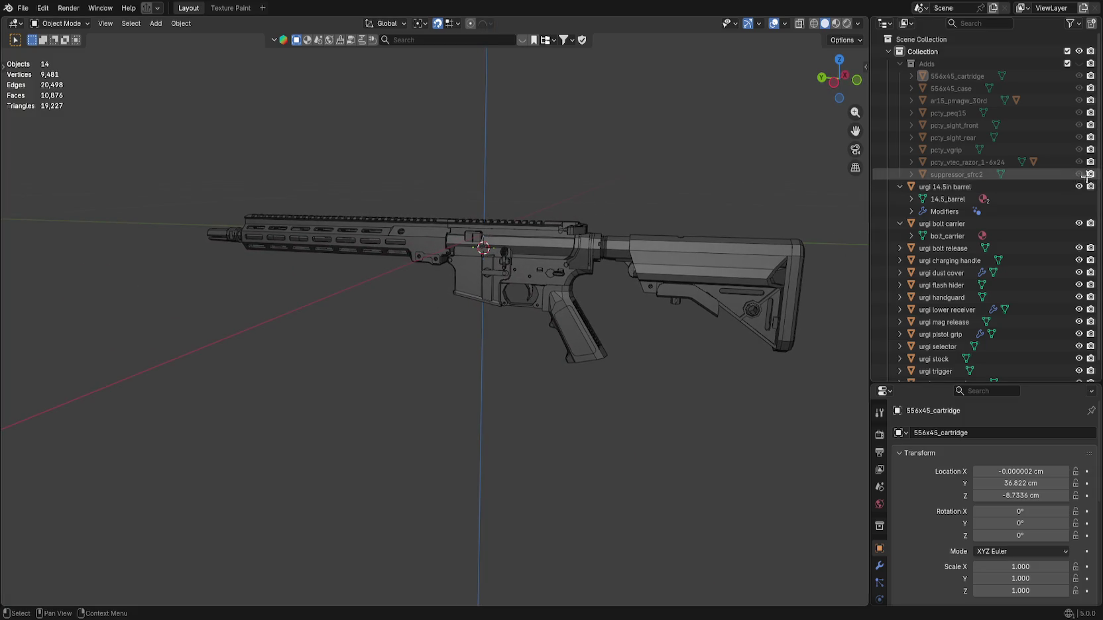
pyautogui.moveTo(487, 382)
pyautogui.mouseDown()
pyautogui.moveTo(625, 320)
pyautogui.moveTo(719, 318)
pyautogui.moveTo(6, 320)
pyautogui.moveTo(317, 327)
pyautogui.moveTo(60, 350)
pyautogui.moveTo(832, 323)
pyautogui.moveTo(664, 313)
pyautogui.moveTo(583, 350)
pyautogui.moveTo(441, 359)
pyautogui.mouseUp()
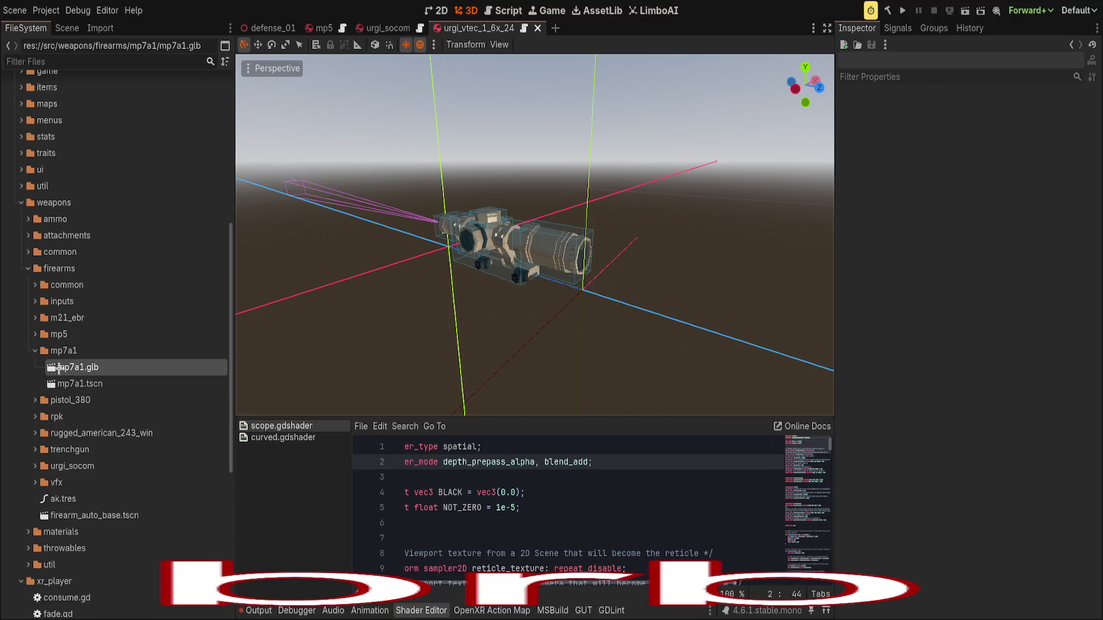
# Expand urgi_socom > mesh and inspect urgi_556x45_case.res's properties in the Inspector.
pyautogui.click(36, 350)
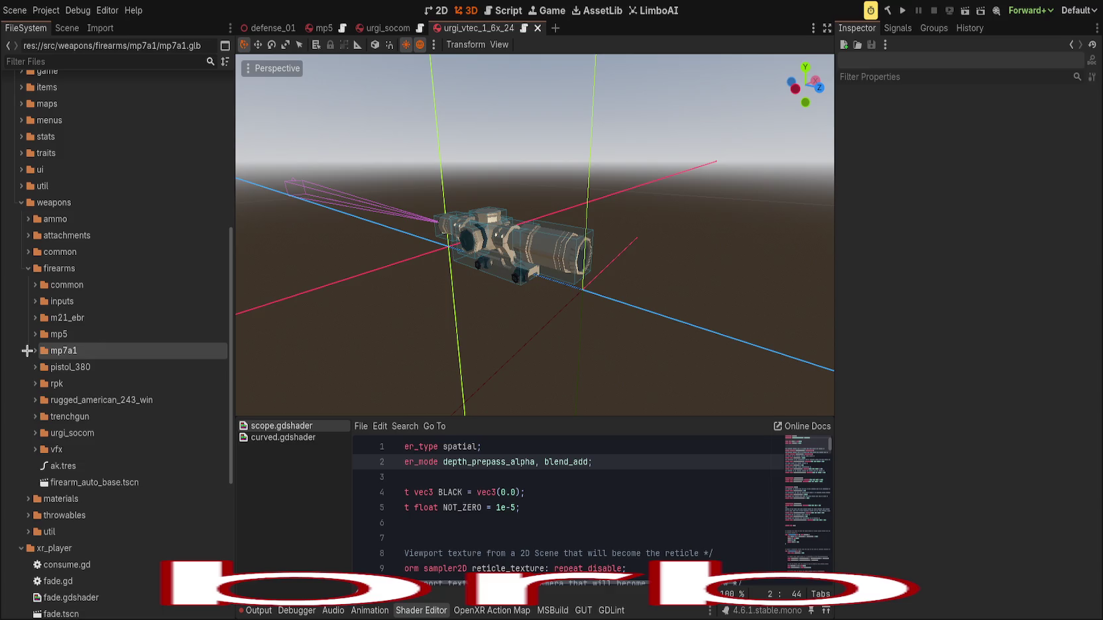
pyautogui.click(35, 433)
pyautogui.scroll(-2, 35, 397)
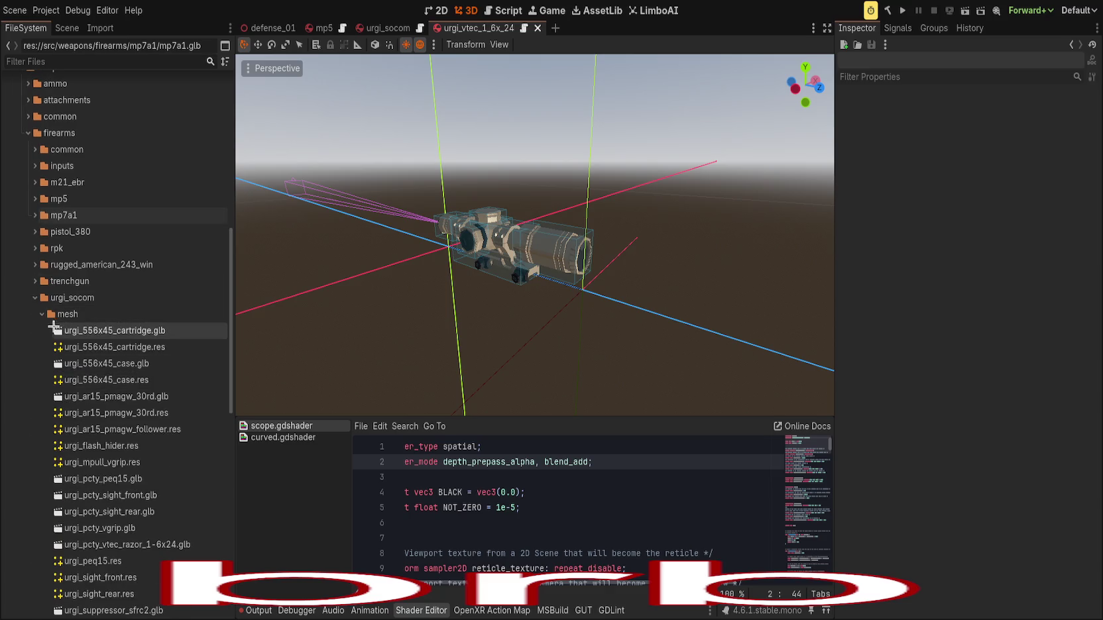
pyautogui.click(128, 330)
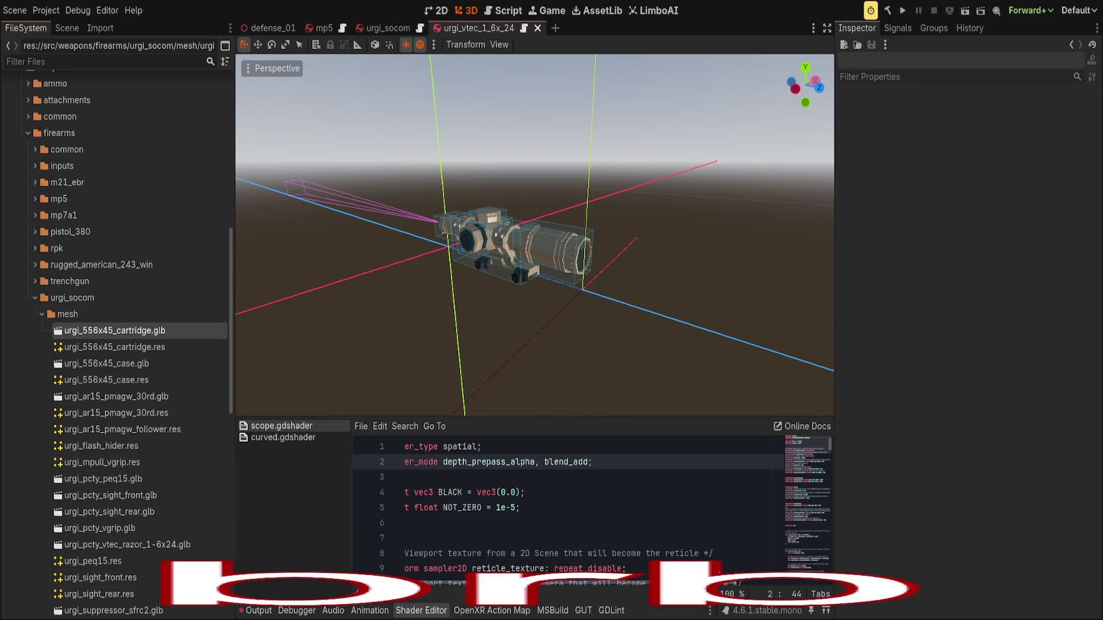
pyautogui.click(166, 364)
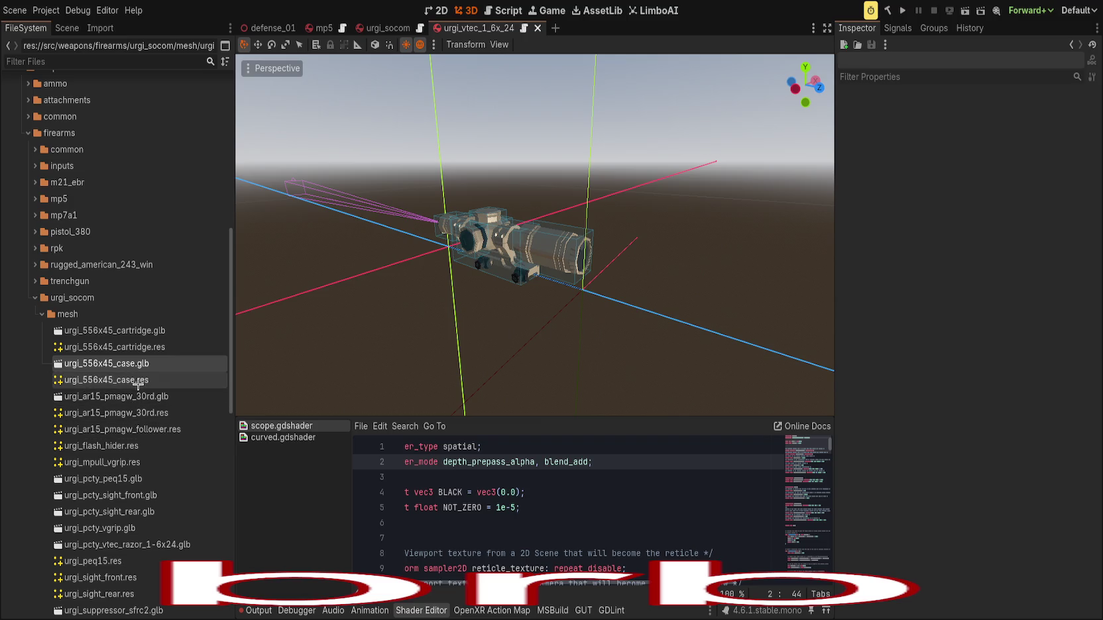
pyautogui.click(139, 380)
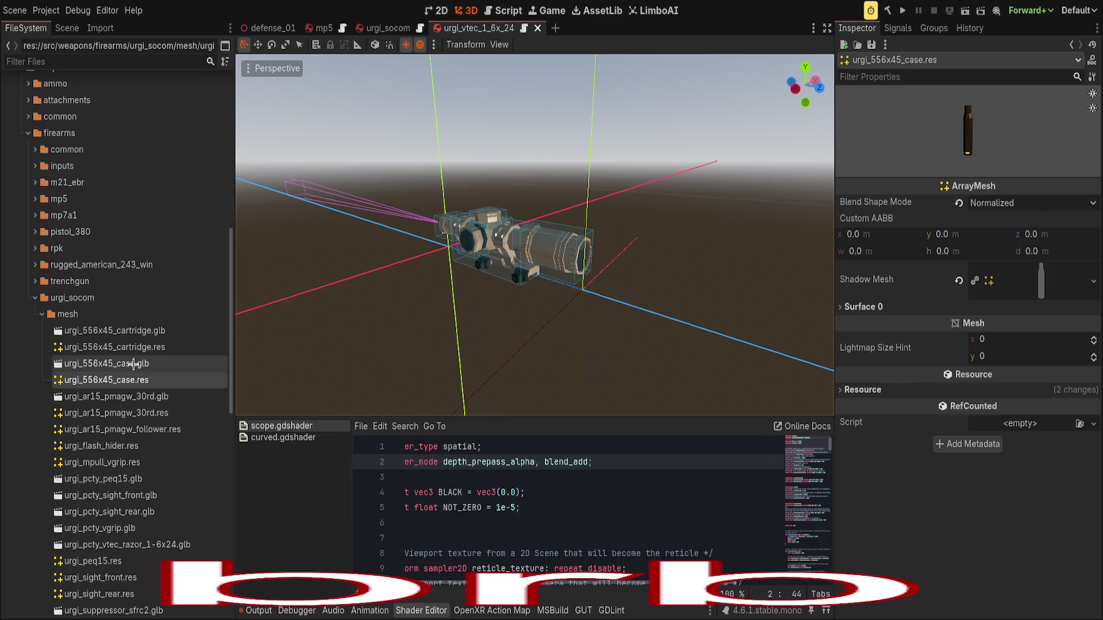
pyautogui.click(848, 307)
pyautogui.click(848, 307)
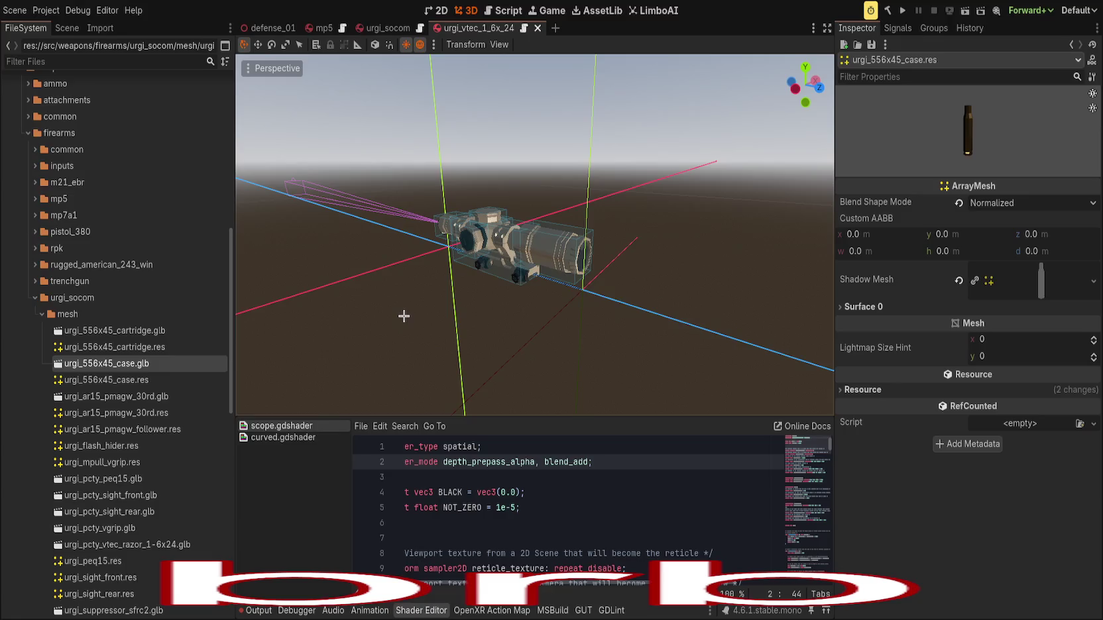
pyautogui.click(200, 366)
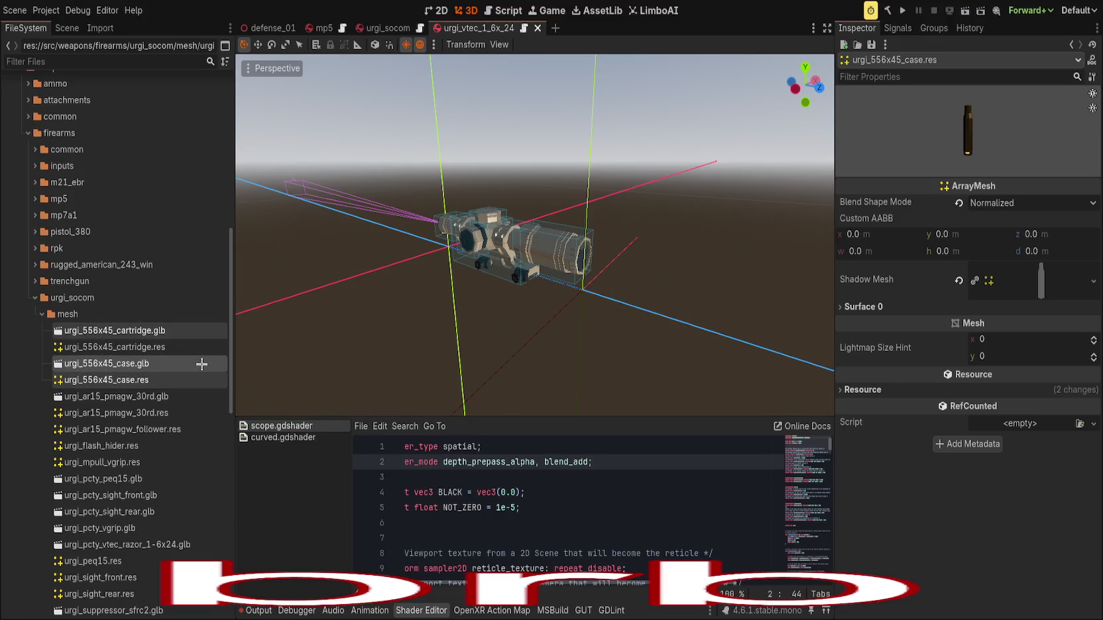
# Delete the urgi_556x45_cartridge and urgi_556x45_case .glb files.
pyautogui.keyDown('ctrl'); pyautogui.click(151, 324); pyautogui.keyUp('ctrl')
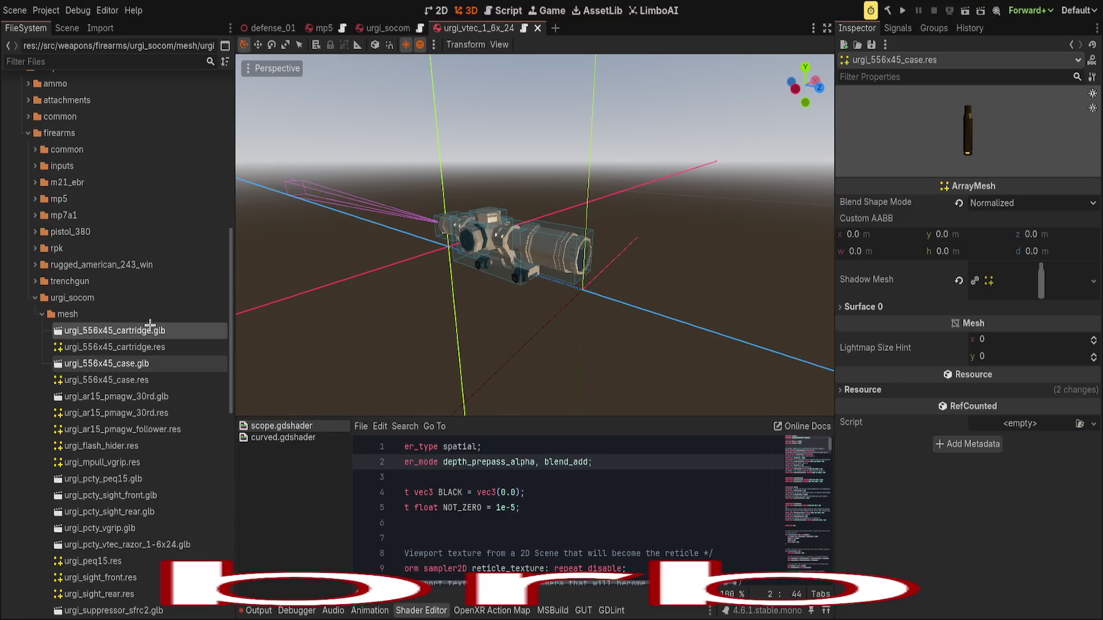
pyautogui.press('Delete')
pyautogui.press('Return')
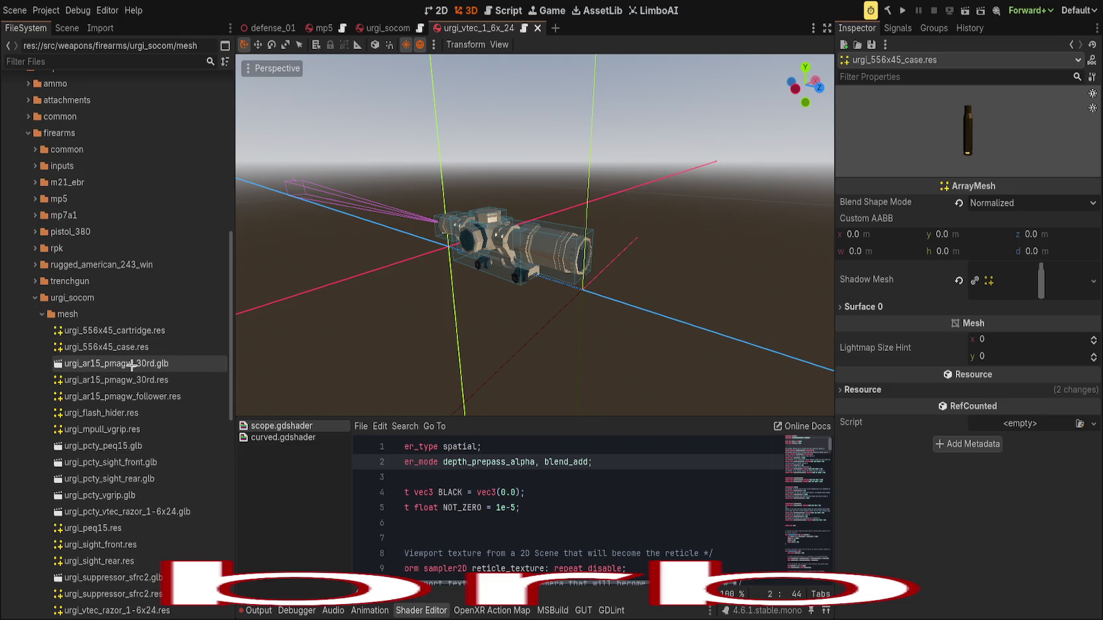
# Move the two ar15 pmagw magazine meshes out of the mesh folder.
pyautogui.click(188, 366)
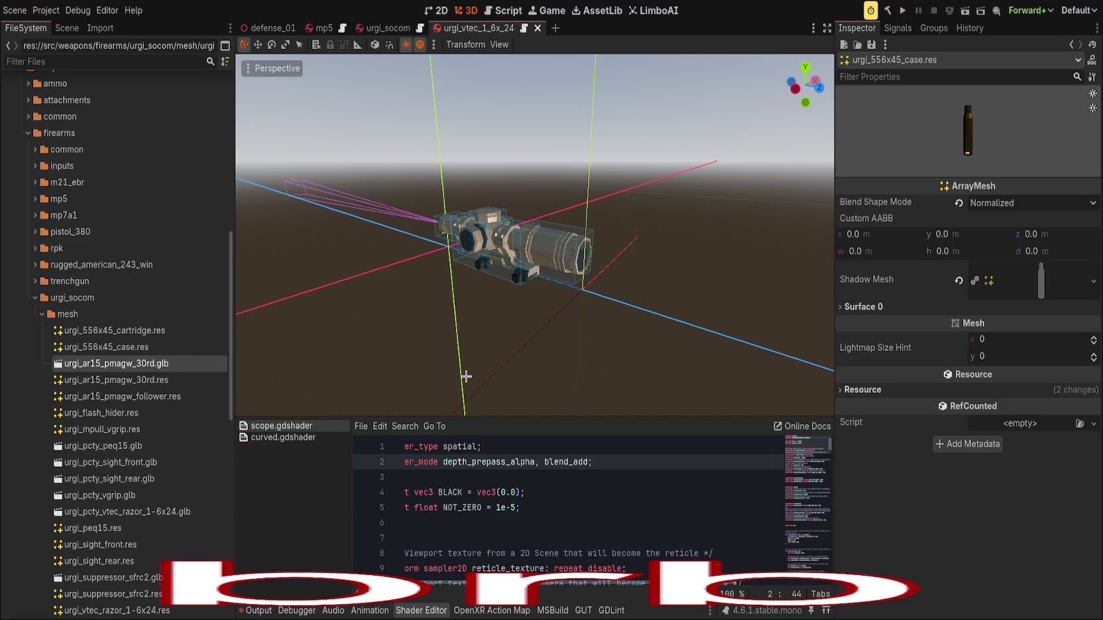
pyautogui.moveTo(183, 379); pyautogui.dragTo(391, 302)
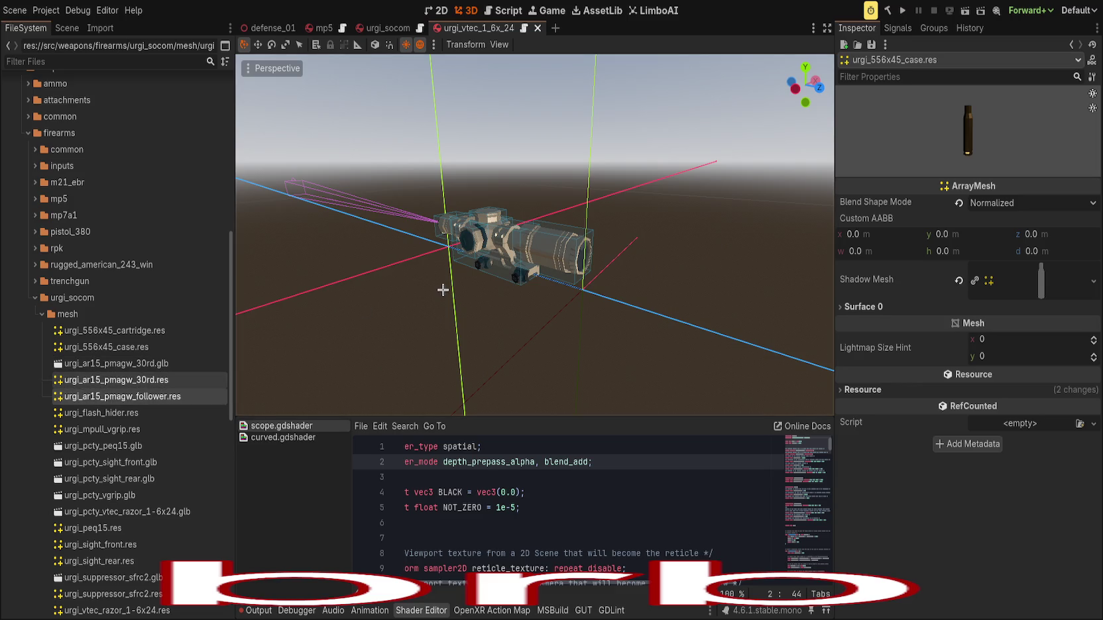
pyautogui.click(151, 380)
pyautogui.moveTo(151, 380)
pyautogui.mouseDown()
pyautogui.moveTo(153, 398)
pyautogui.moveTo(369, 348)
pyautogui.moveTo(123, 401)
pyautogui.moveTo(160, 405)
pyautogui.mouseUp()
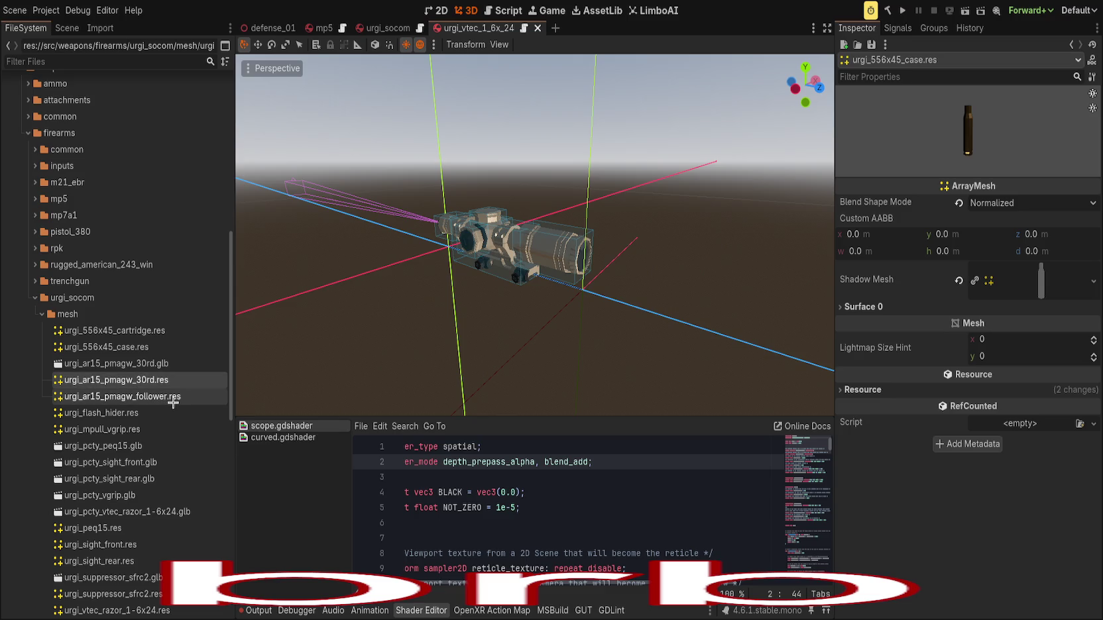
pyautogui.moveTo(467, 371)
pyautogui.mouseDown()
pyautogui.moveTo(131, 381)
pyautogui.moveTo(172, 396)
pyautogui.mouseUp()
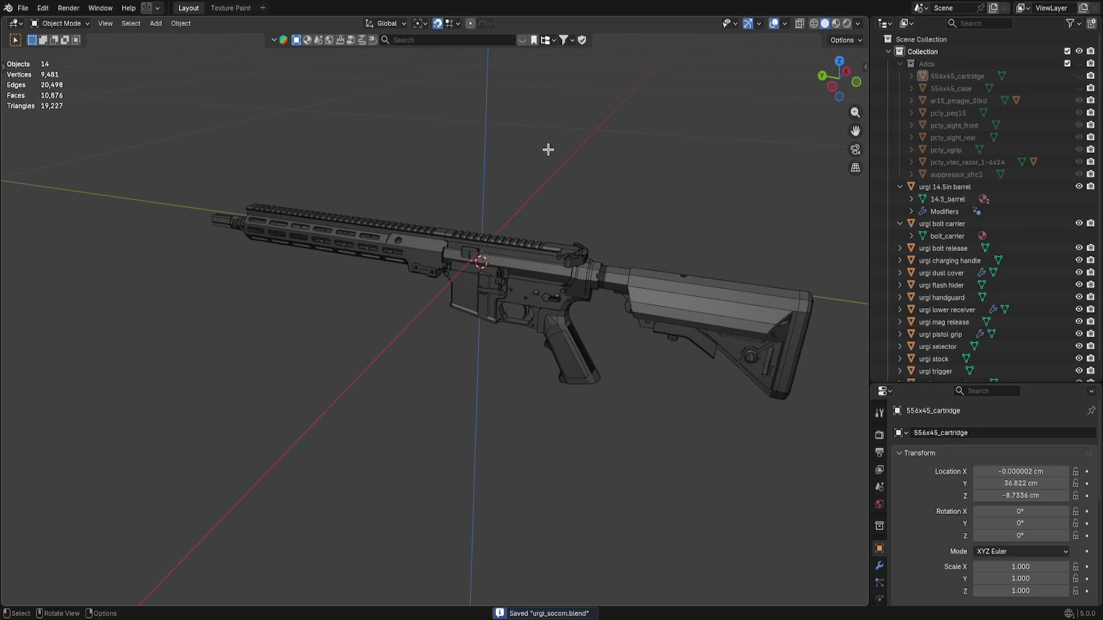
# Open the urgi_socom scene, collapse the mesh folder, and select urgi_socom.glb.
pyautogui.moveTo(548, 149)
pyautogui.mouseDown()
pyautogui.moveTo(468, 136)
pyautogui.moveTo(475, 167)
pyautogui.moveTo(522, 172)
pyautogui.mouseUp()
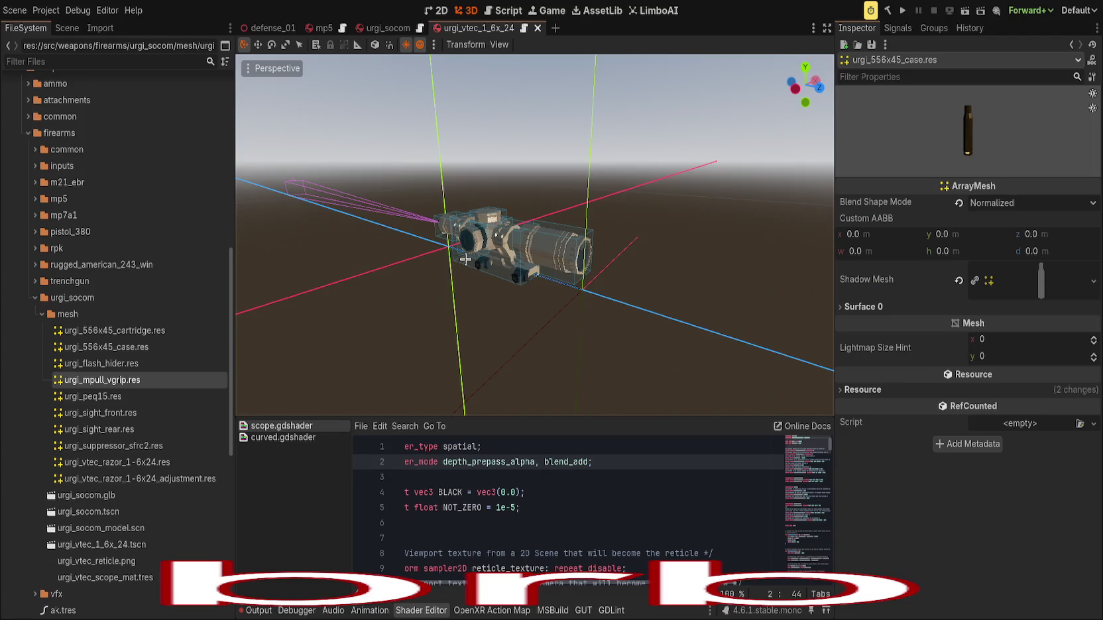
pyautogui.moveTo(447, 277); pyautogui.dragTo(517, 380)
pyautogui.click(517, 380)
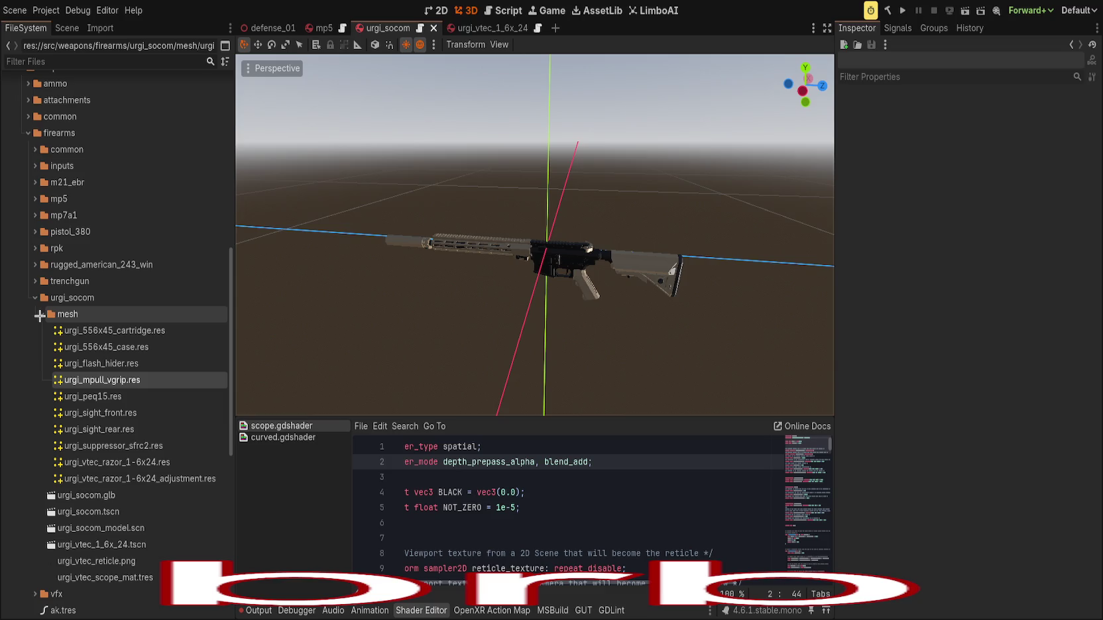
pyautogui.click(40, 316)
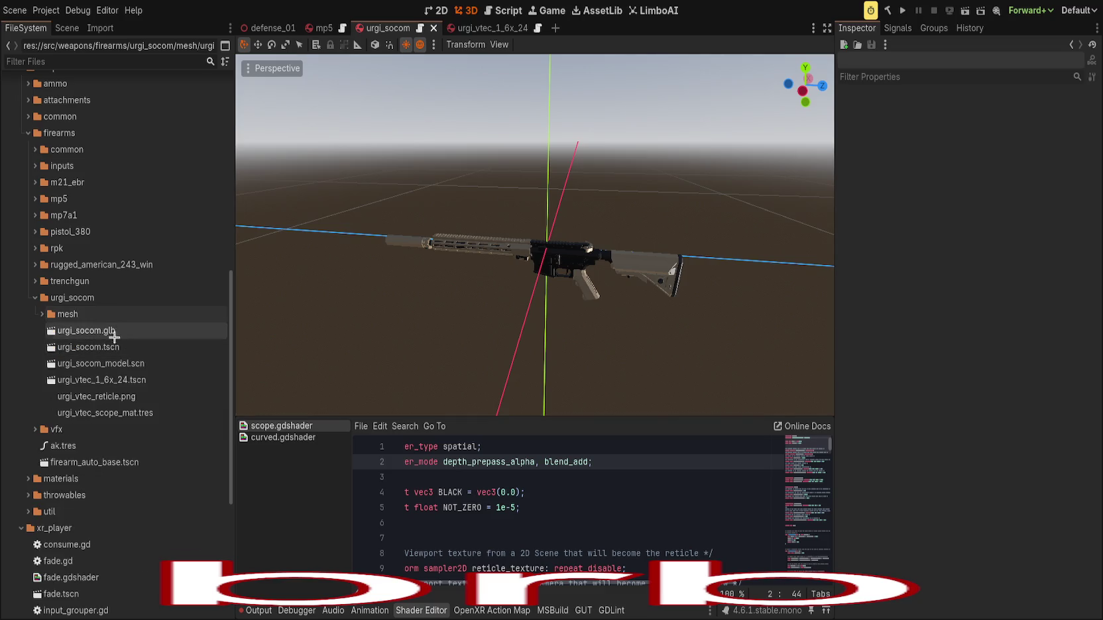
pyautogui.click(110, 330)
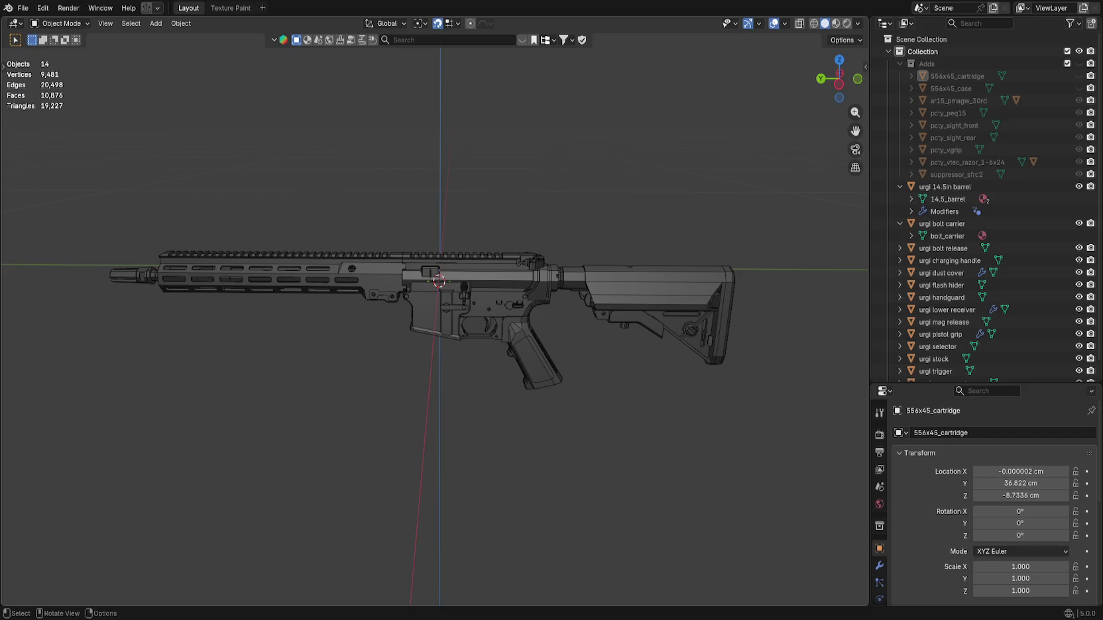
# Frame the bare rifle, export it via File > Export, then switch back to Godot.
pyautogui.moveTo(668, 286); pyautogui.dragTo(623, 306)
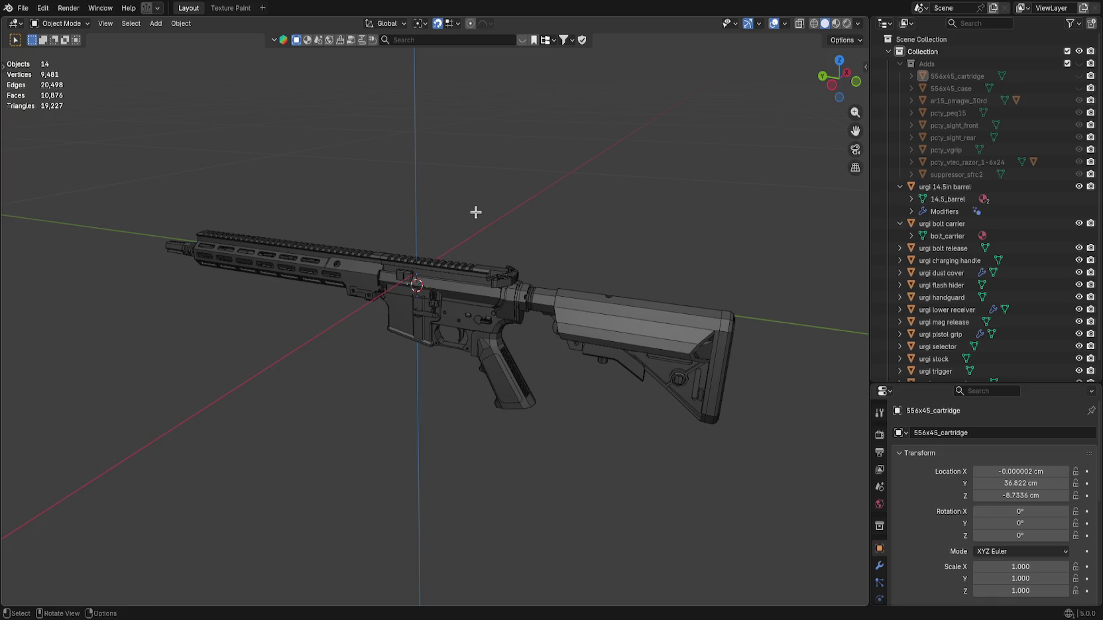
pyautogui.moveTo(475, 211); pyautogui.dragTo(566, 224)
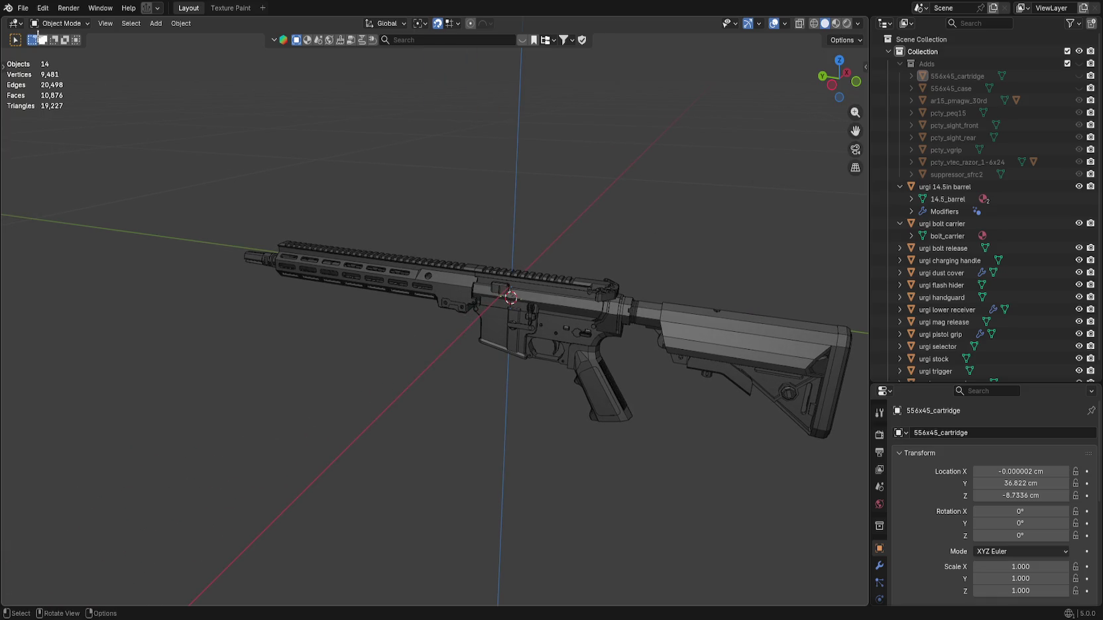
pyautogui.click(23, 7)
pyautogui.moveTo(75, 191)
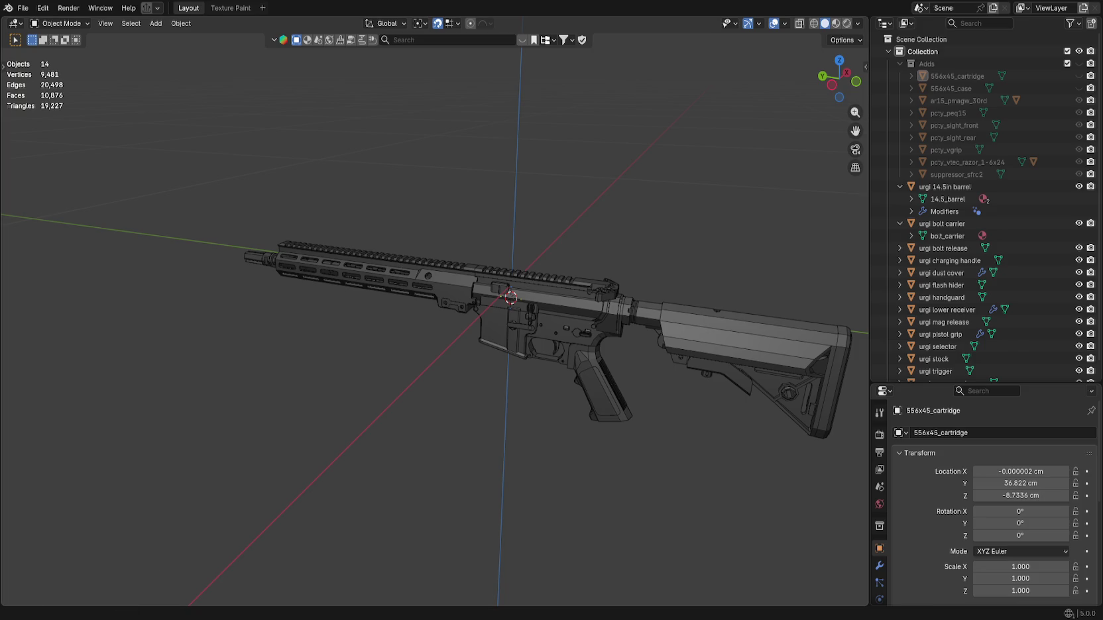
pyautogui.hotkey('alt', 'Tab')
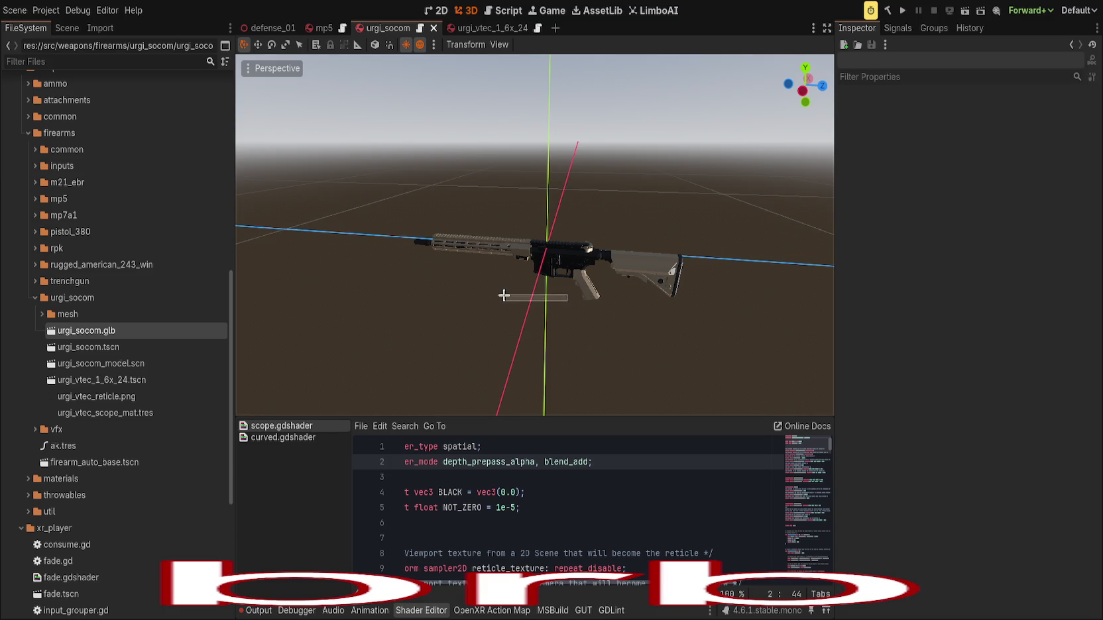
# Collapse the Shader Editor bottom panel and orbit the enlarged urgi_socom rifle view.
pyautogui.scroll(5, 521, 317)
pyautogui.moveTo(498, 311); pyautogui.dragTo(357, 311)
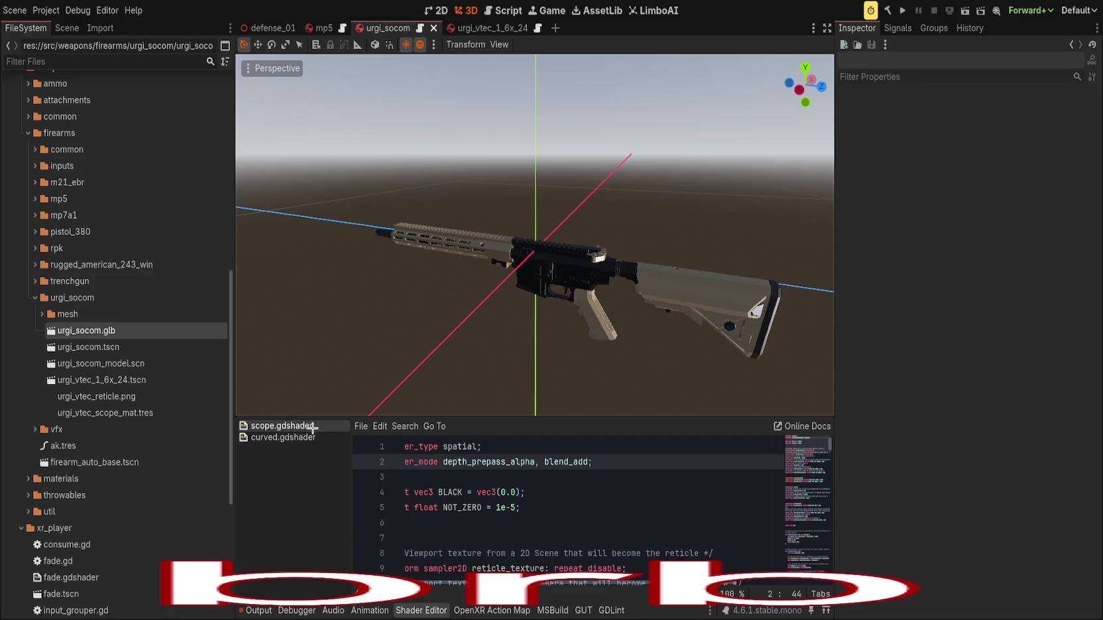
pyautogui.click(439, 610)
pyautogui.moveTo(401, 470); pyautogui.dragTo(435, 406)
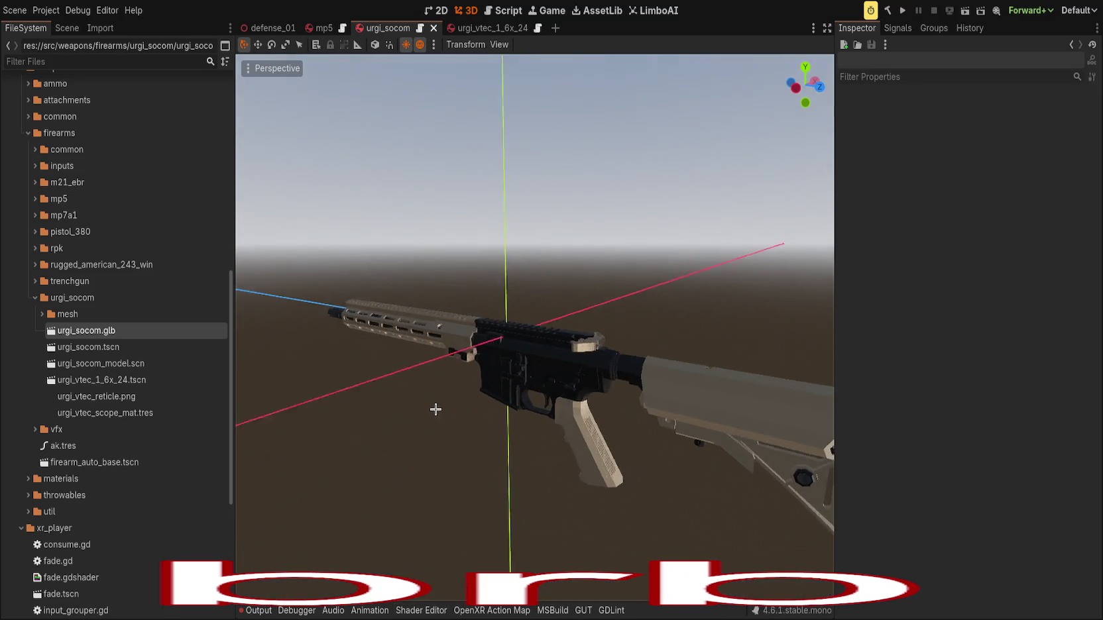
pyautogui.scroll(-3, 443, 440)
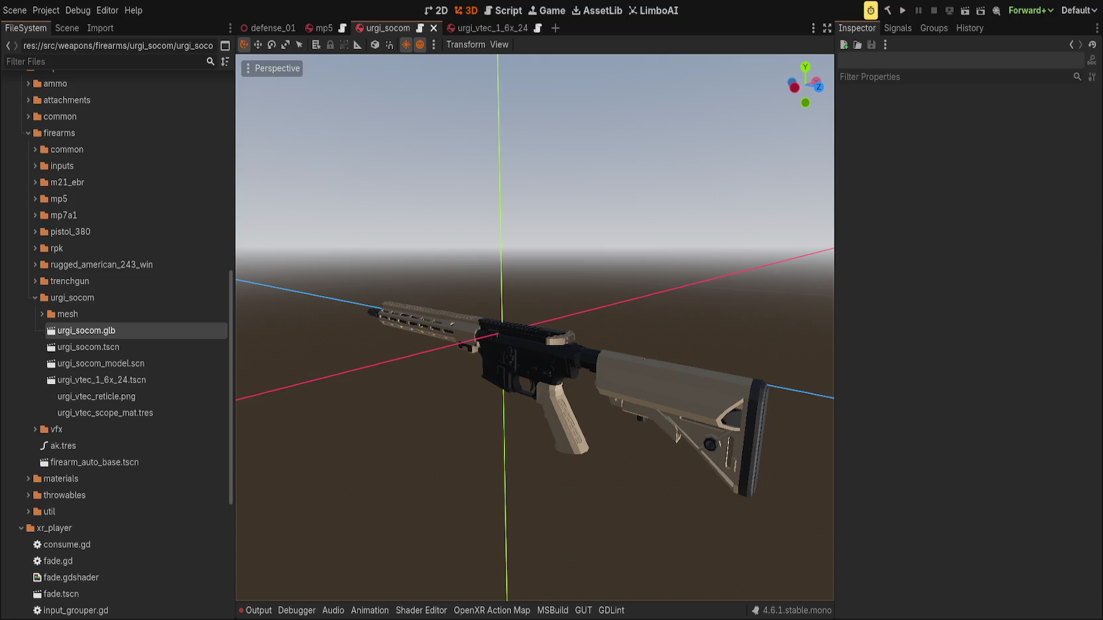
# Open urgi_socom_model from the Scene dock, then close its tab to reach urgi_vtec_1_6x_24.
pyautogui.scroll(5, 625, 278)
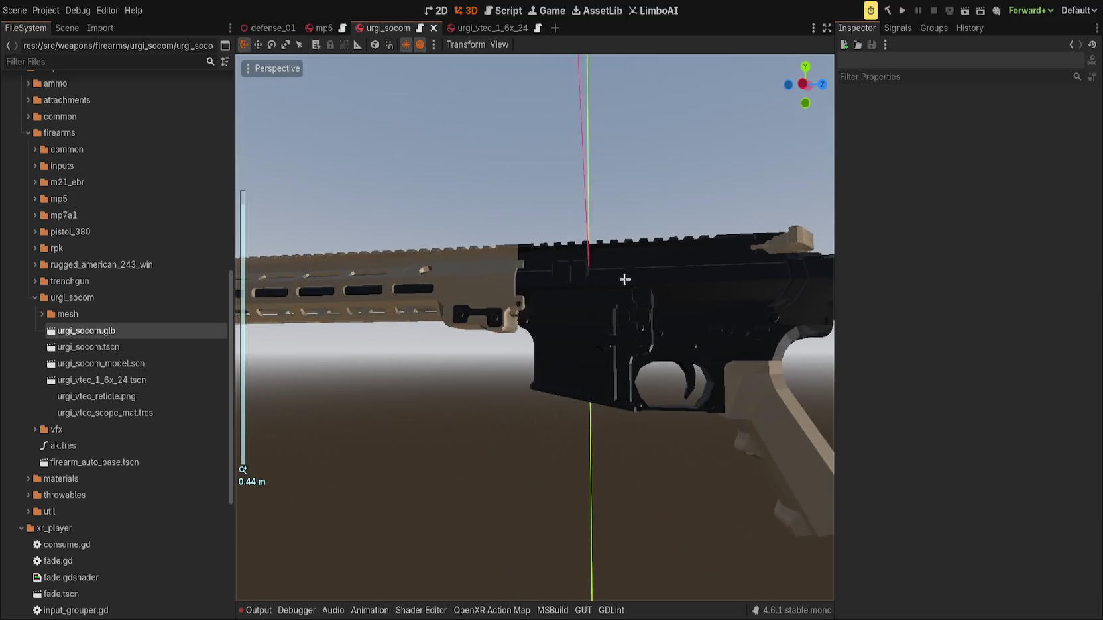
pyautogui.moveTo(666, 320); pyautogui.dragTo(202, 342)
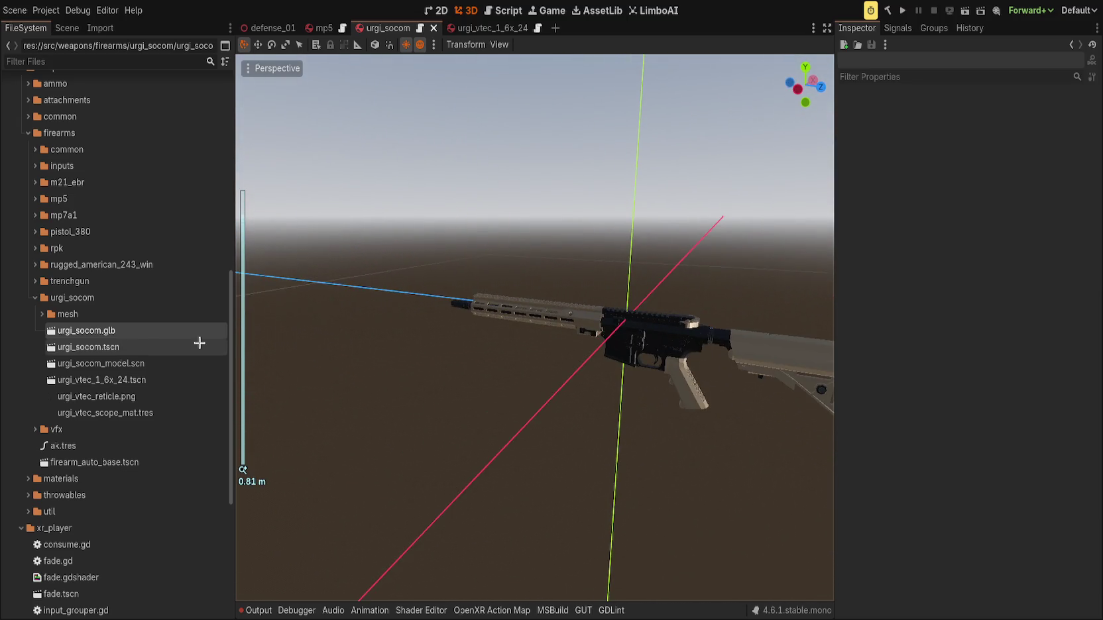
pyautogui.click(67, 28)
pyautogui.click(212, 147)
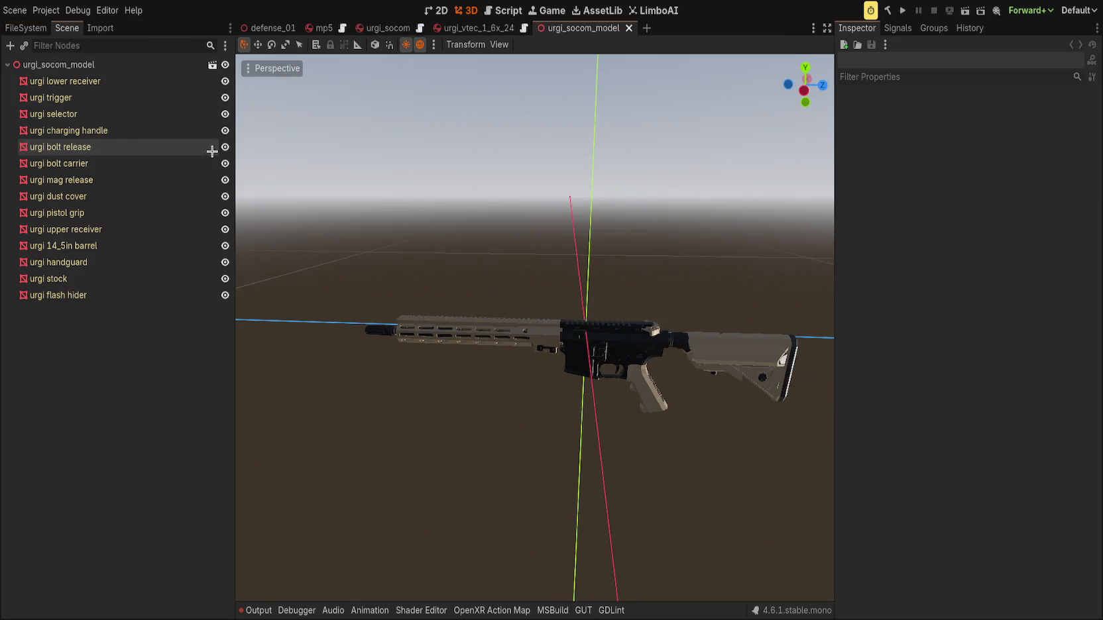
pyautogui.middleClick(550, 28)
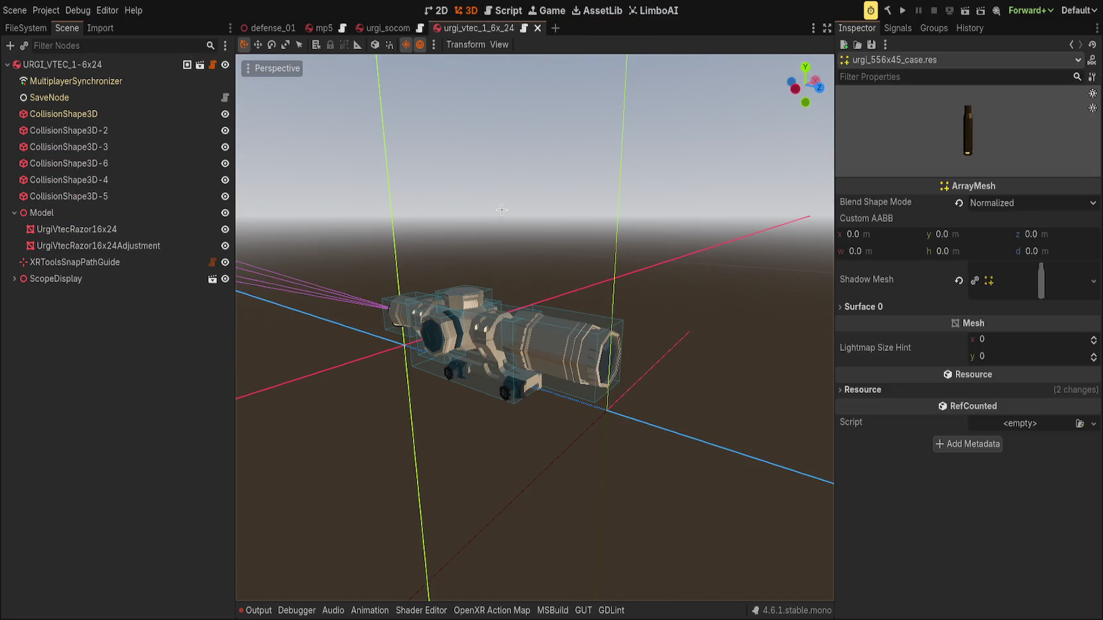
# Move the FileSystem dock to the left side and restore the Inspector panel.
pyautogui.click(166, 229)
pyautogui.click(140, 246)
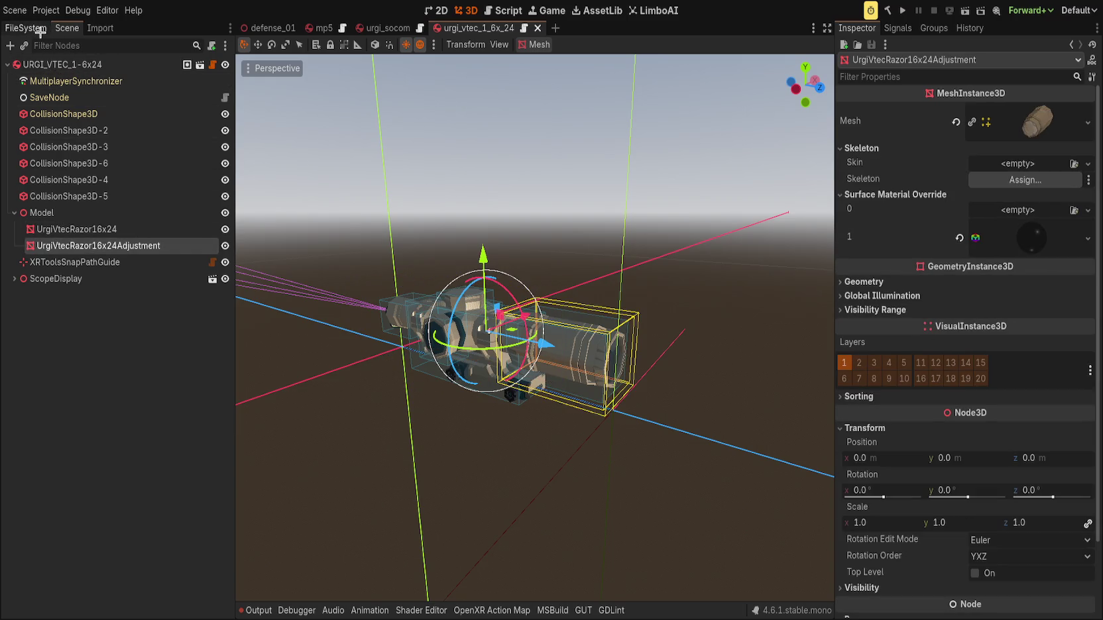
pyautogui.moveTo(41, 31)
pyautogui.mouseDown()
pyautogui.moveTo(852, 242)
pyautogui.moveTo(859, 171)
pyautogui.mouseUp()
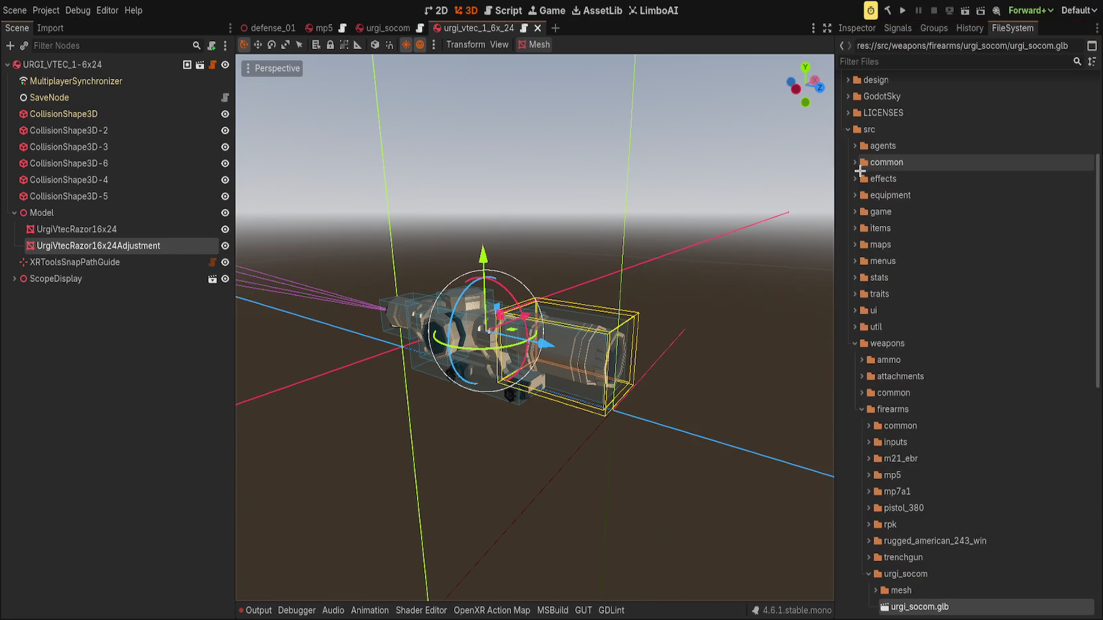
pyautogui.moveTo(1012, 28)
pyautogui.mouseDown()
pyautogui.moveTo(33, 47)
pyautogui.moveTo(14, 30)
pyautogui.mouseUp()
pyautogui.click(857, 28)
pyautogui.click(696, 269)
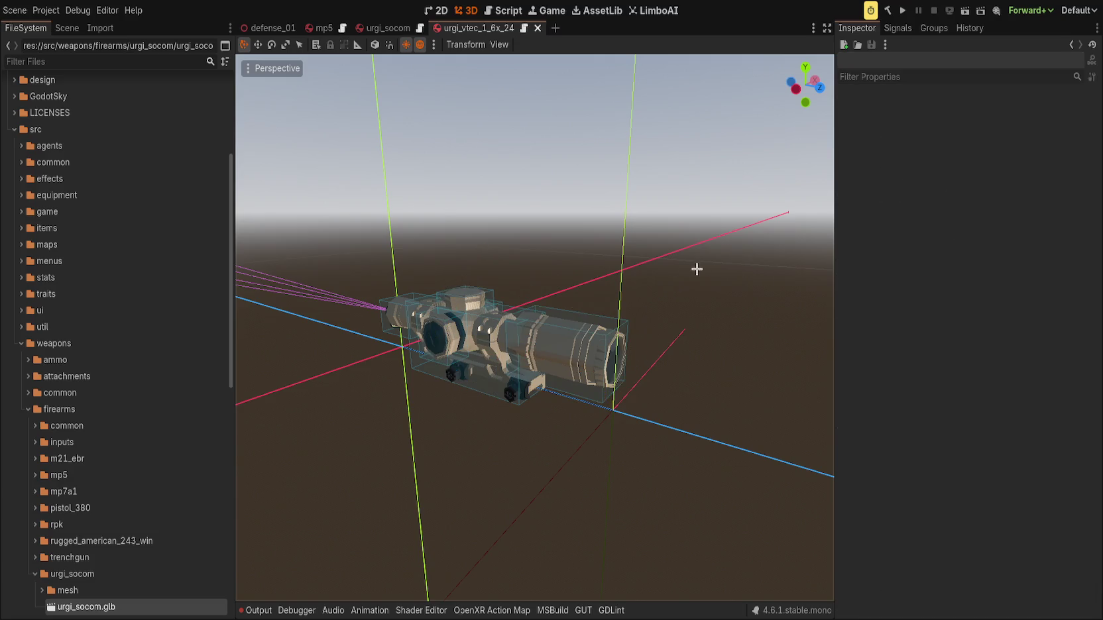
# Select the scope's root node URGI_VTEC_1-6x24 and check its groups.
pyautogui.scroll(3, 731, 276)
pyautogui.moveTo(658, 300)
pyautogui.mouseDown()
pyautogui.moveTo(445, 235)
pyautogui.moveTo(616, 247)
pyautogui.moveTo(592, 267)
pyautogui.mouseUp()
pyautogui.click(67, 28)
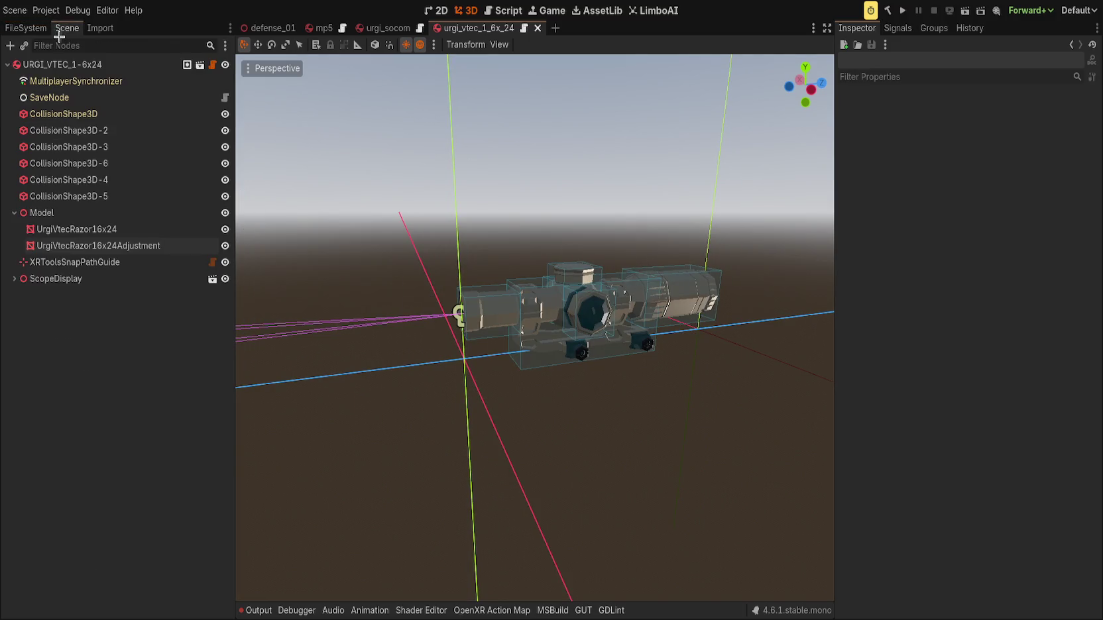
pyautogui.click(53, 64)
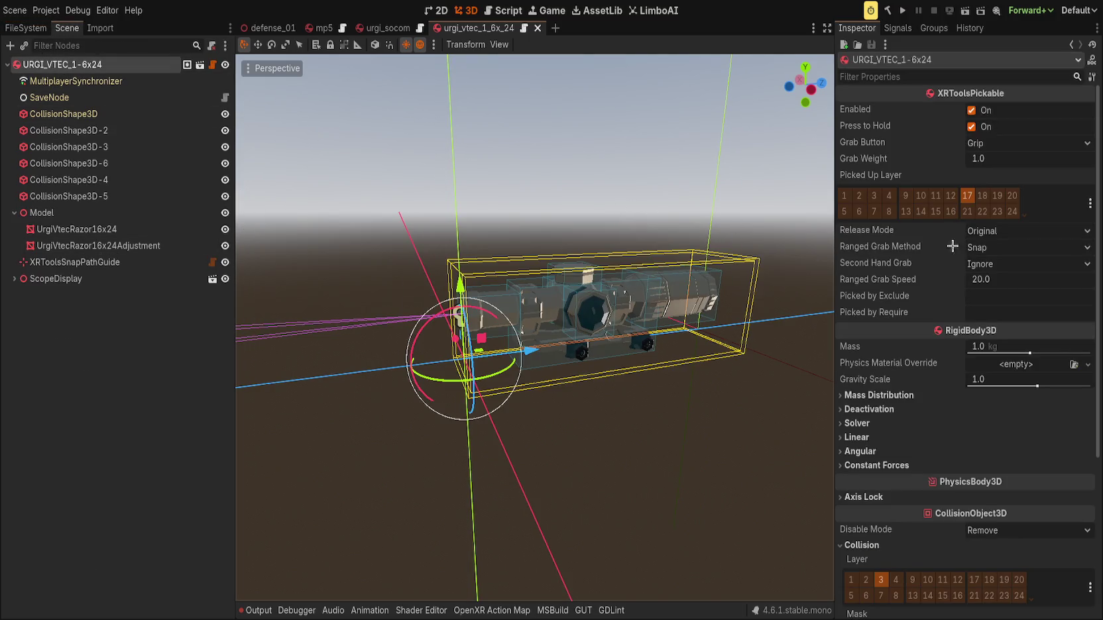
pyautogui.scroll(-5, 893, 301)
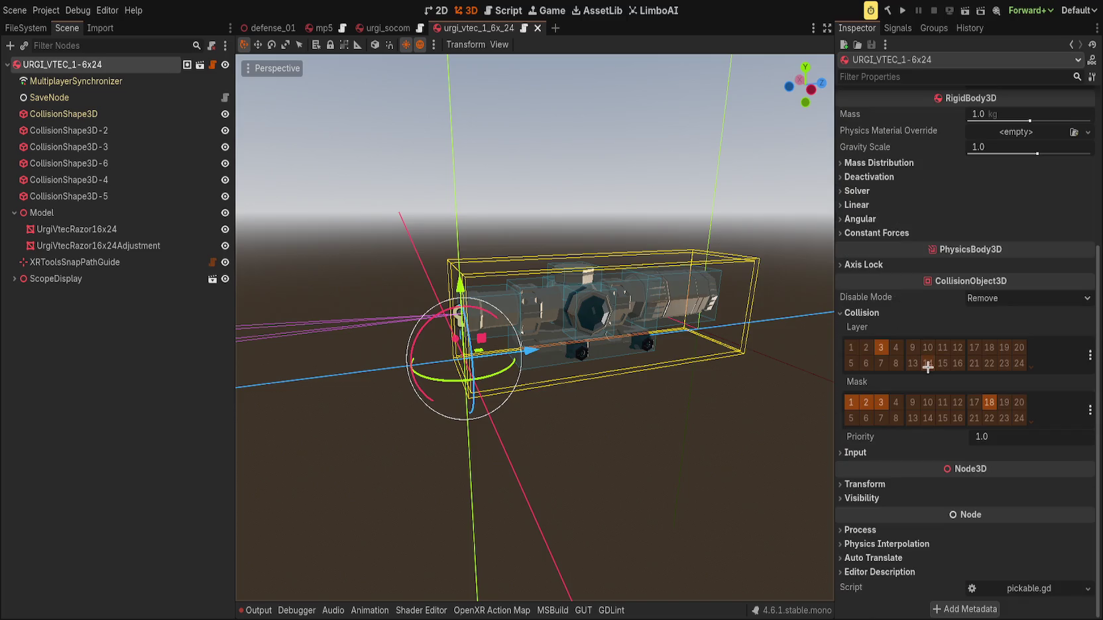
pyautogui.scroll(5, 895, 304)
pyautogui.click(933, 28)
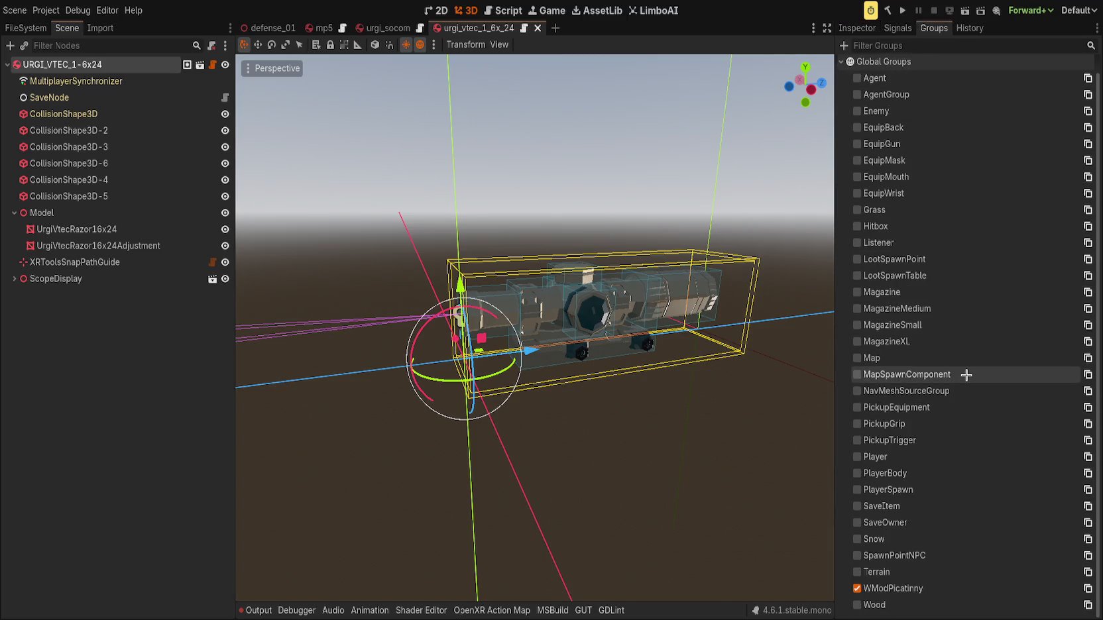
pyautogui.click(857, 27)
pyautogui.click(670, 229)
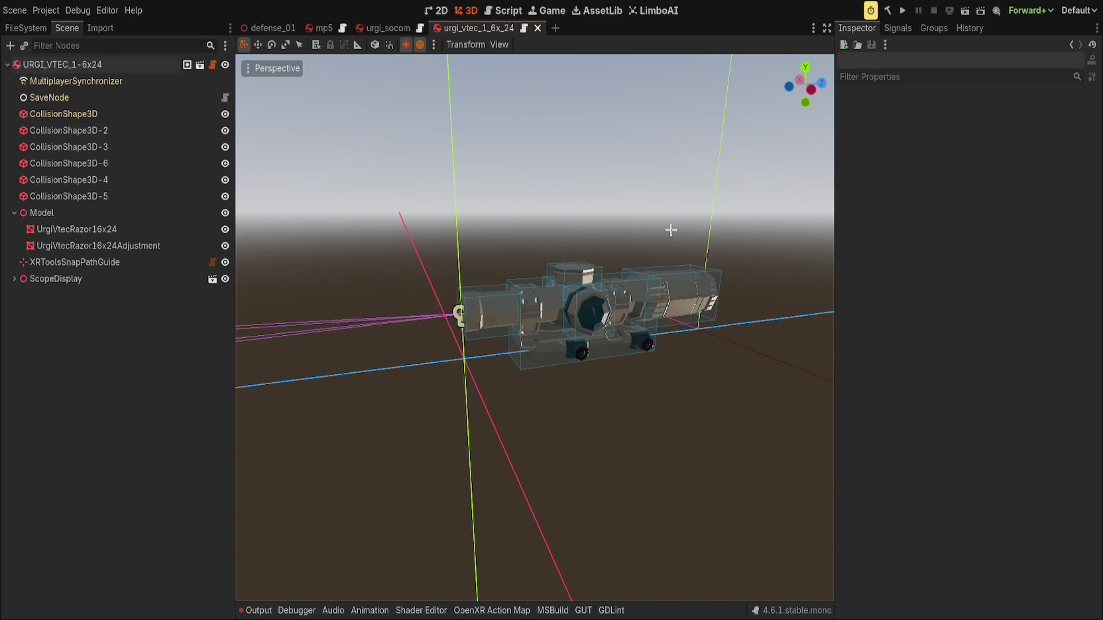
# Widen the lens-end CollisionShape3D-4 box along X, then switch to the mp5 scene.
pyautogui.moveTo(577, 233)
pyautogui.mouseDown()
pyautogui.moveTo(415, 202)
pyautogui.moveTo(490, 241)
pyautogui.moveTo(478, 228)
pyautogui.moveTo(396, 249)
pyautogui.moveTo(271, 307)
pyautogui.moveTo(246, 298)
pyautogui.moveTo(711, 349)
pyautogui.moveTo(763, 330)
pyautogui.mouseUp()
pyautogui.scroll(2, 415, 202)
pyautogui.scroll(1, 480, 317)
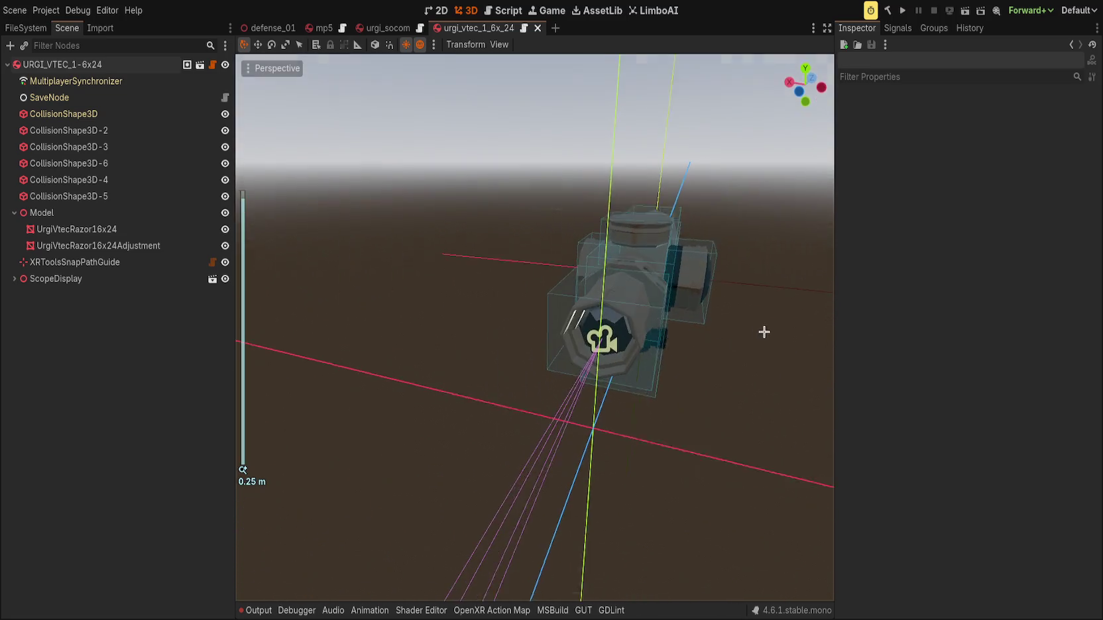
pyautogui.click(635, 375)
pyautogui.moveTo(635, 375); pyautogui.dragTo(682, 394)
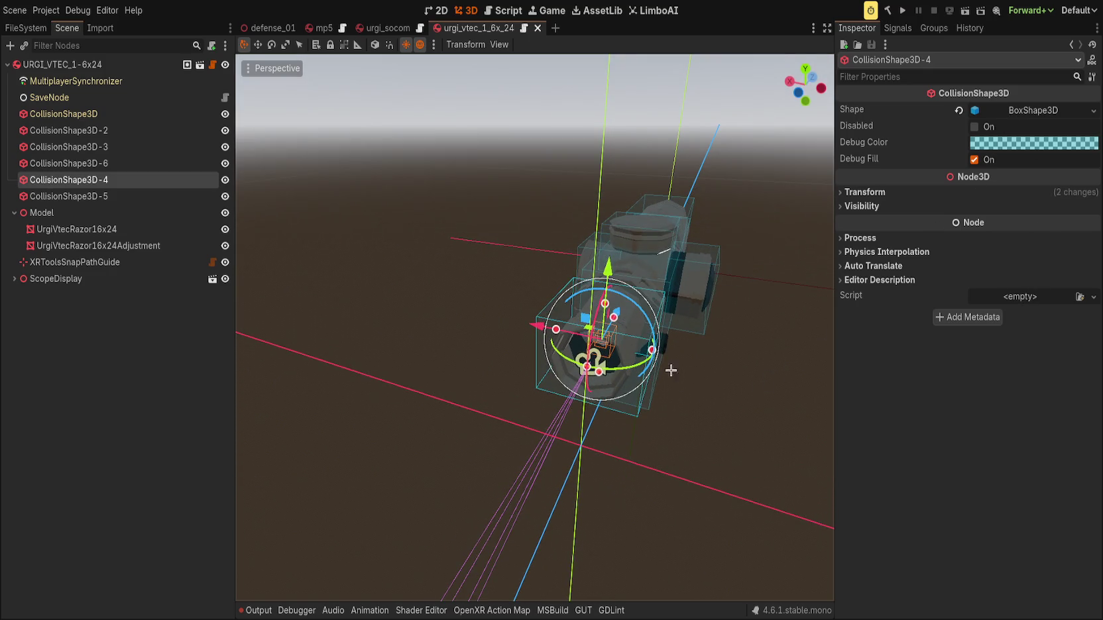
pyautogui.moveTo(650, 349)
pyautogui.mouseDown()
pyautogui.moveTo(696, 348)
pyautogui.moveTo(683, 349)
pyautogui.mouseUp()
pyautogui.click(323, 28)
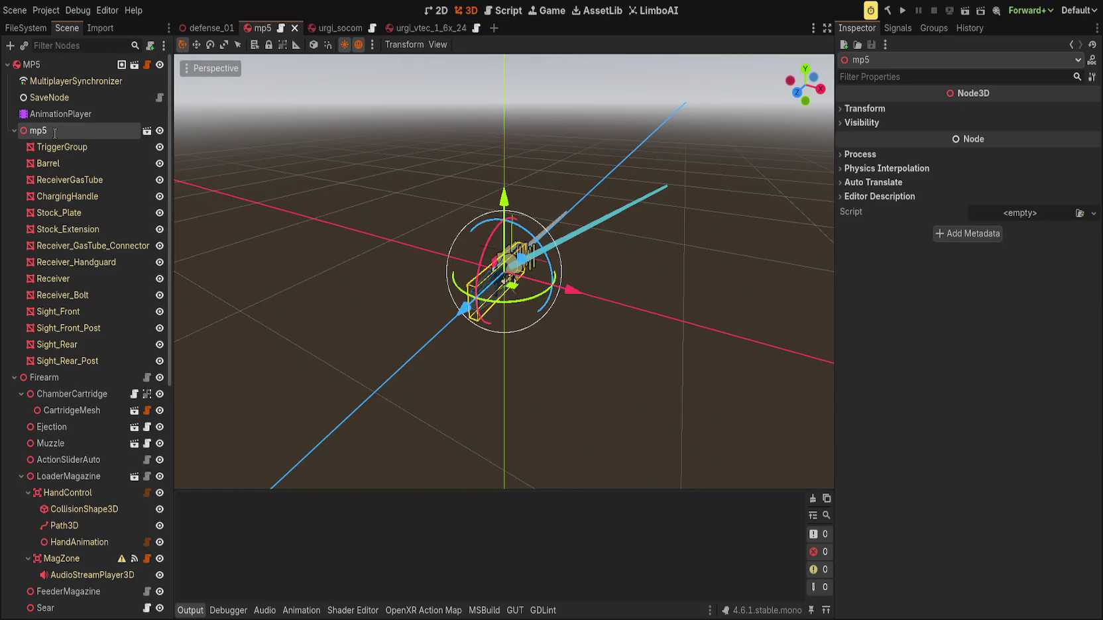
# Rename the mp5 node to 'Model', save the scene, and collapse its mesh children.
pyautogui.write('Model')
pyautogui.press('Return')
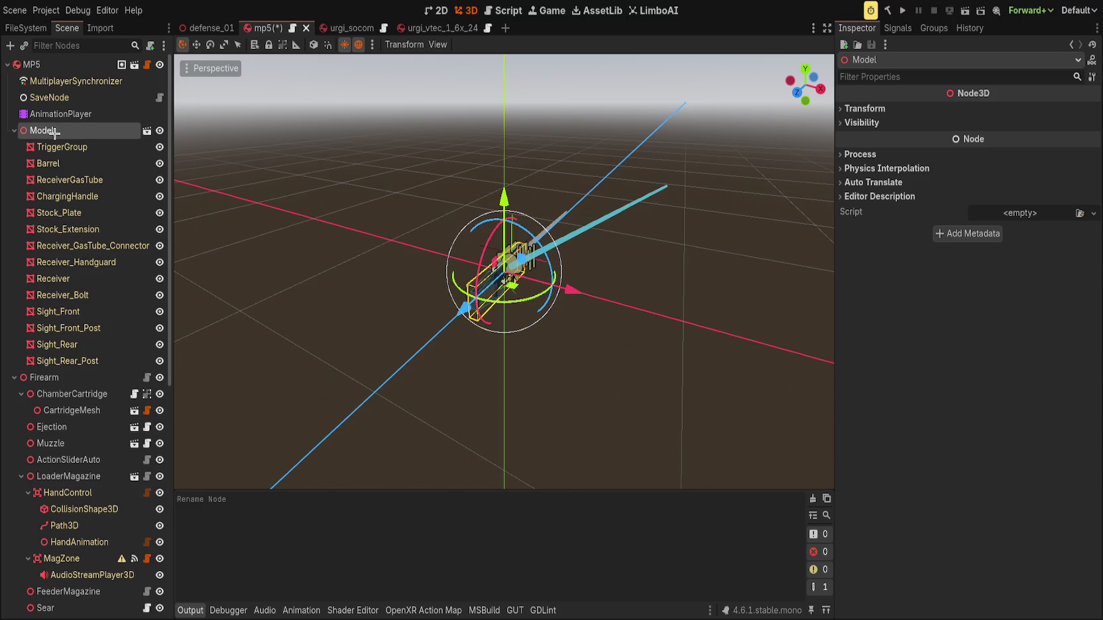
pyautogui.hotkey('ctrl', 's')
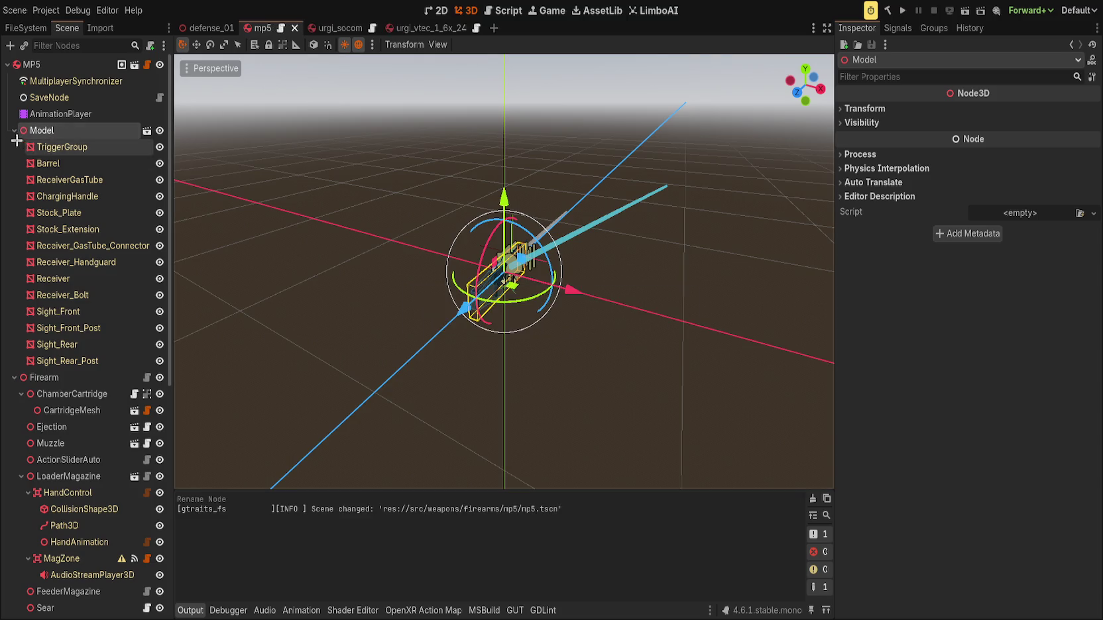
pyautogui.click(14, 130)
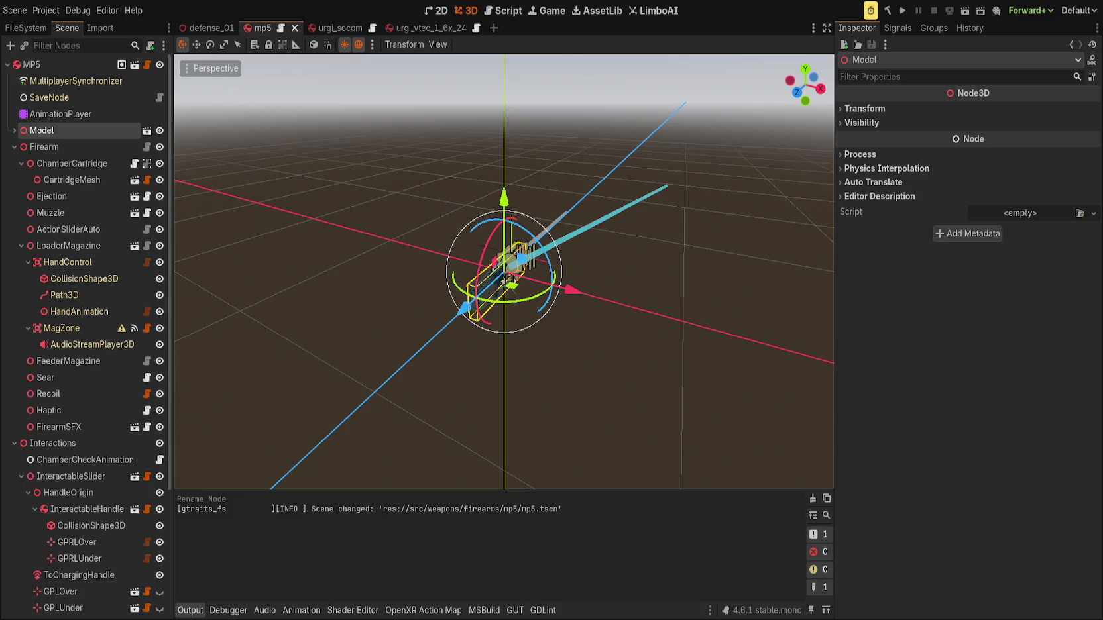
# Orbit around the gun, widen the tree, collapse HandControl and LoaderMagazine, and select Interactions.
pyautogui.click(406, 298)
pyautogui.scroll(5, 406, 298)
pyautogui.moveTo(406, 298); pyautogui.dragTo(448, 288)
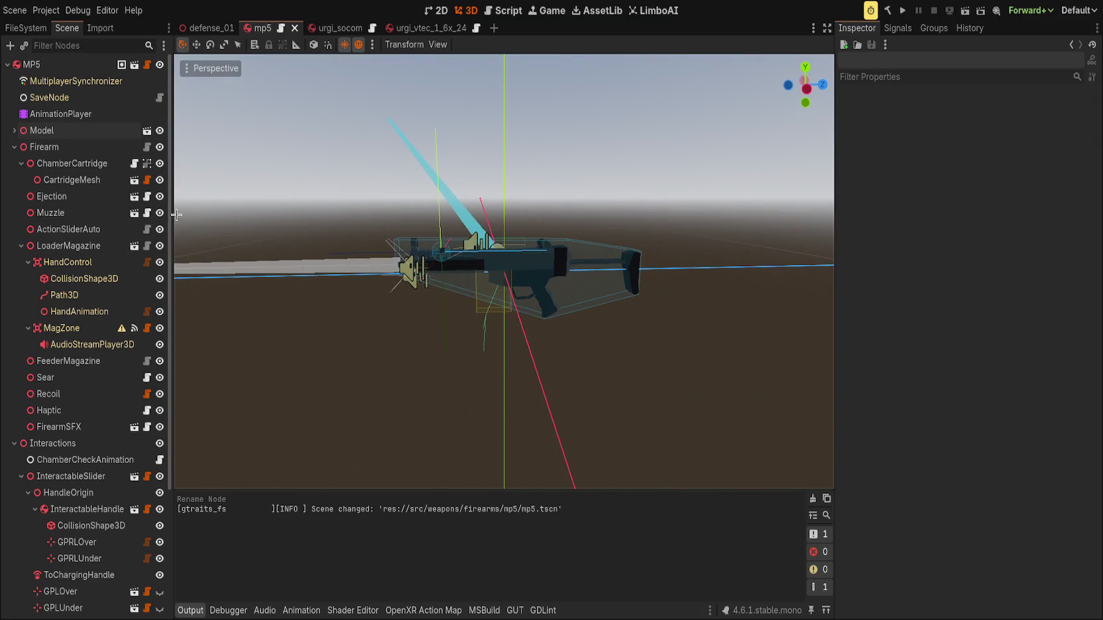
pyautogui.moveTo(174, 216); pyautogui.dragTo(186, 226)
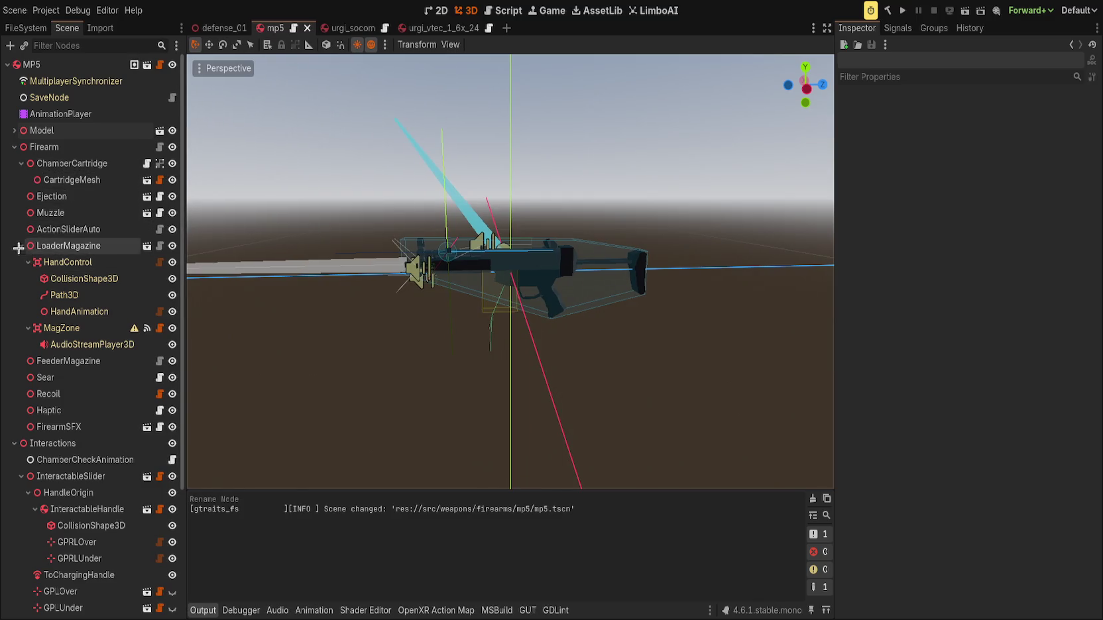
pyautogui.moveTo(408, 349); pyautogui.dragTo(320, 376)
pyautogui.scroll(2, 320, 376)
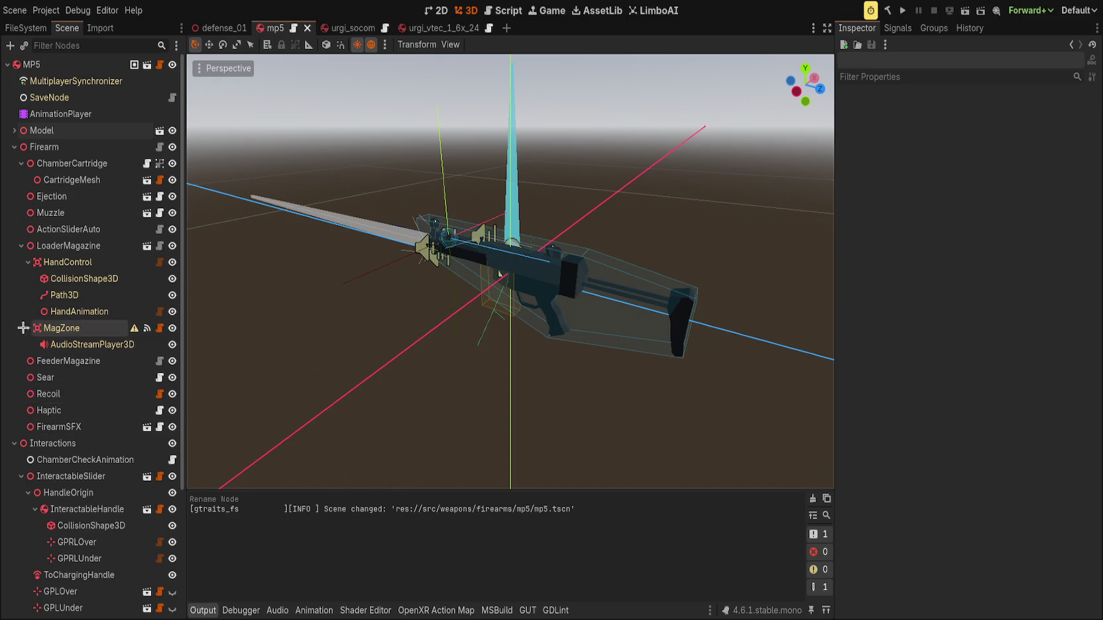
pyautogui.click(28, 262)
pyautogui.click(21, 246)
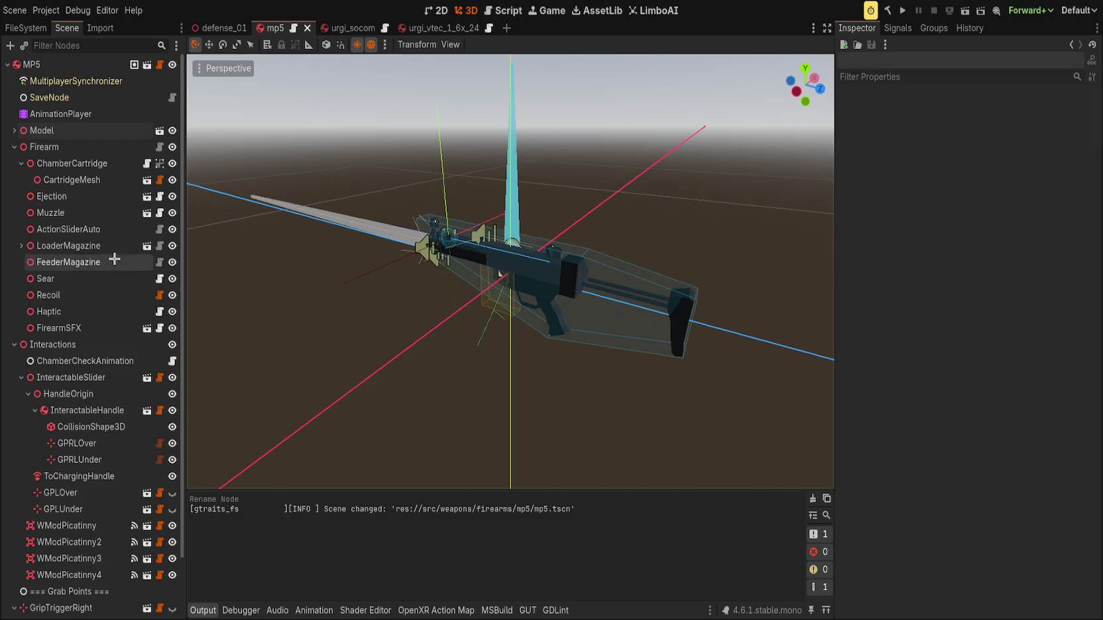
pyautogui.click(87, 344)
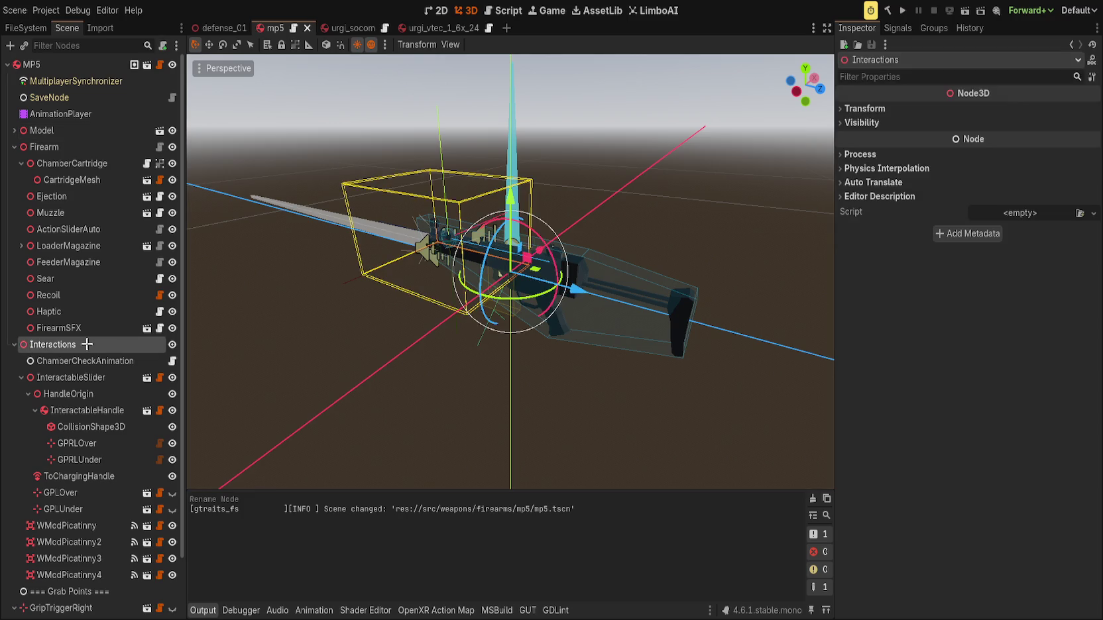
pyautogui.click(105, 359)
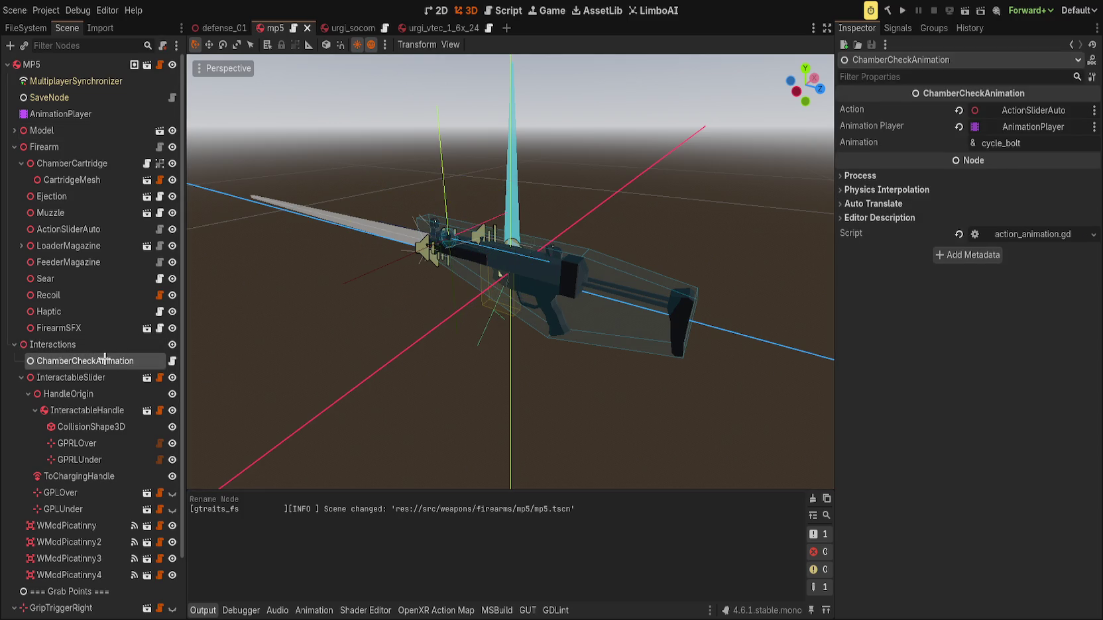
pyautogui.click(280, 261)
pyautogui.moveTo(316, 313)
pyautogui.mouseDown()
pyautogui.moveTo(685, 382)
pyautogui.moveTo(421, 344)
pyautogui.moveTo(458, 340)
pyautogui.mouseUp()
pyautogui.click(171, 361)
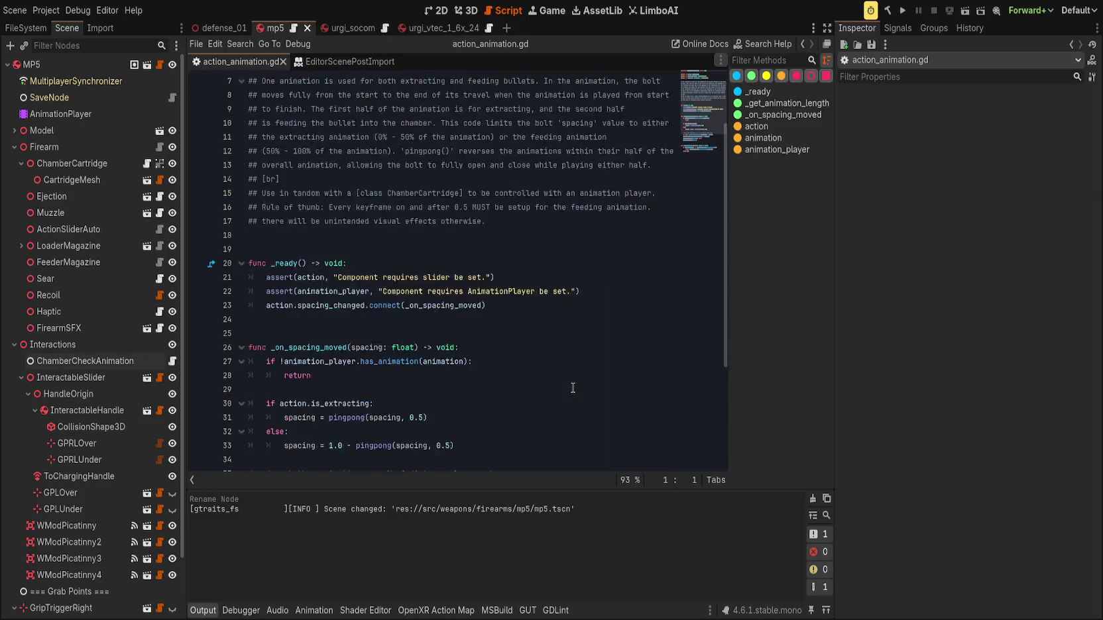
pyautogui.scroll(-4, 573, 388)
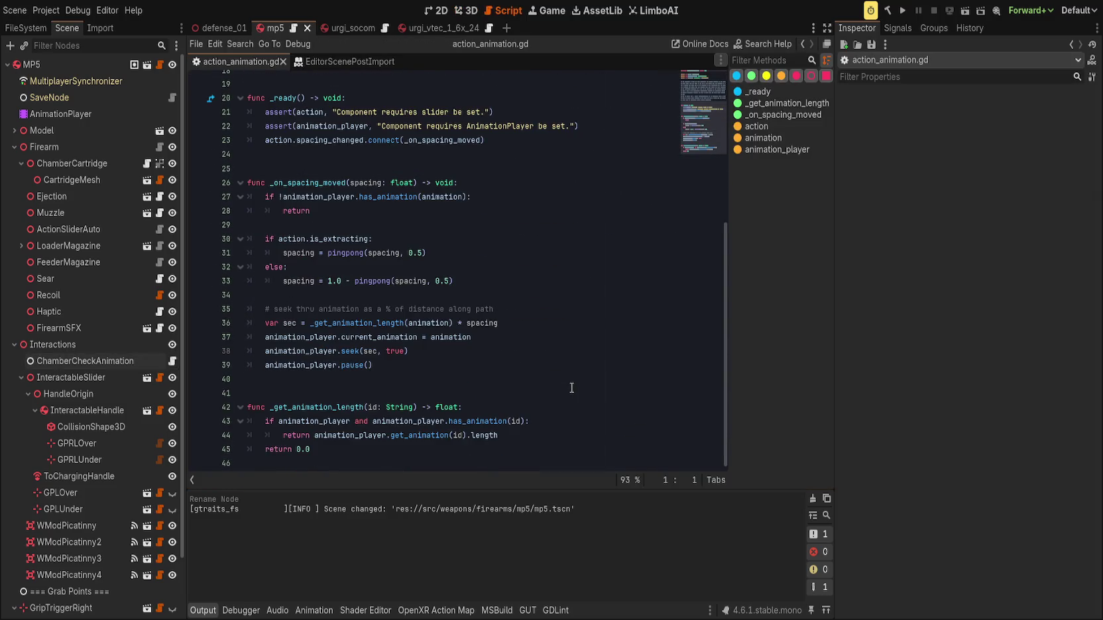
pyautogui.scroll(6, 570, 388)
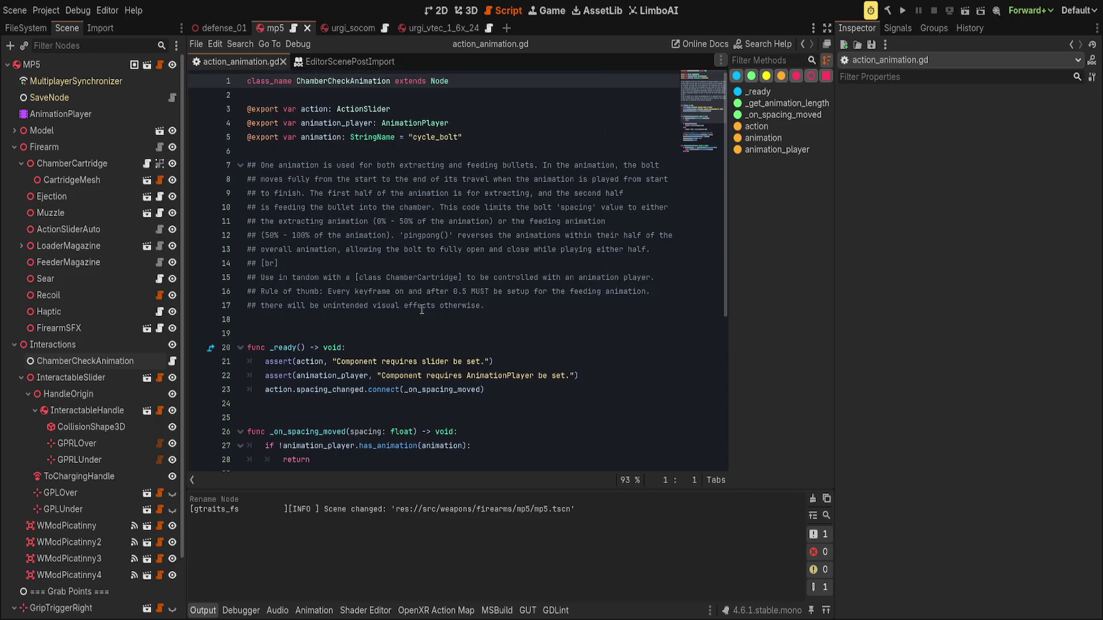
pyautogui.middleClick(254, 61)
pyautogui.middleClick(256, 63)
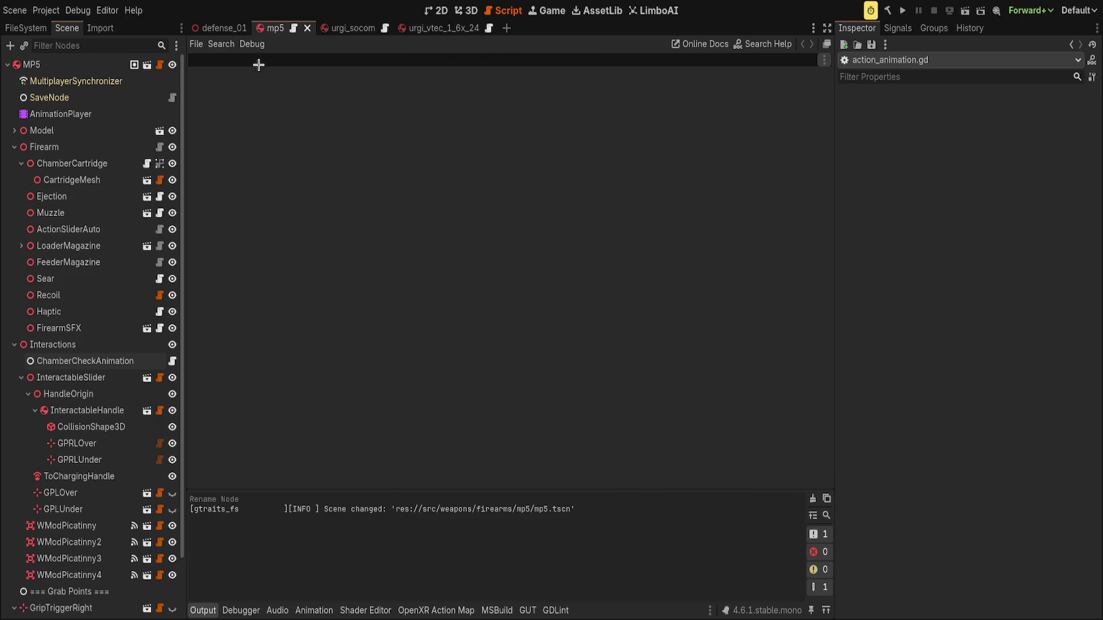
pyautogui.click(466, 11)
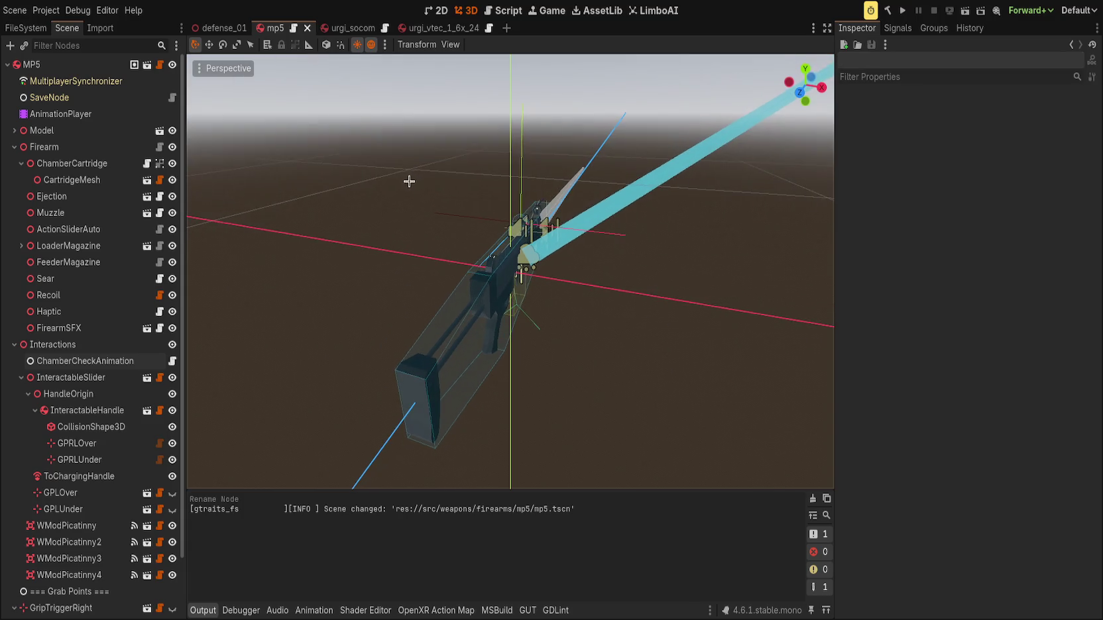
pyautogui.click(329, 26)
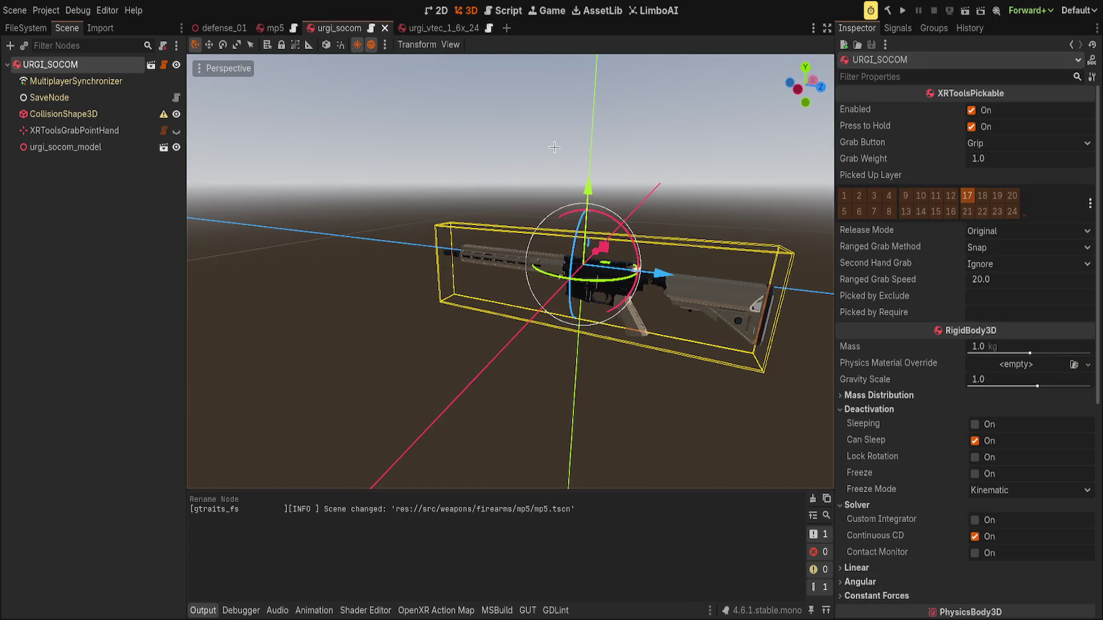
pyautogui.click(265, 24)
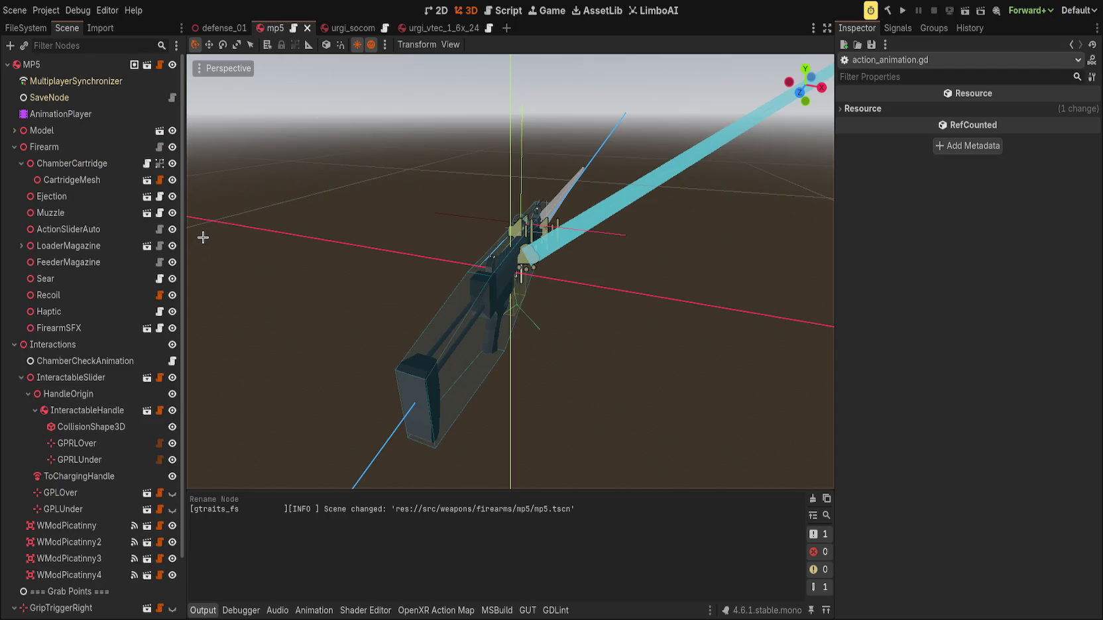
pyautogui.moveTo(187, 242); pyautogui.dragTo(204, 252)
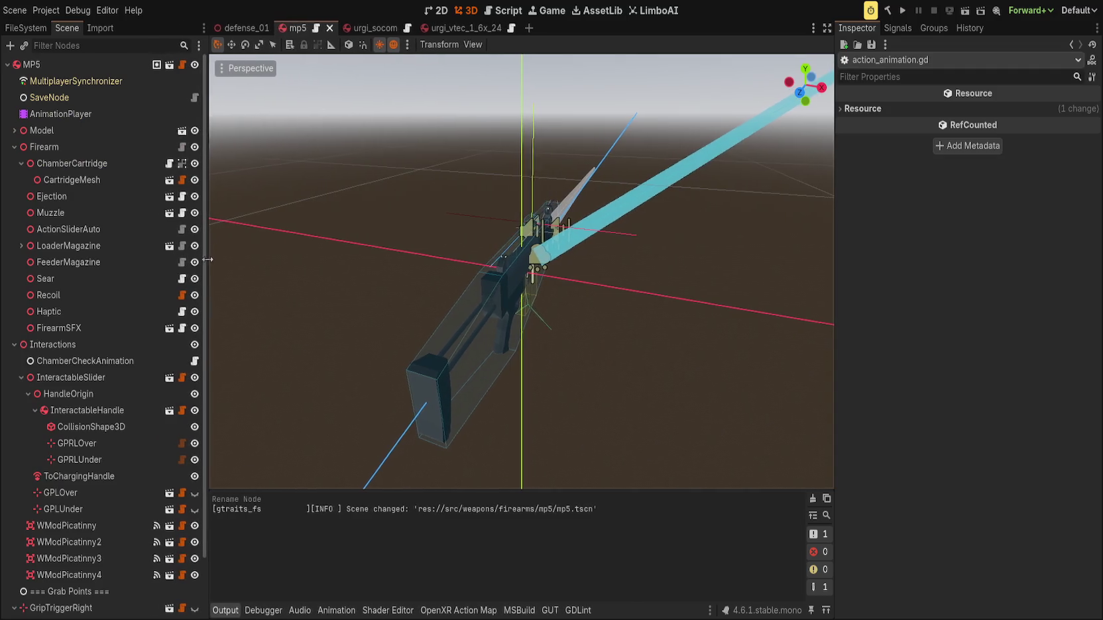
pyautogui.scroll(-2, 121, 265)
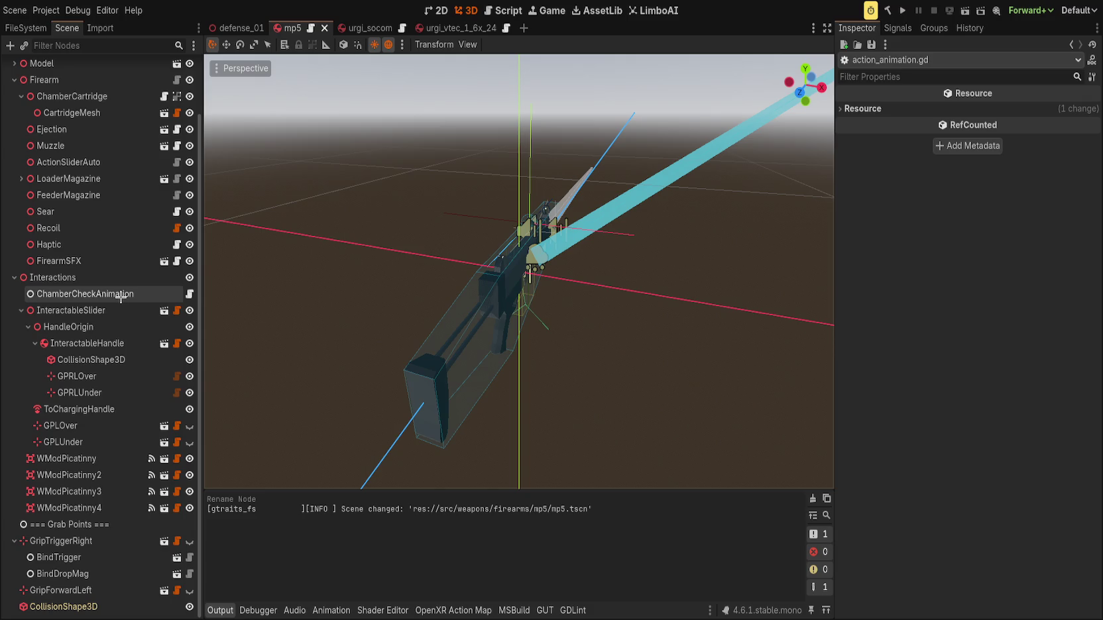